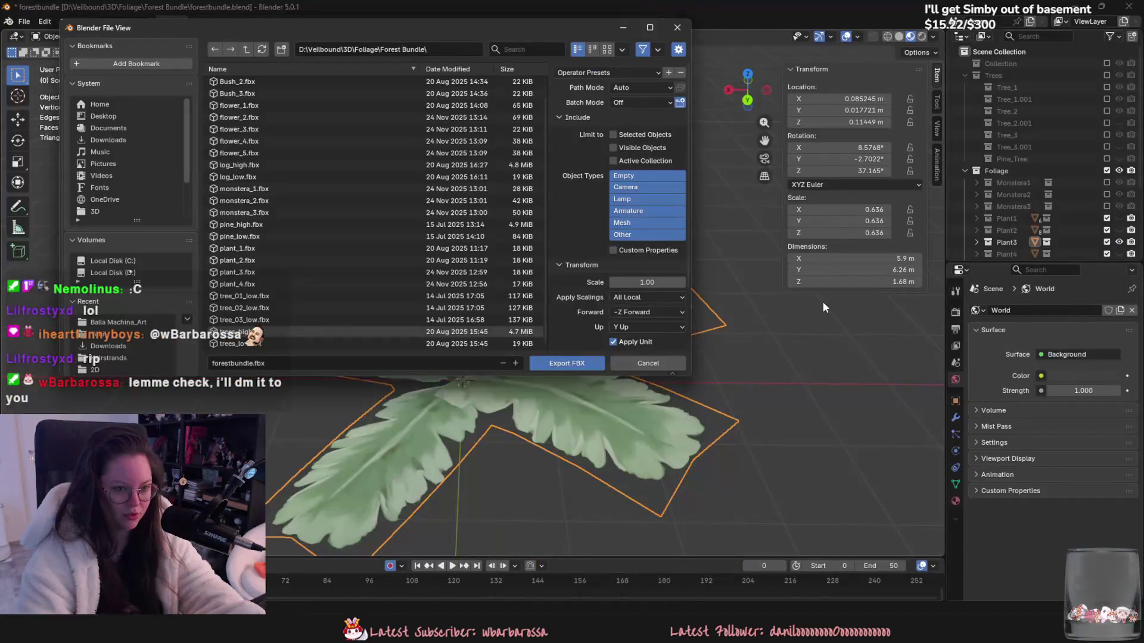
Step: Overwrite plant_3.fbx with the selected plant, using Face smoothing
click(278, 271)
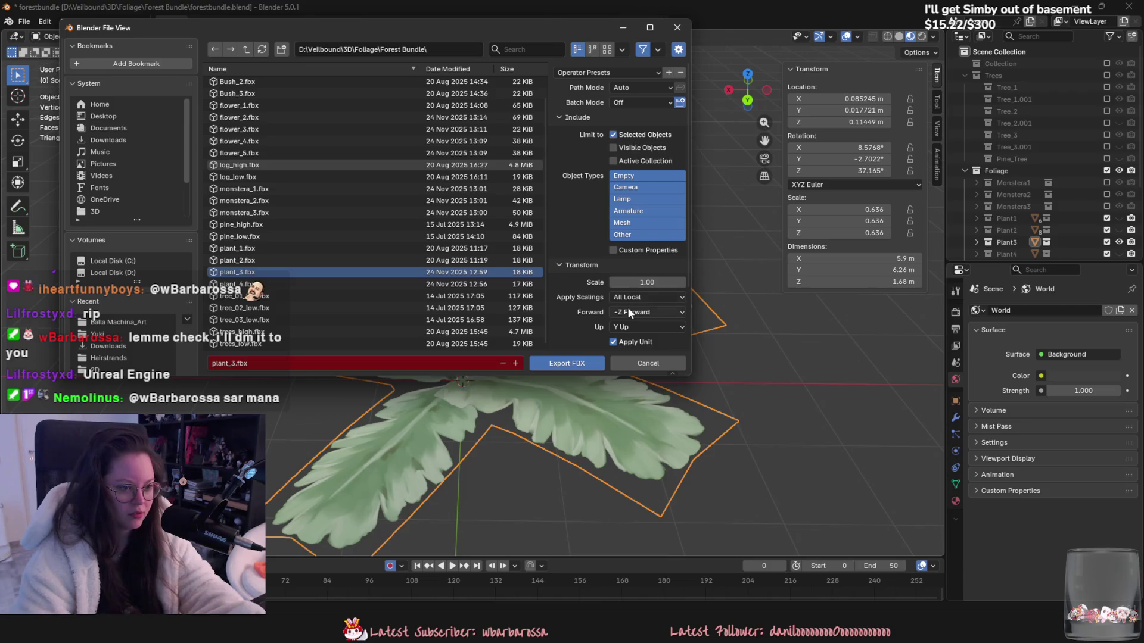
scroll(623, 251, down, 3)
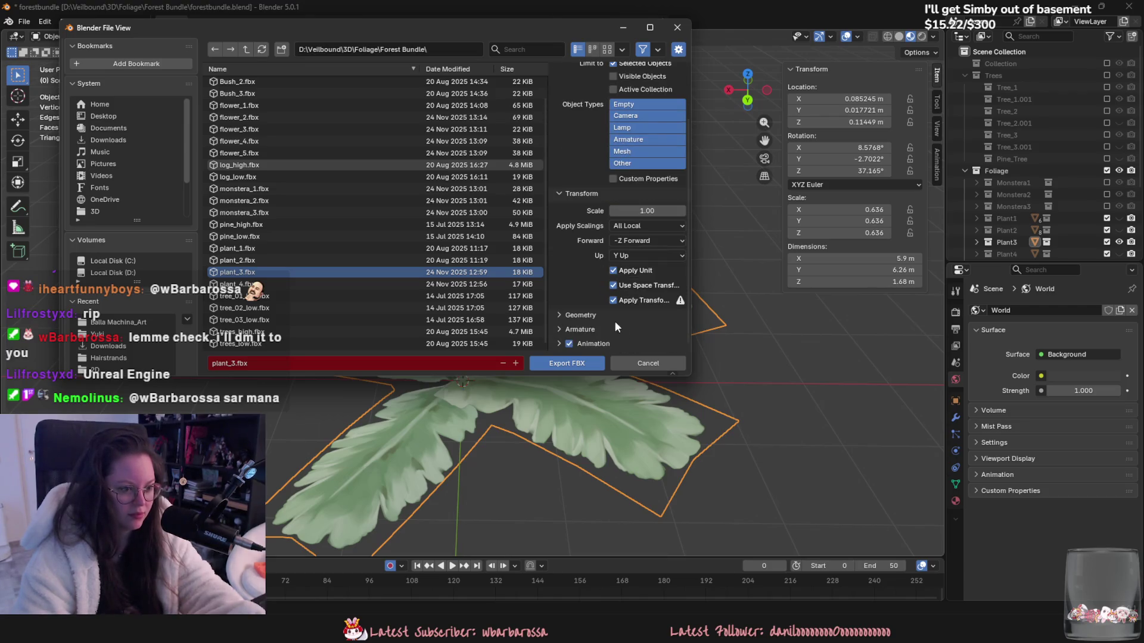
click(629, 291)
scroll(580, 266, down, 5)
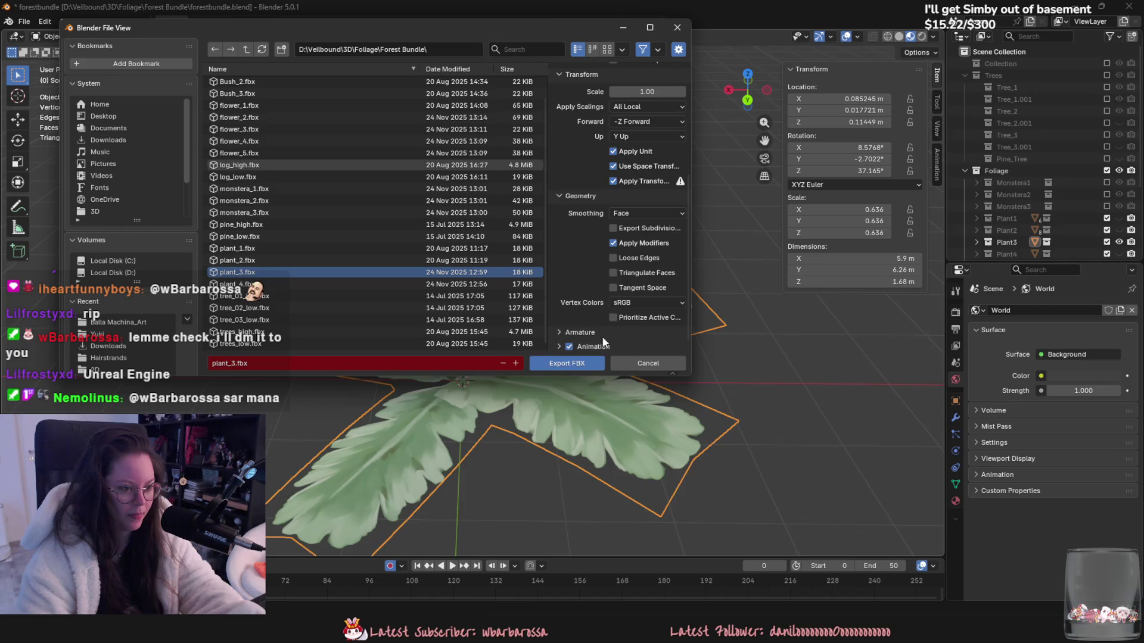
click(598, 364)
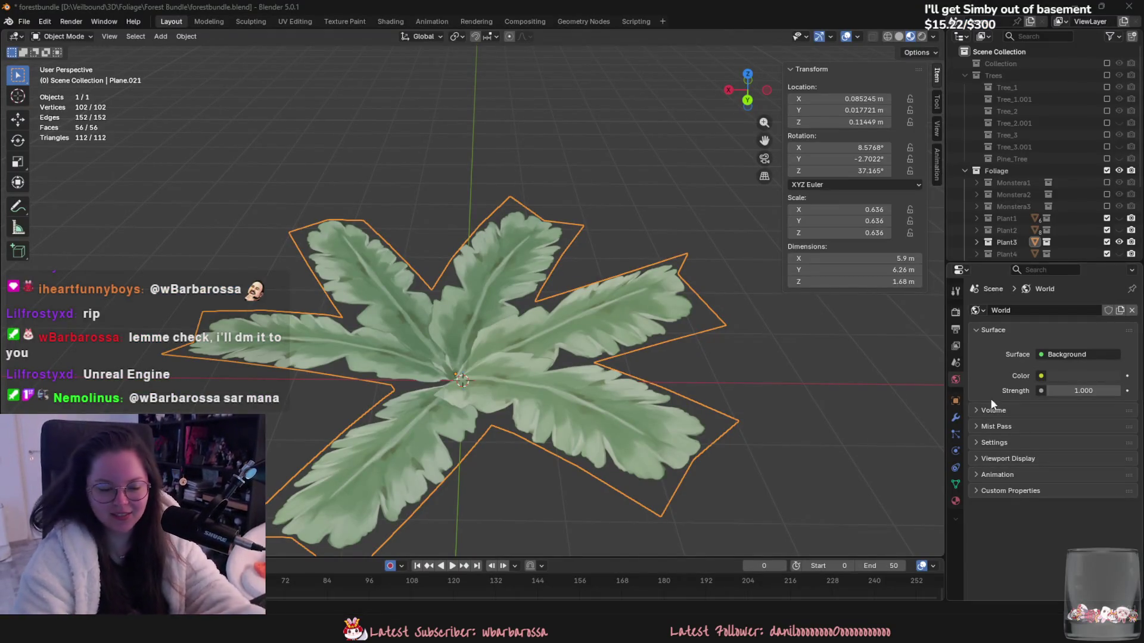
scroll(1050, 197, down, 2)
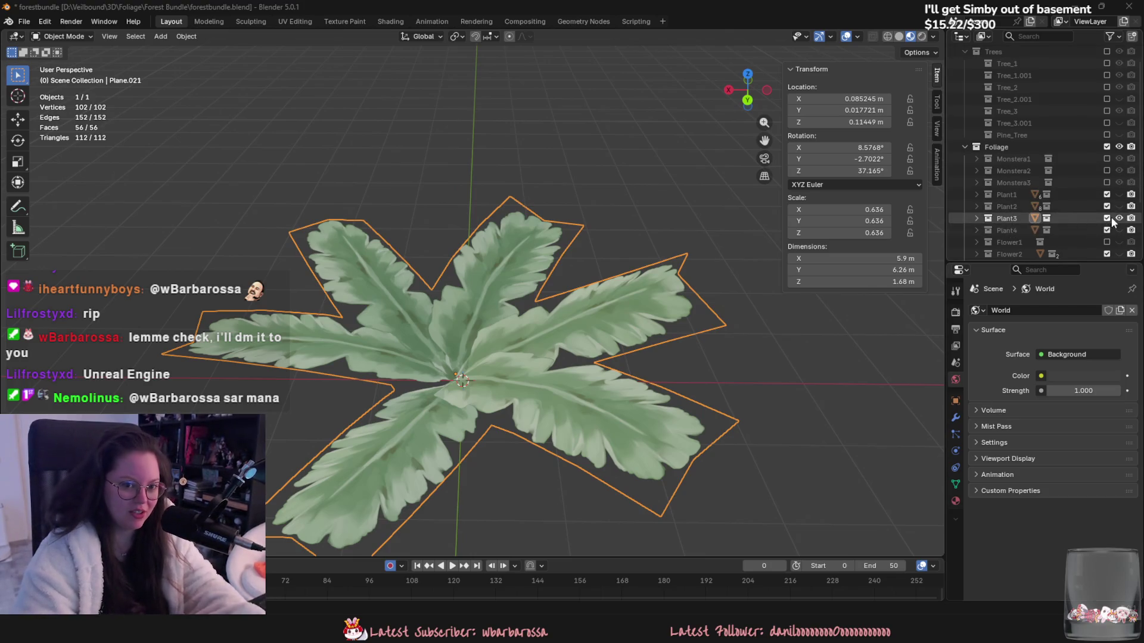
Step: Hide Plant3 and bevel an edge loop across Plant4's upper leaf
click(1118, 219)
click(480, 326)
mouse_move(480, 325)
middle_down()
mouse_move(501, 299)
mouse_move(668, 317)
mouse_move(509, 289)
middle_up()
key(Tab)
alt+click(492, 293)
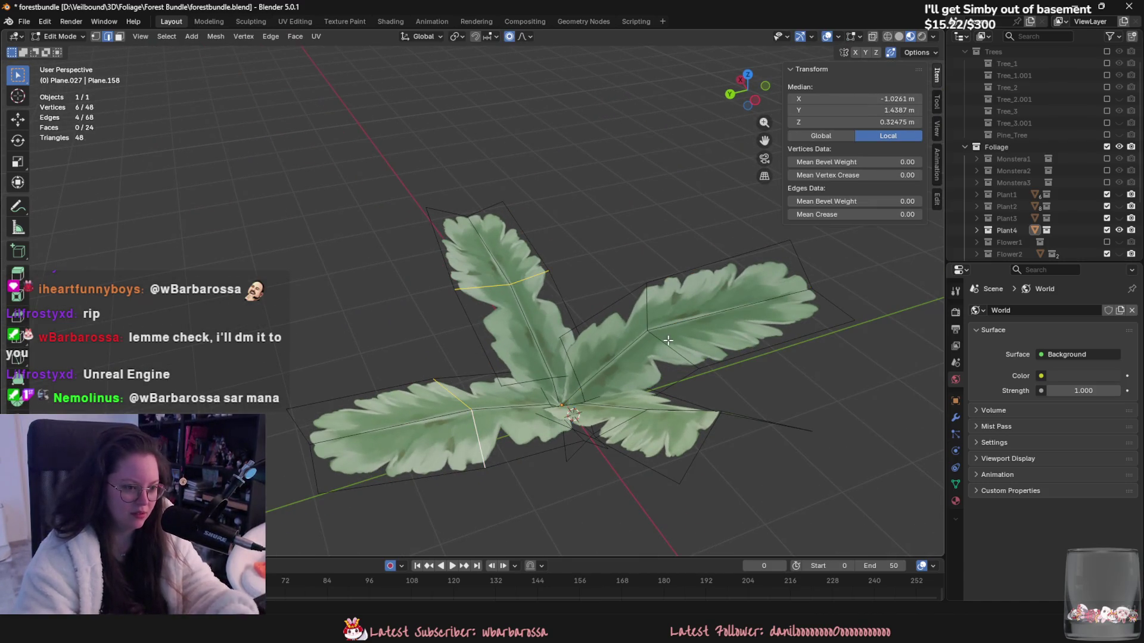
mouse_move(651, 429)
middle_down()
mouse_move(715, 387)
mouse_move(643, 375)
mouse_move(690, 398)
middle_up()
key(ctrl+b)
click(768, 364)
key(Tab)
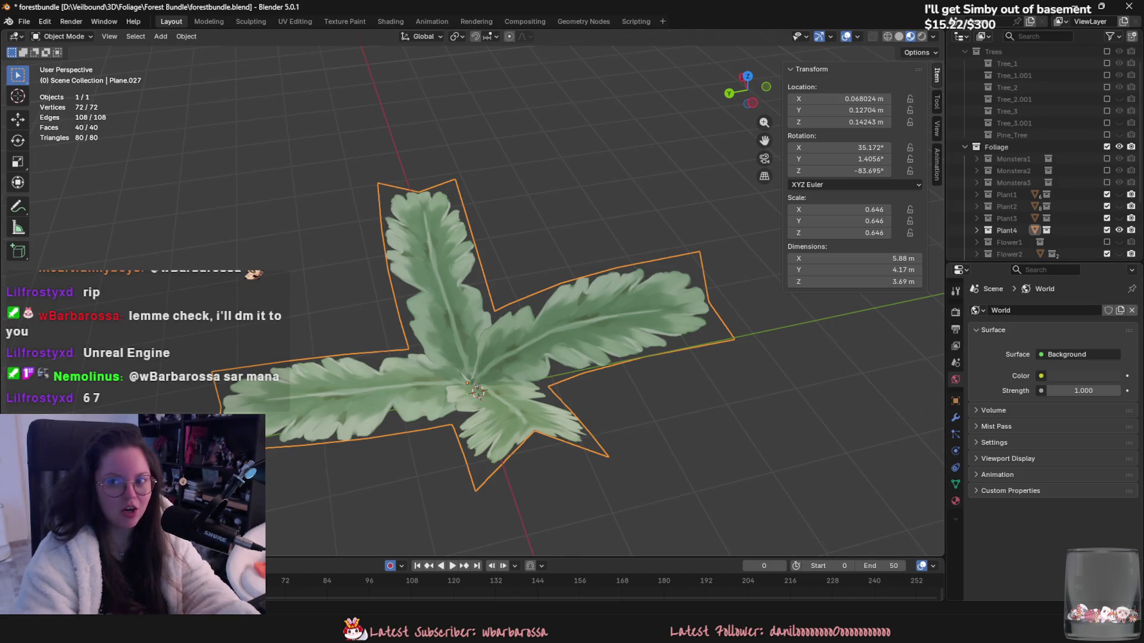
Step: Shade Plant4 smooth, export it over plant_4.fbx, and bring up Unreal's asset browser
click(21, 24)
right_click(429, 371)
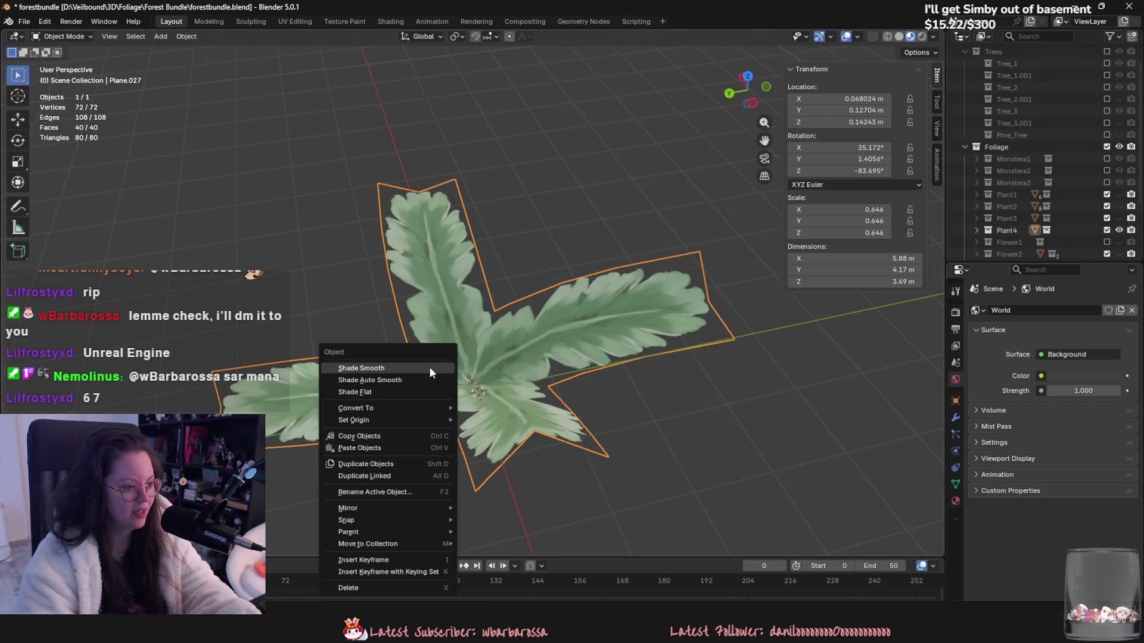
click(429, 368)
click(25, 22)
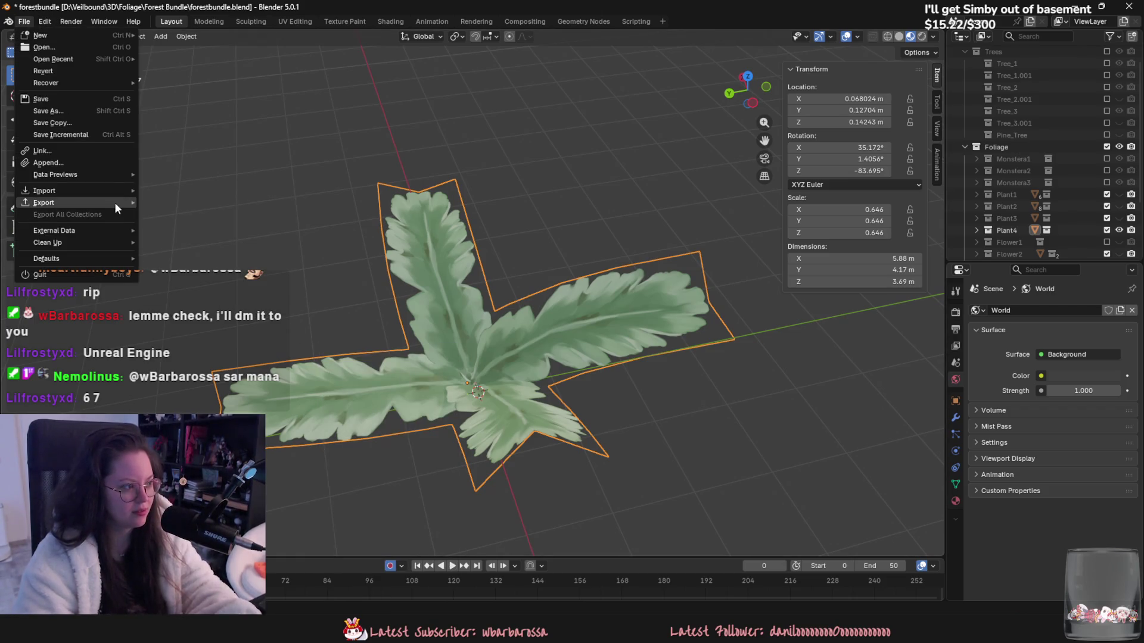
mouse_move(114, 202)
click(197, 297)
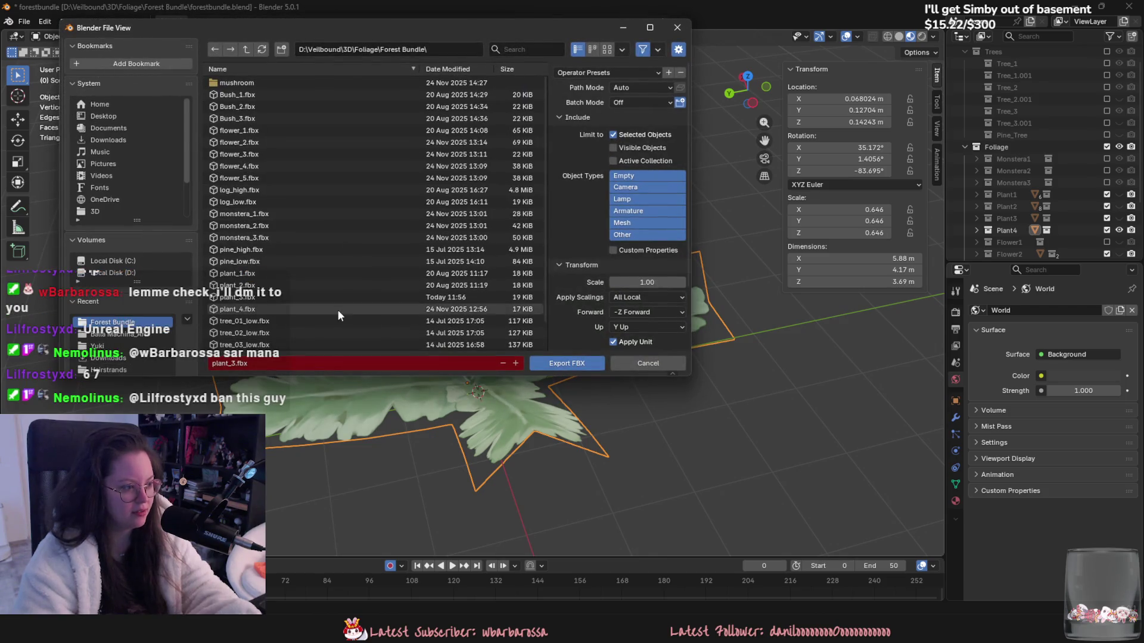
scroll(285, 208, down, 2)
click(252, 286)
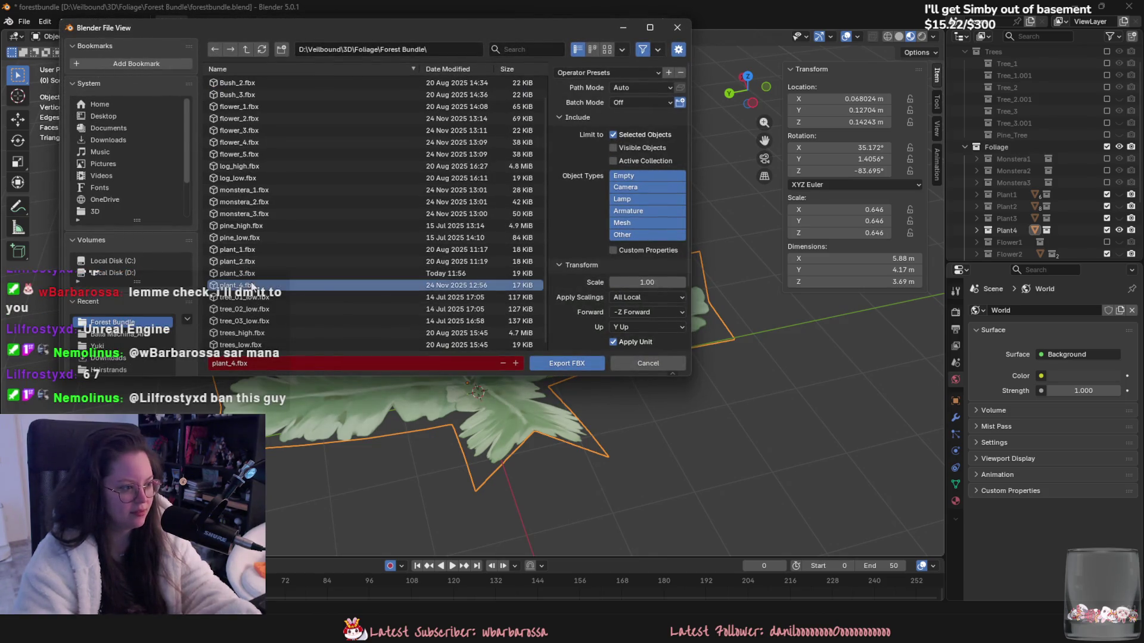
click(567, 363)
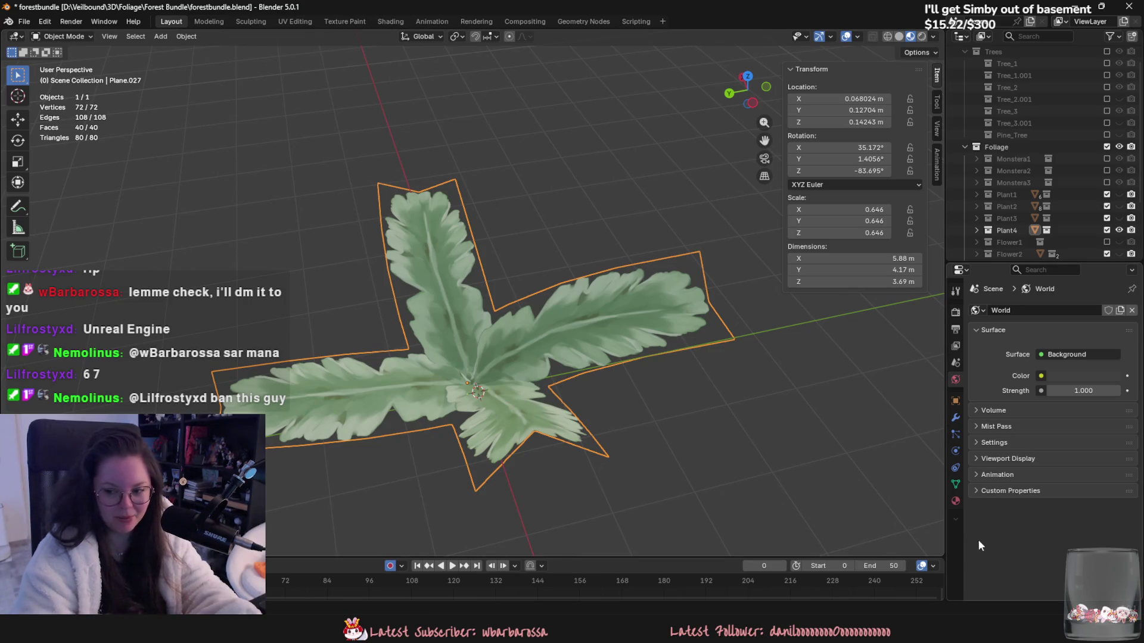
key(alt+Tab)
key(ctrl+space)
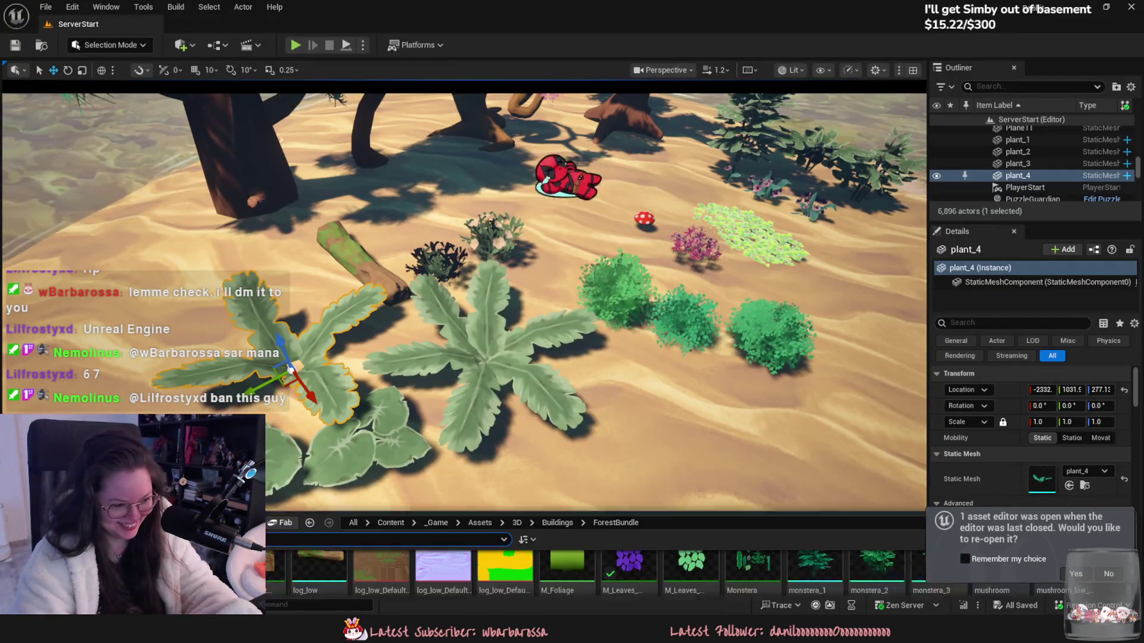
Step: Reimport the plant_3 asset from plant_3.fbx in Foliage > Forest Bundle
drag(571, 454, 571, 274)
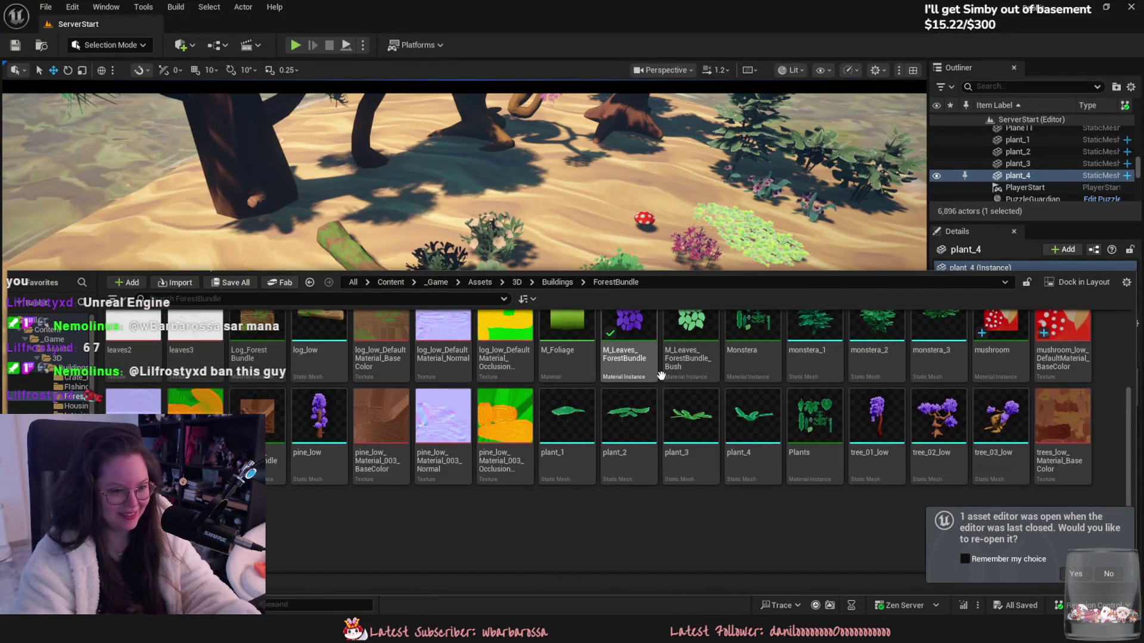
right_click(756, 416)
right_click(699, 408)
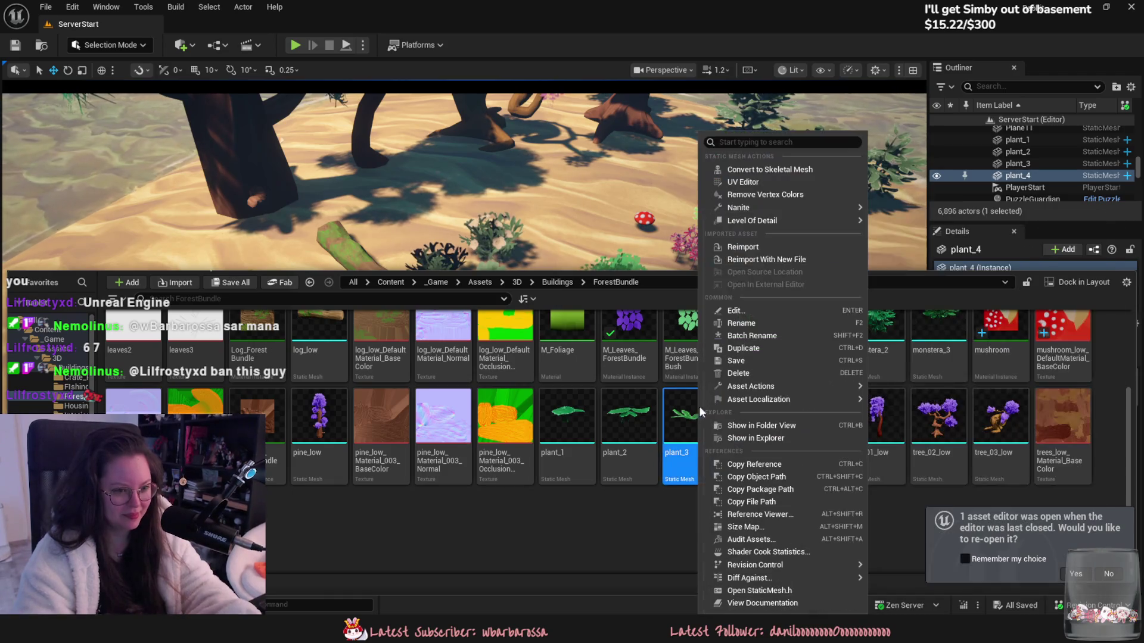
click(739, 249)
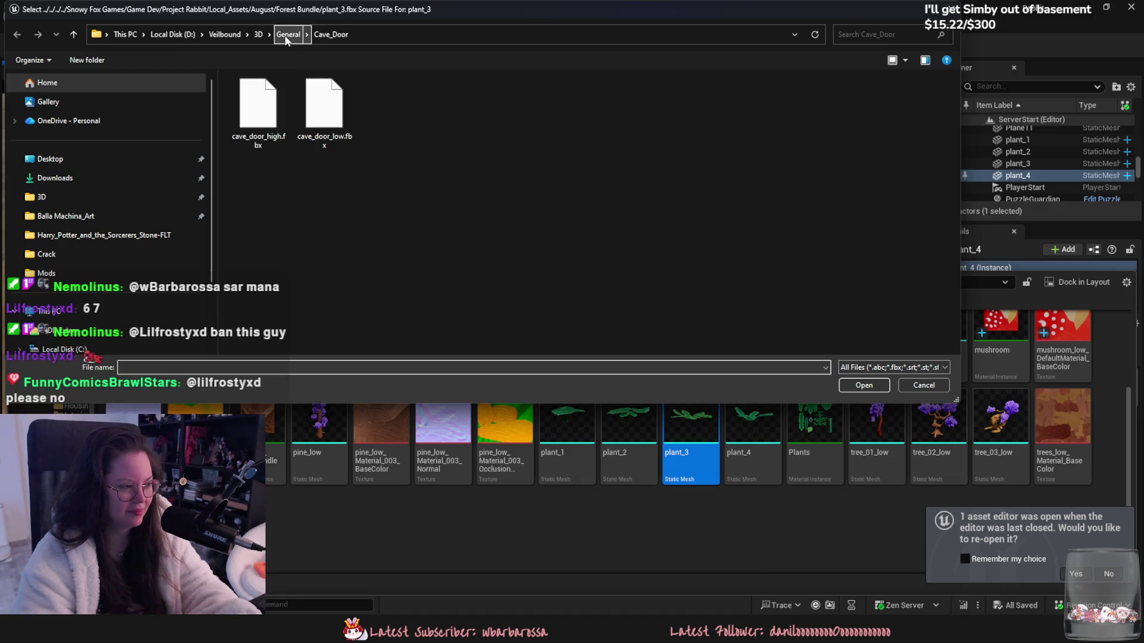
click(289, 34)
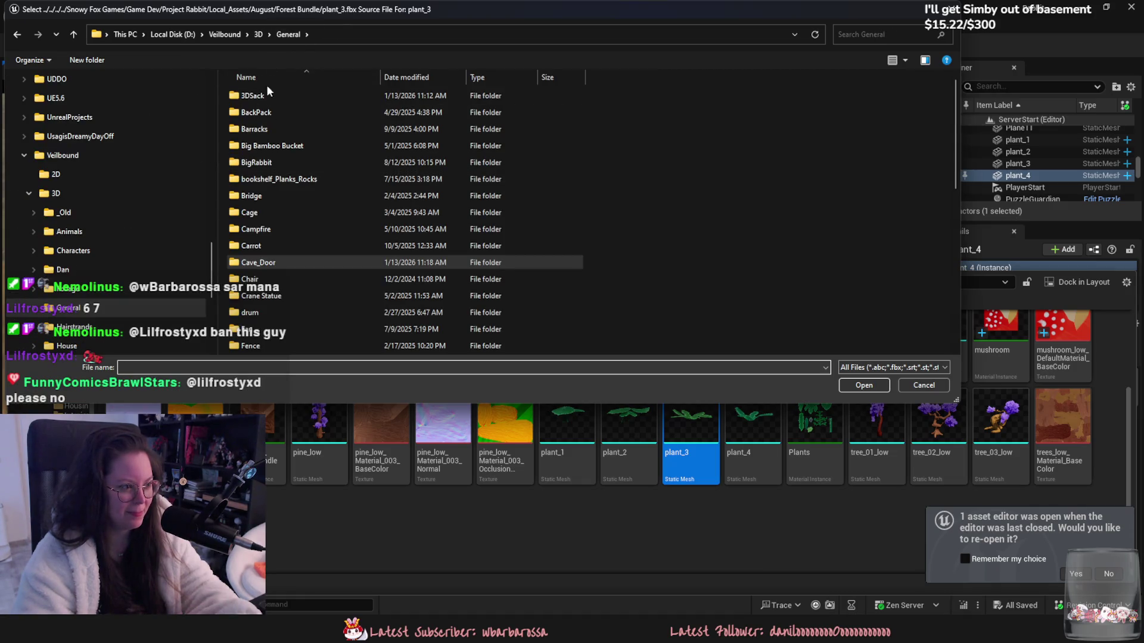
click(266, 34)
click(286, 84)
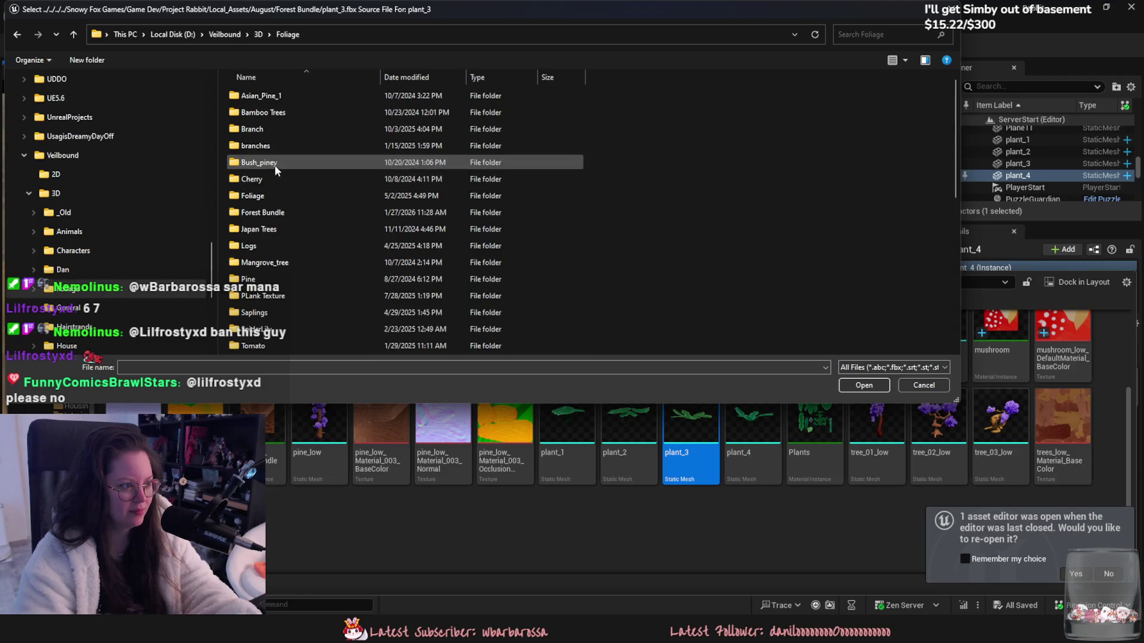
double_click(295, 216)
scroll(295, 131, down, 3)
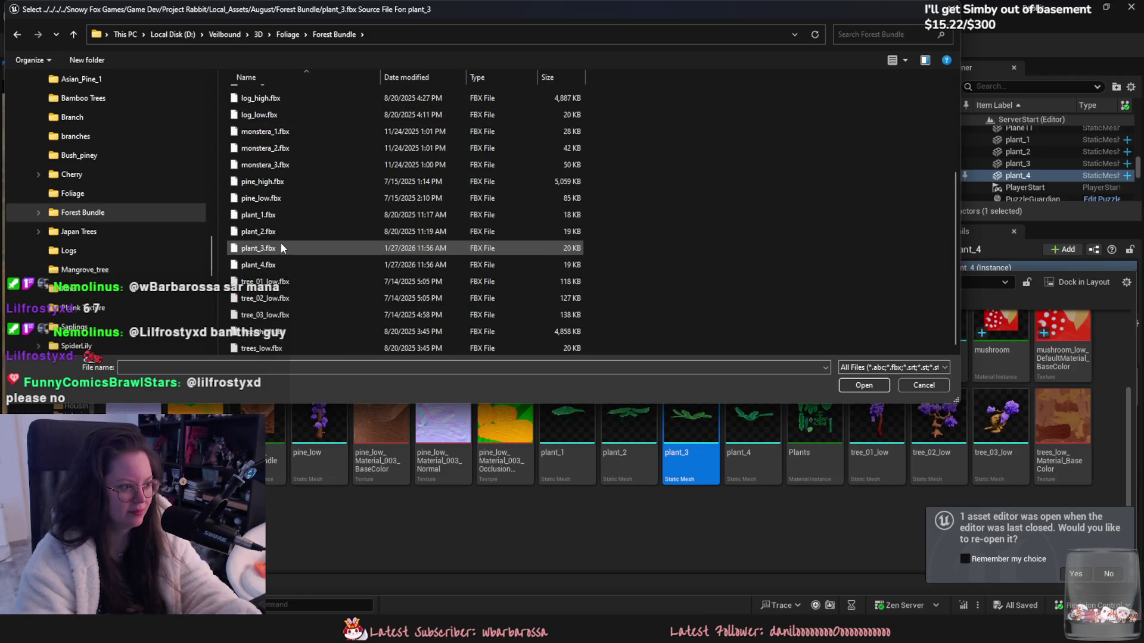
double_click(281, 247)
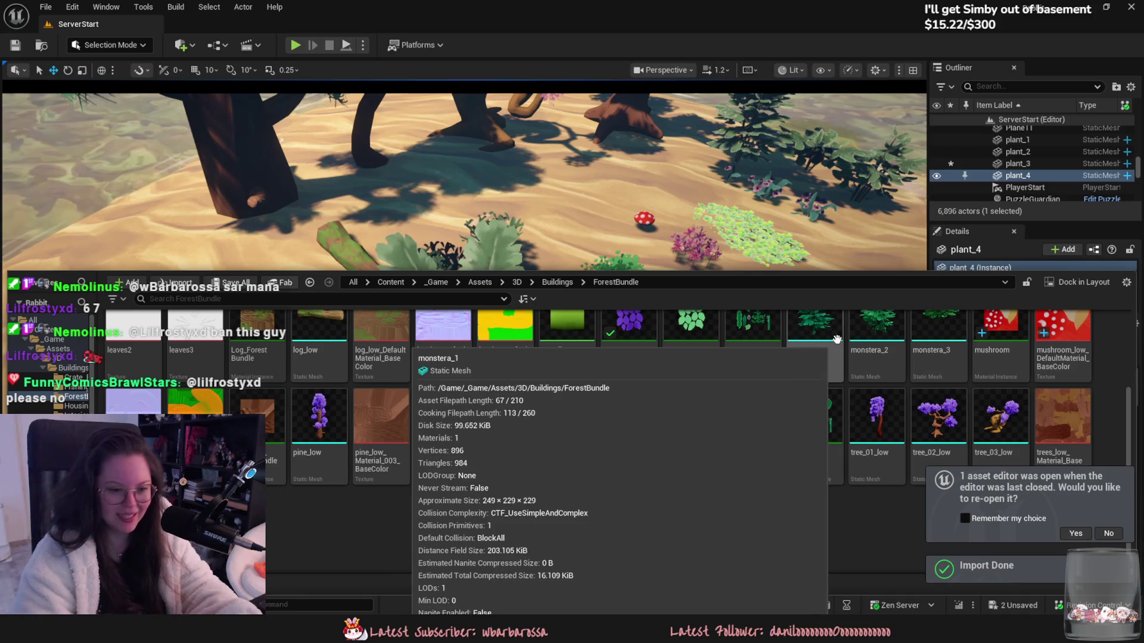
Step: Reimport plant_4 from its updated FBX and frame it in the viewport
mouse_move(658, 272)
mouse_down()
mouse_move(657, 483)
mouse_move(655, 250)
mouse_up()
click(765, 432)
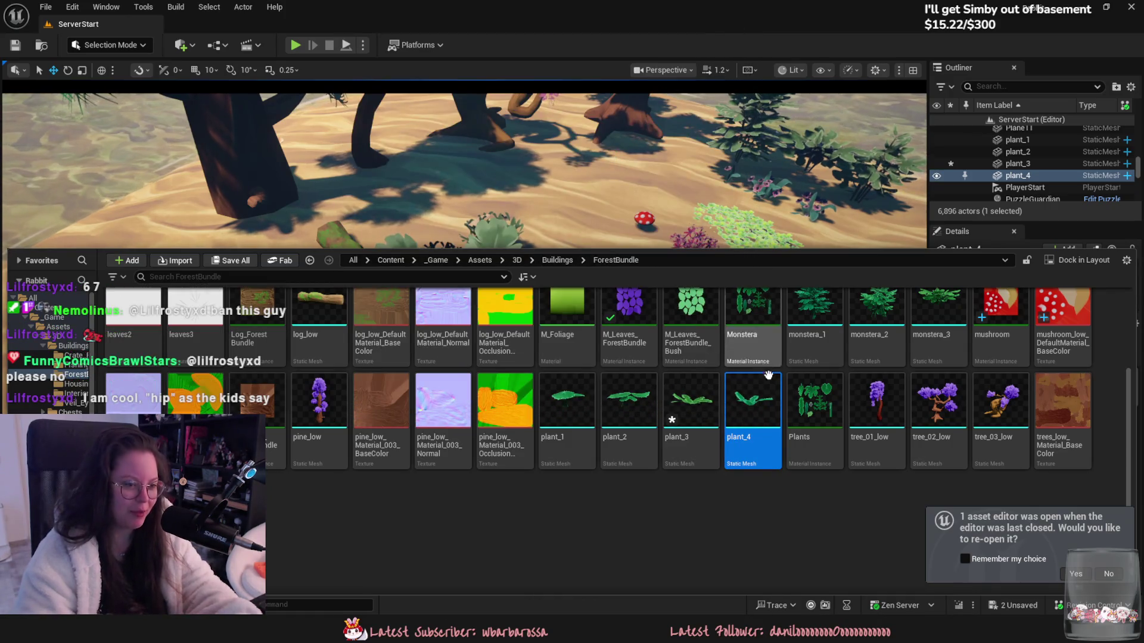
right_click(760, 390)
click(782, 247)
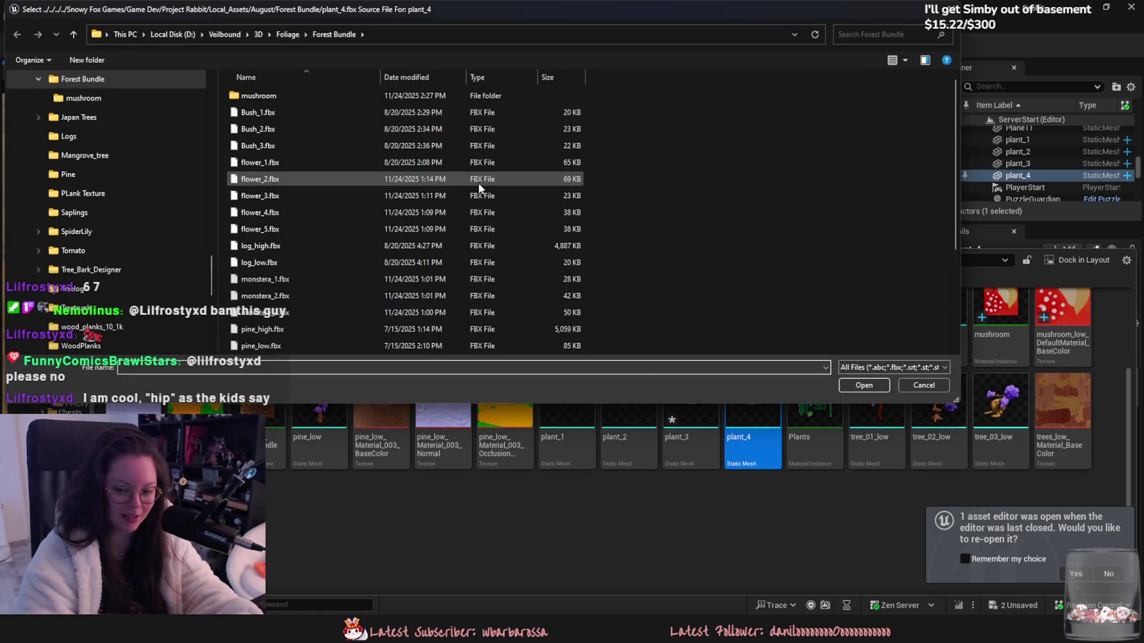
scroll(534, 266, down, 5)
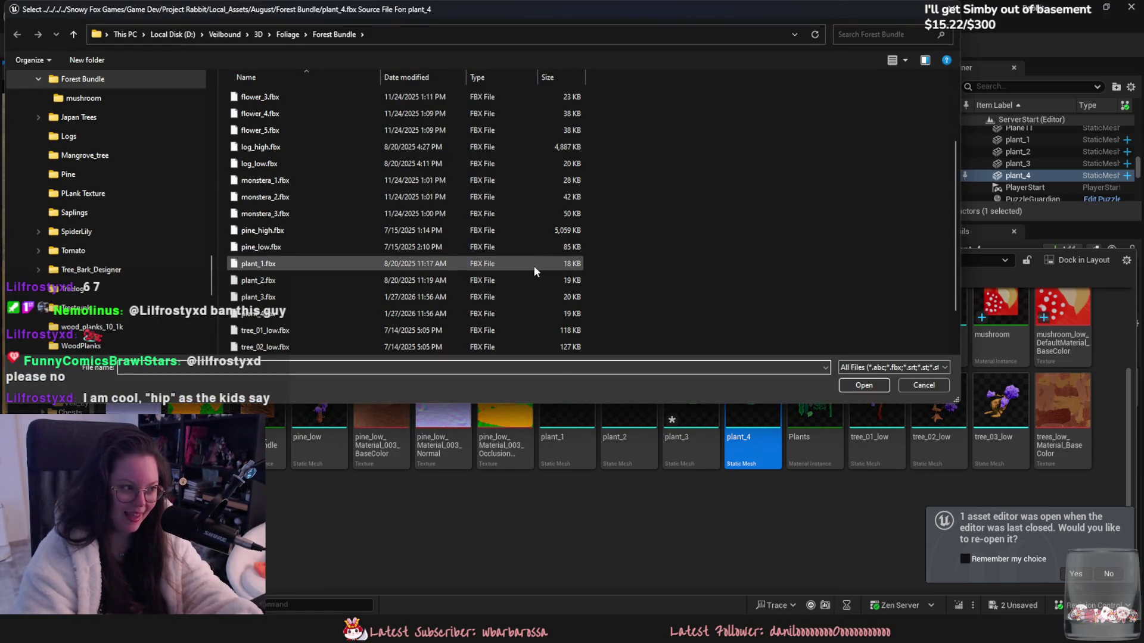
double_click(524, 265)
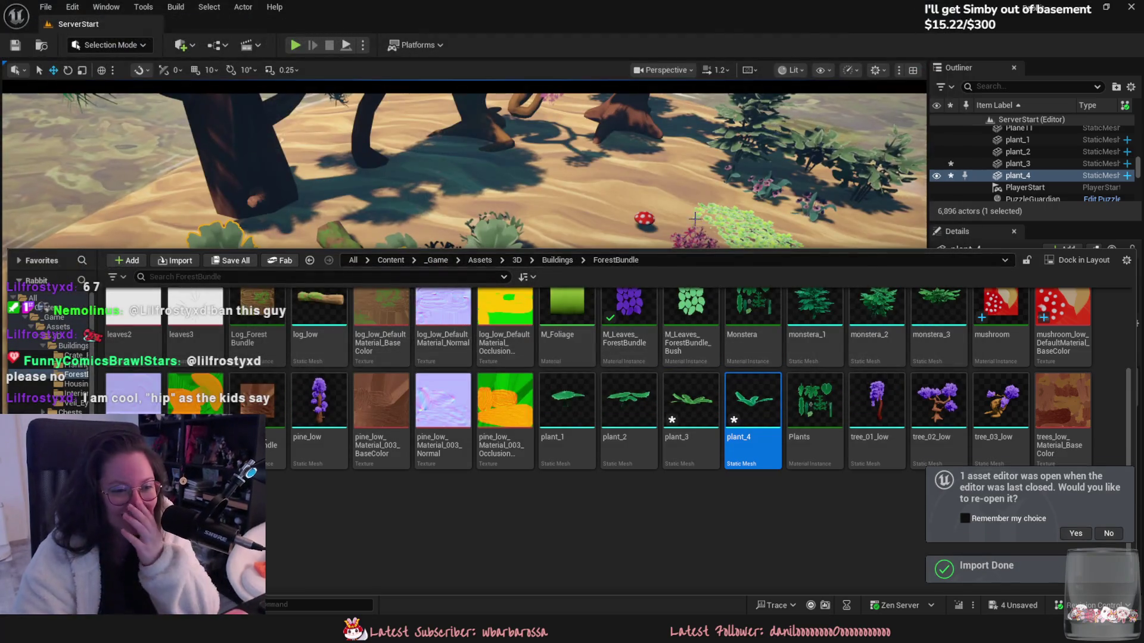
key(f)
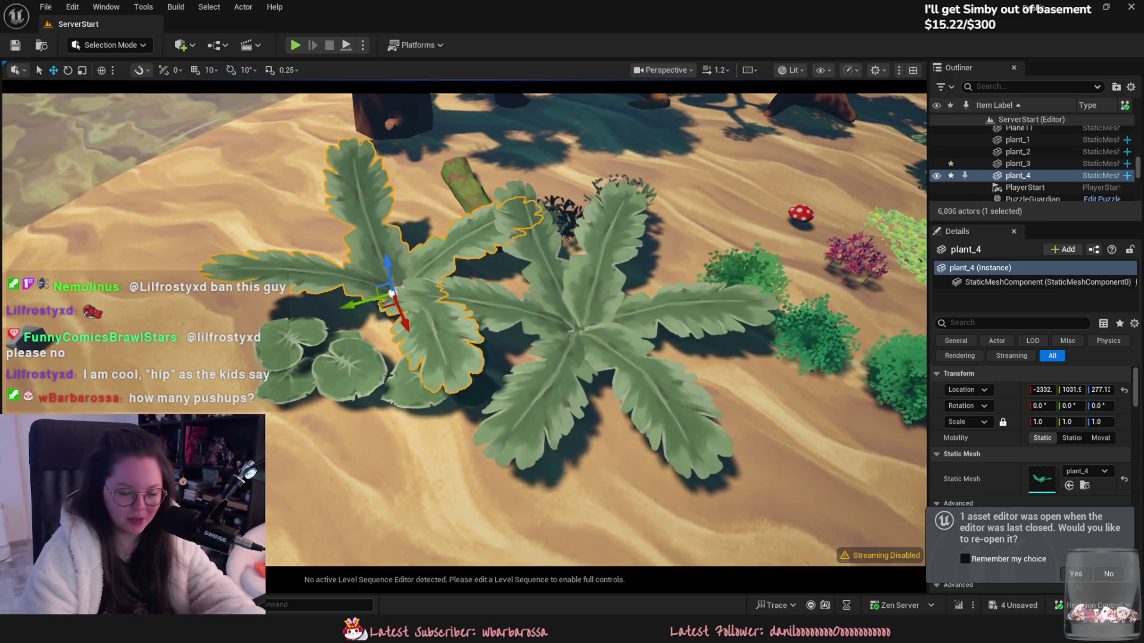
Step: Nudge plant_4 slightly across the sand and pull the view back
right_drag(602, 254, 602, 254)
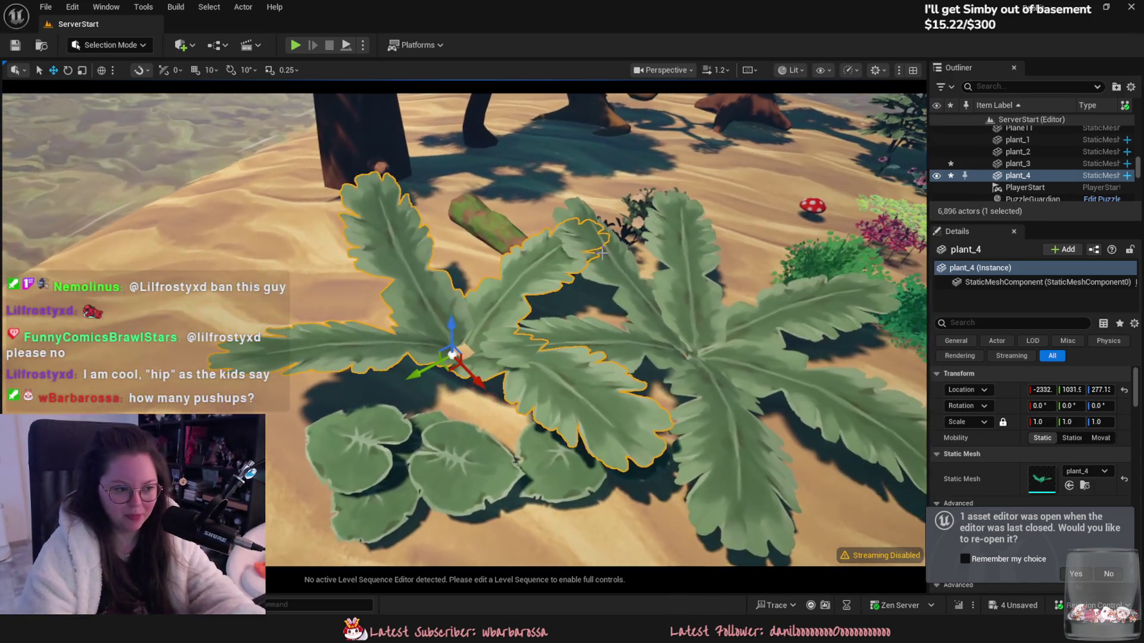
drag(451, 355, 428, 350)
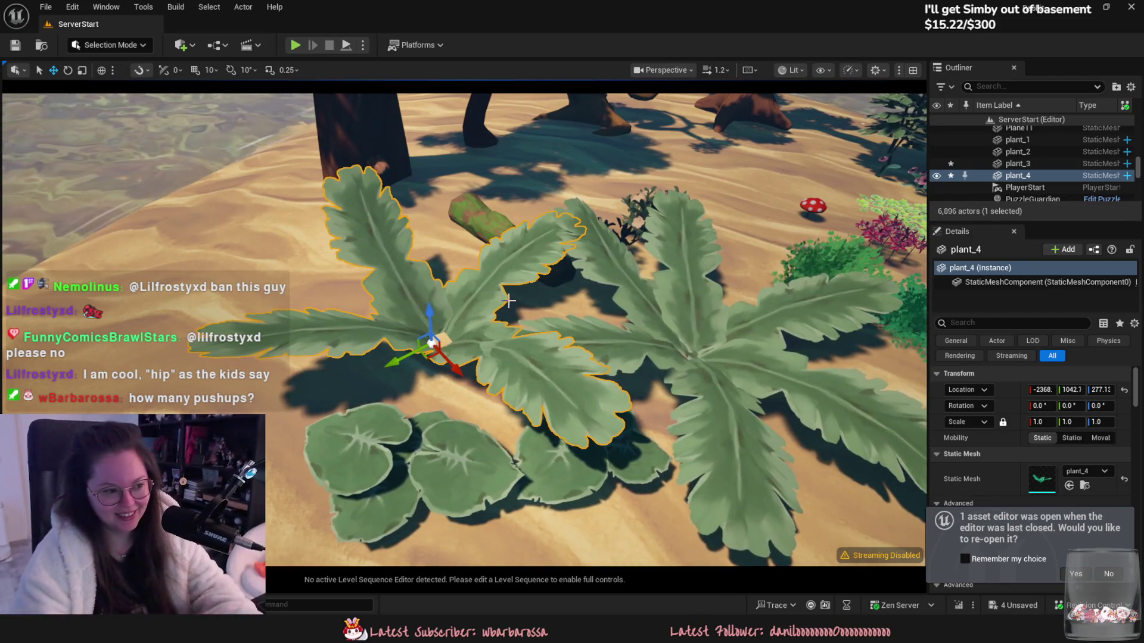
right_drag(435, 345, 556, 312)
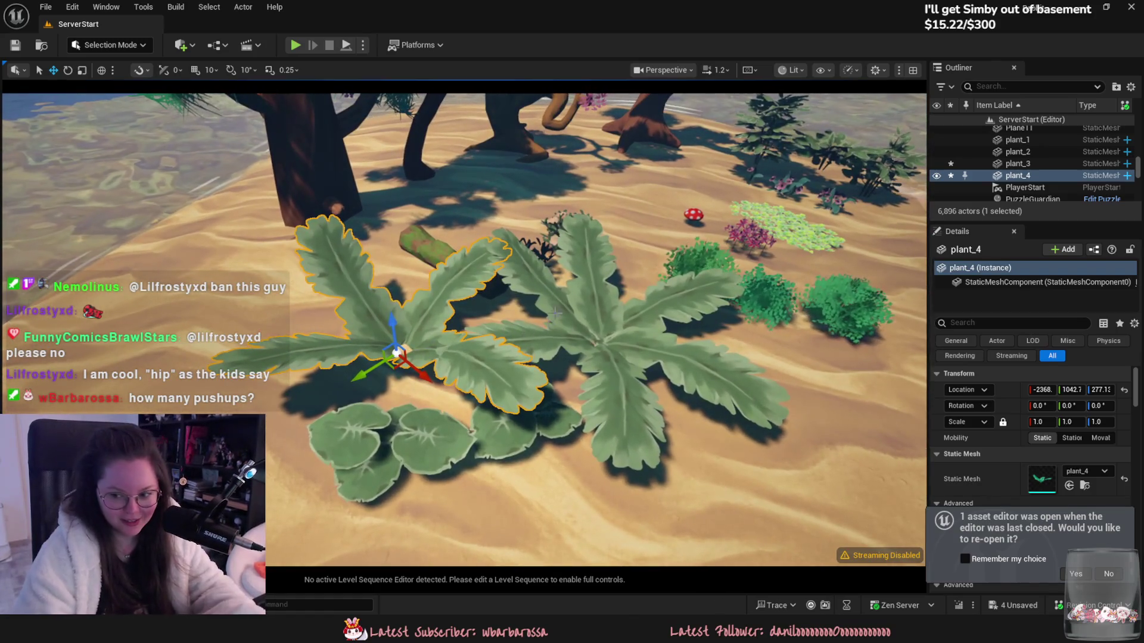
Step: Inspect the selected plant_3 fern up close, then return to Blender
click(544, 358)
mouse_move(544, 357)
right_down()
mouse_move(536, 340)
mouse_move(544, 357)
right_up()
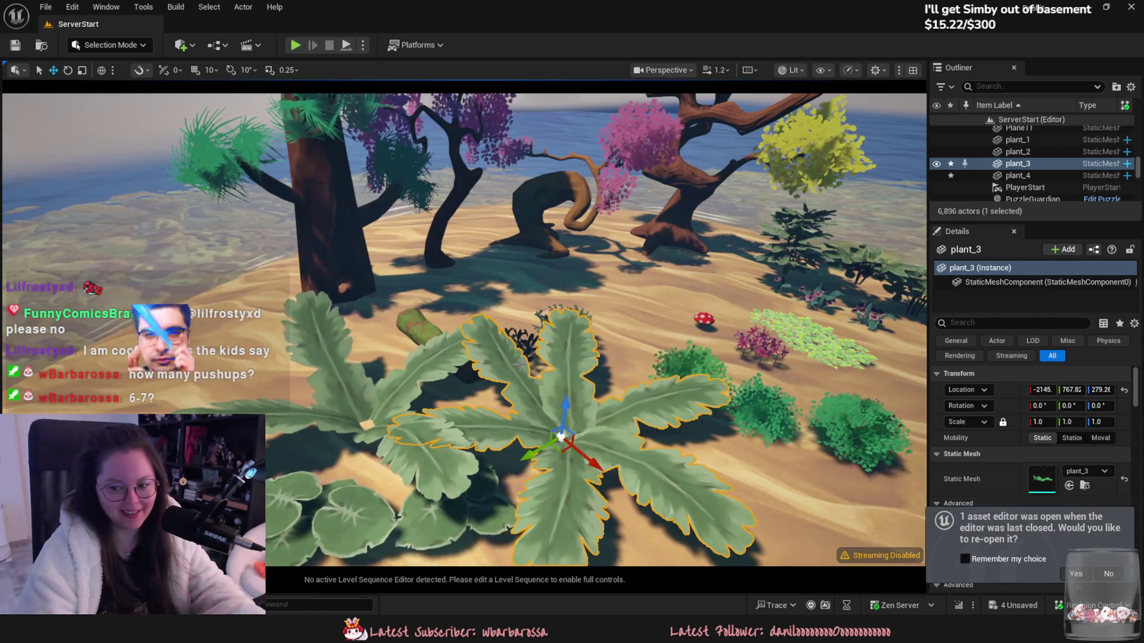
right_drag(544, 358, 544, 406)
scroll(544, 370, down, 1)
mouse_move(599, 446)
right_down()
mouse_move(589, 429)
mouse_move(599, 446)
mouse_move(782, 391)
right_up()
key(r)
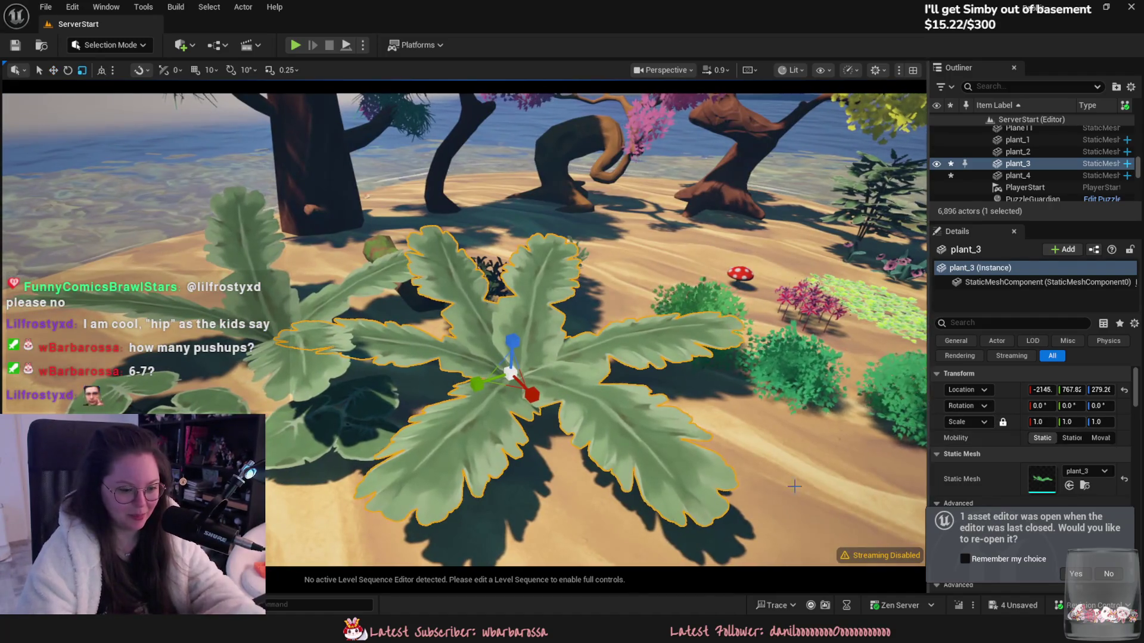
key(alt+Tab)
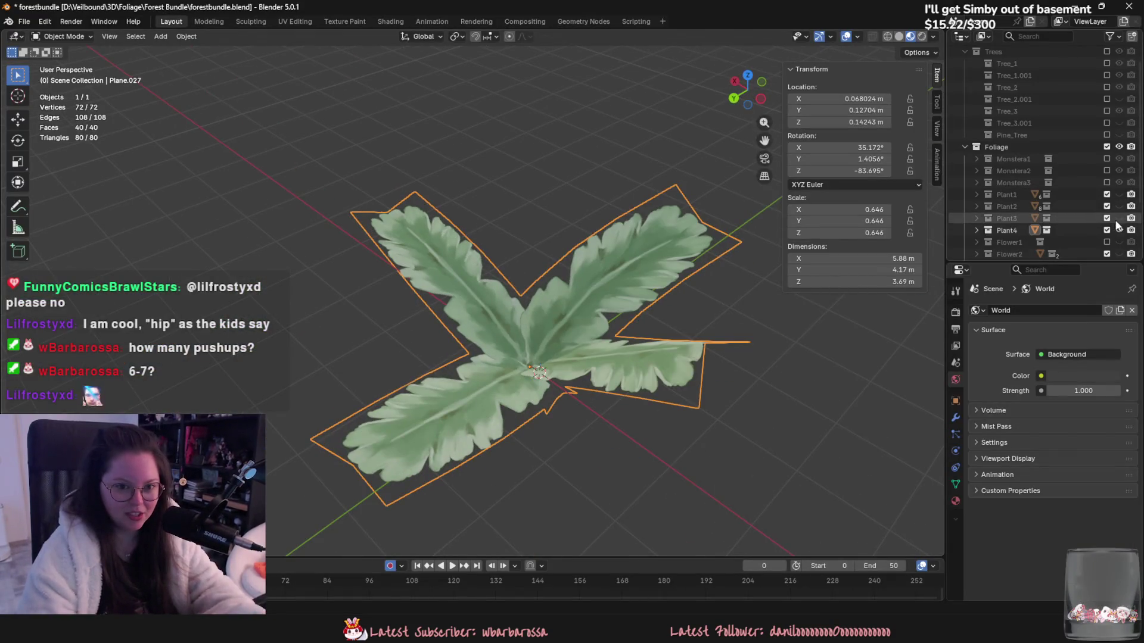
Step: Scale Plant3 and Plant4 down together to 0.36
ctrl+click(1117, 220)
key(s)
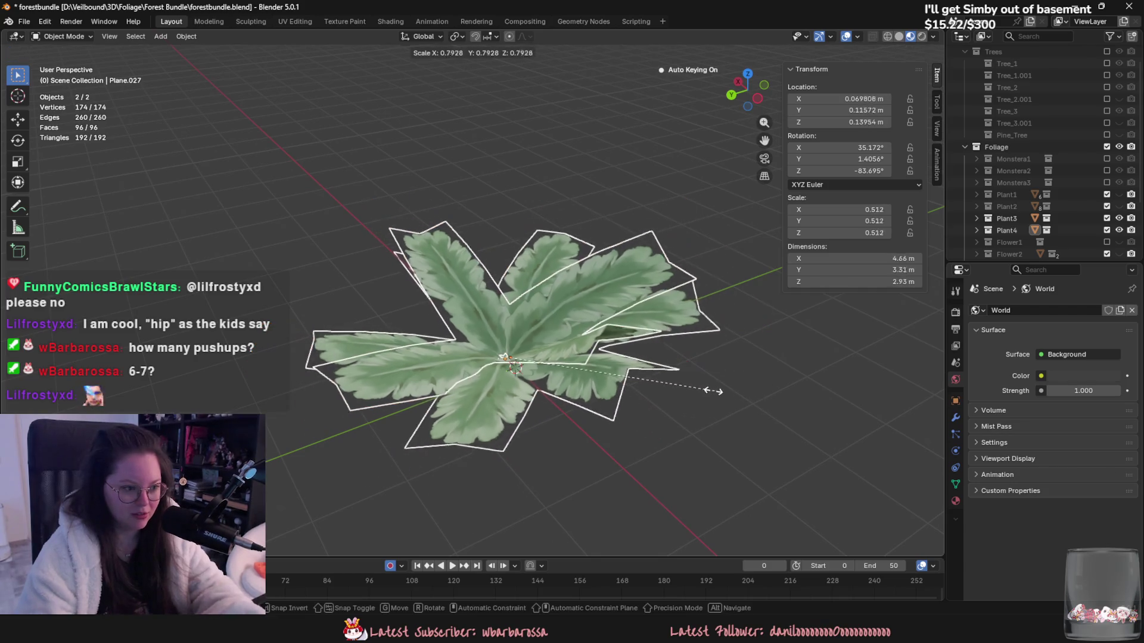
click(651, 377)
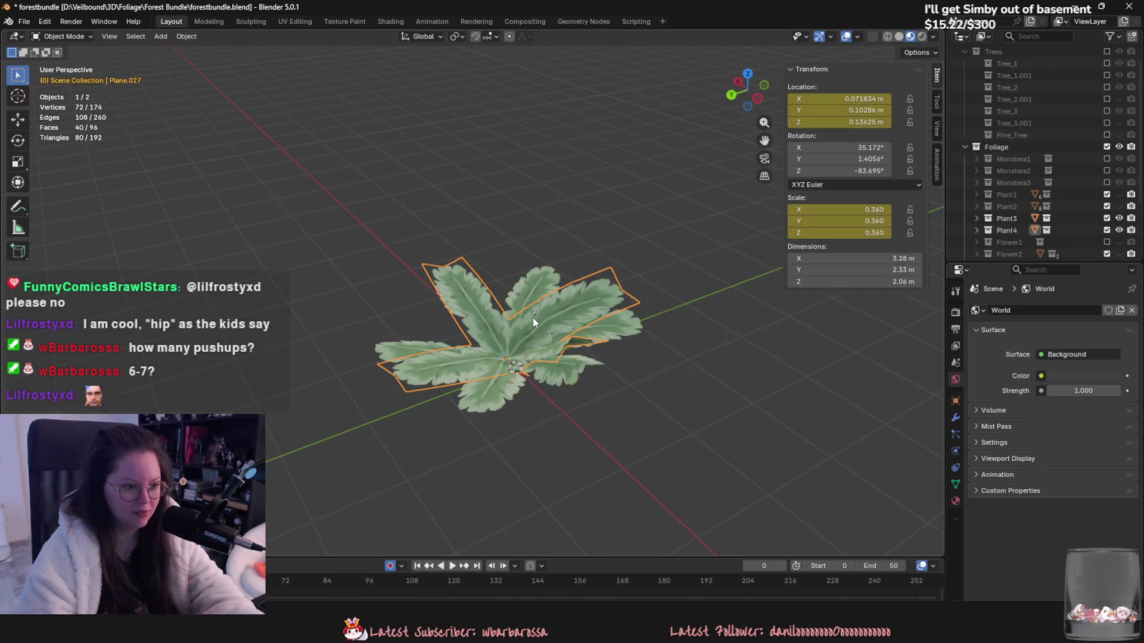
click(24, 21)
mouse_move(72, 230)
click(195, 293)
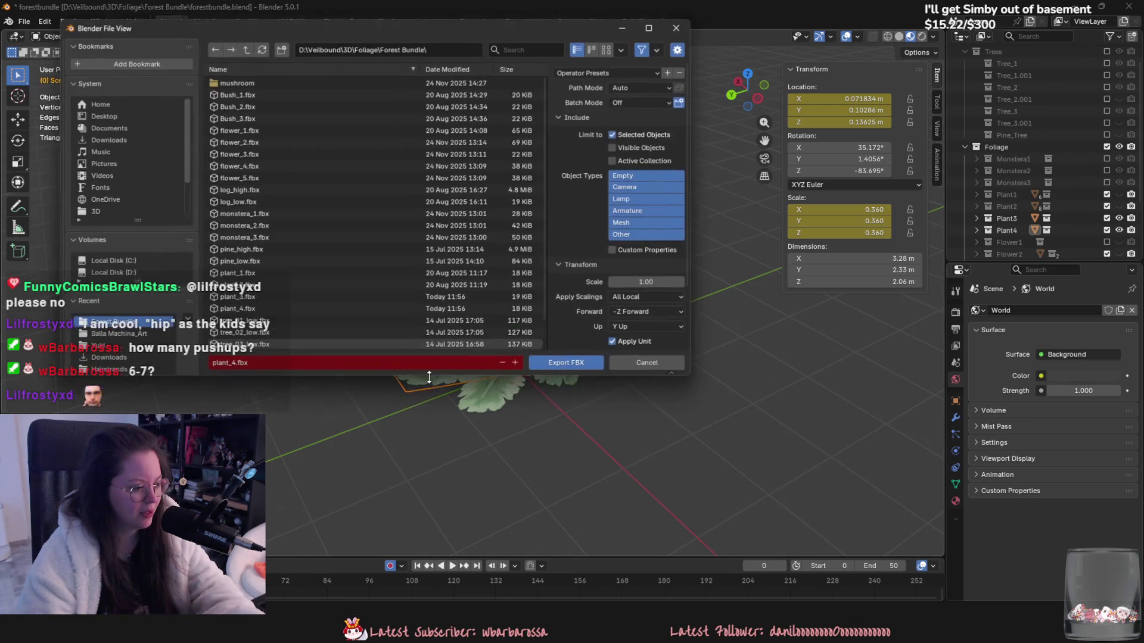
click(642, 366)
Step: Hide one fern and export the remaining one as plant_4.fbx
middle_drag(271, 188, 349, 336)
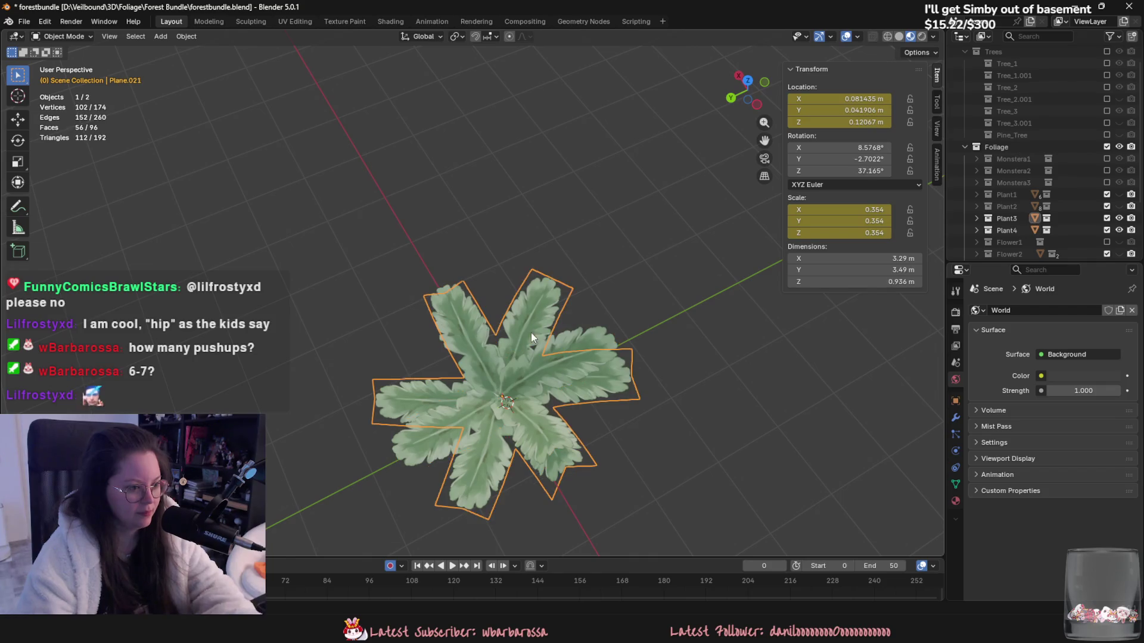
key(h)
click(516, 362)
click(24, 21)
mouse_move(81, 206)
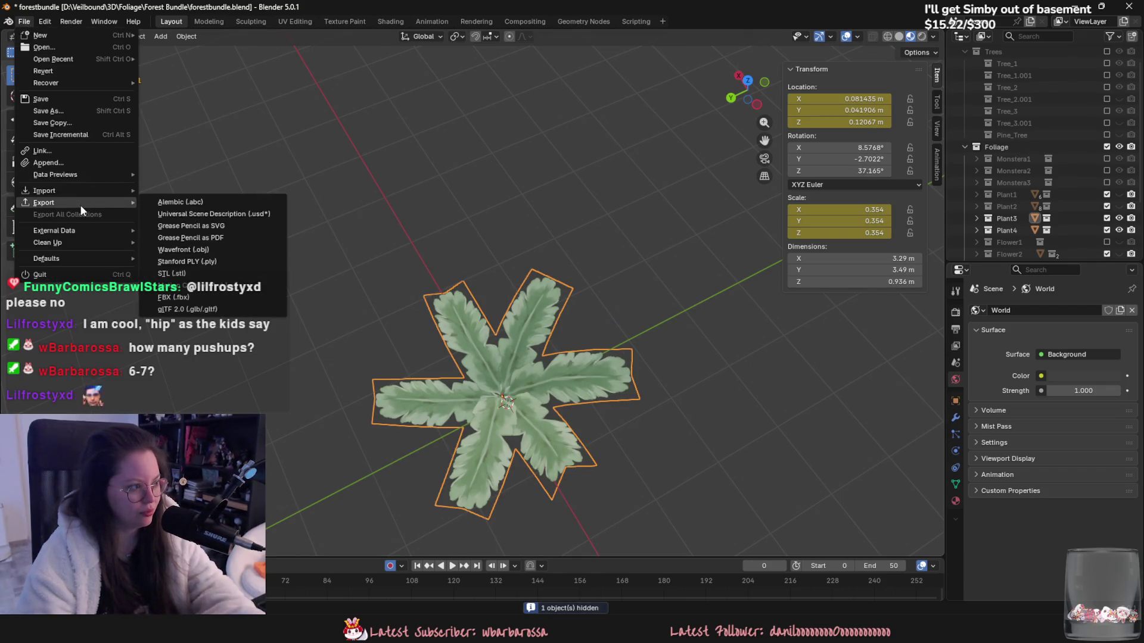
click(179, 296)
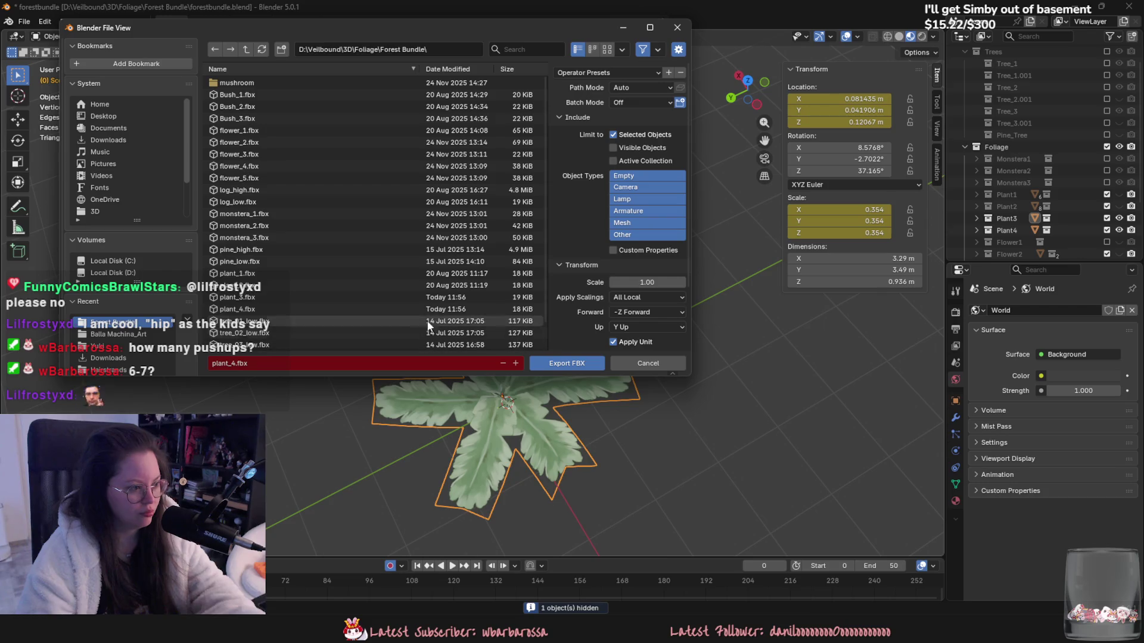
click(572, 364)
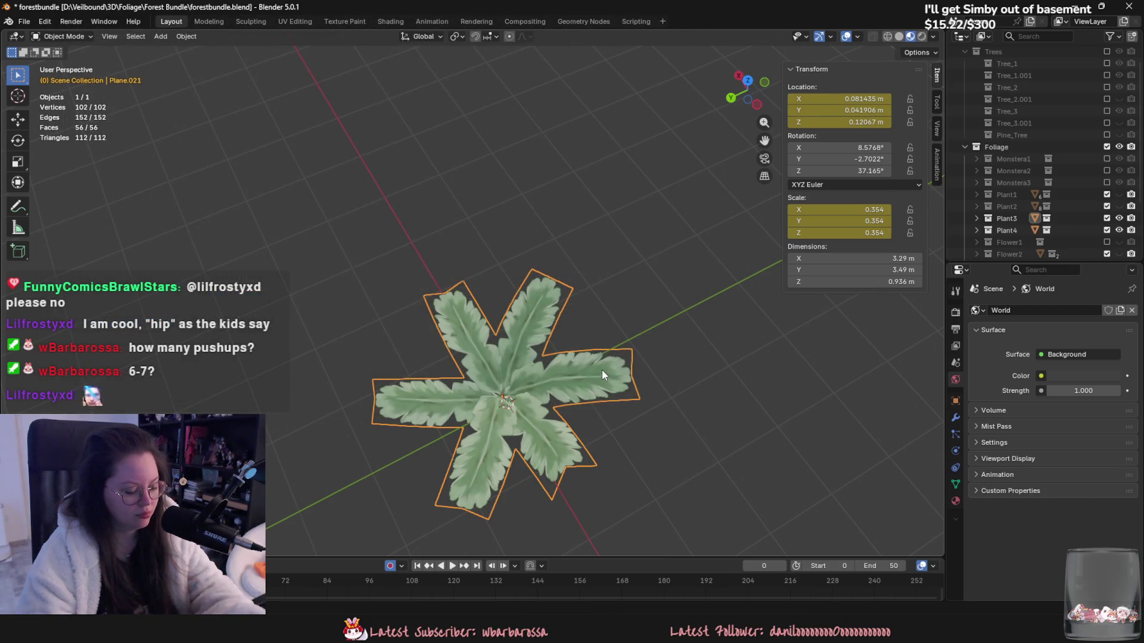
Step: Export the other fern as plant_3.fbx and go back to Unreal
click(557, 367)
click(23, 22)
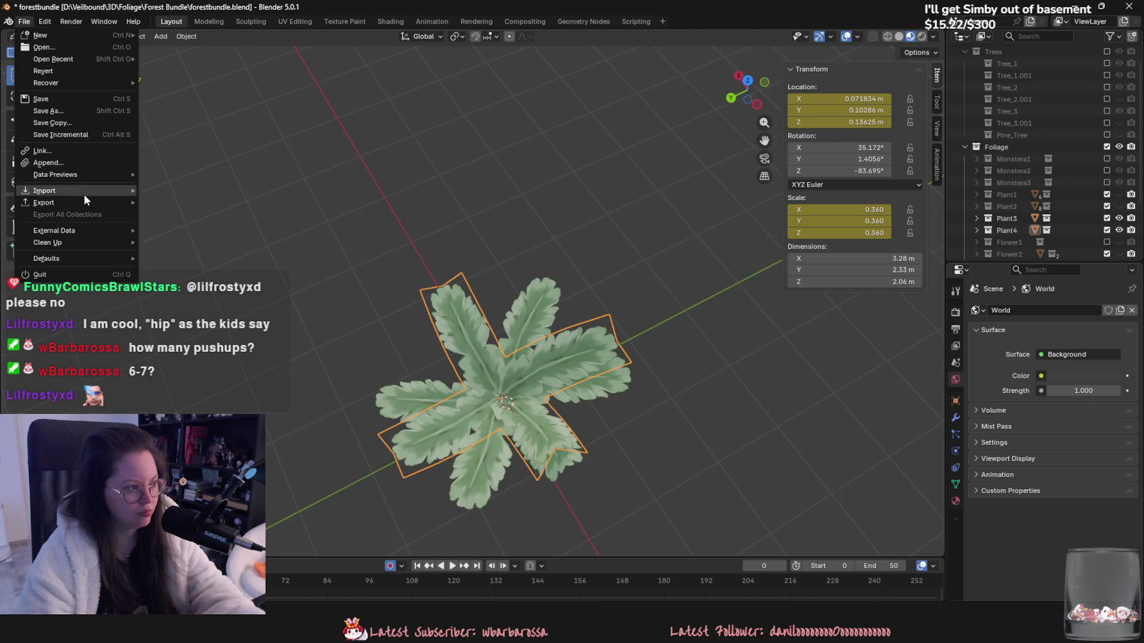
mouse_move(83, 203)
click(209, 297)
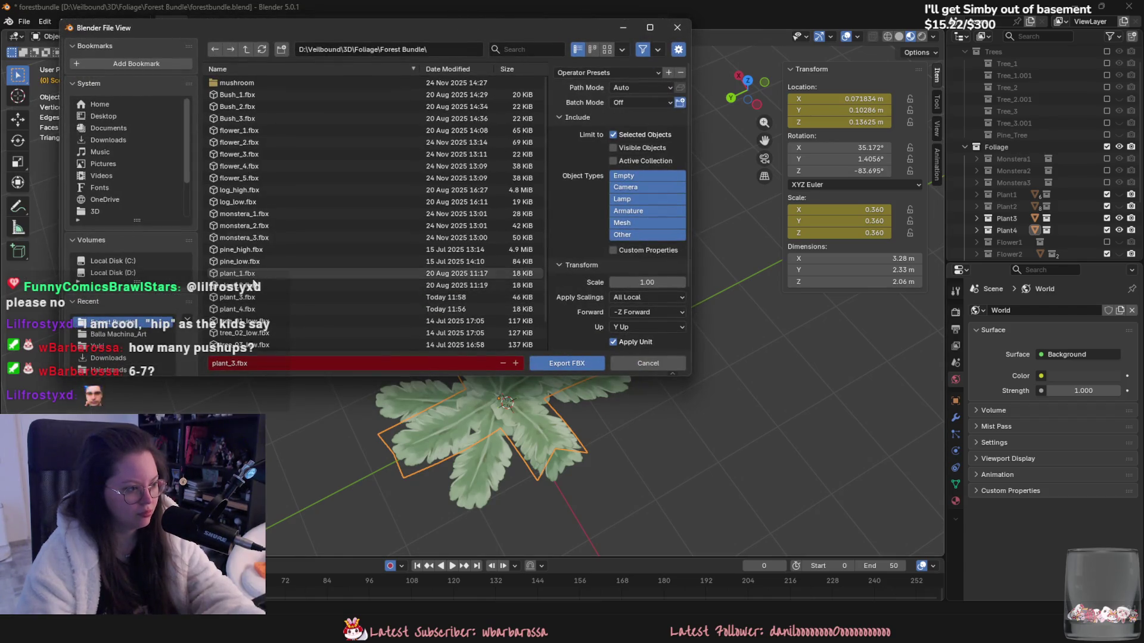
click(569, 363)
key(alt+Tab)
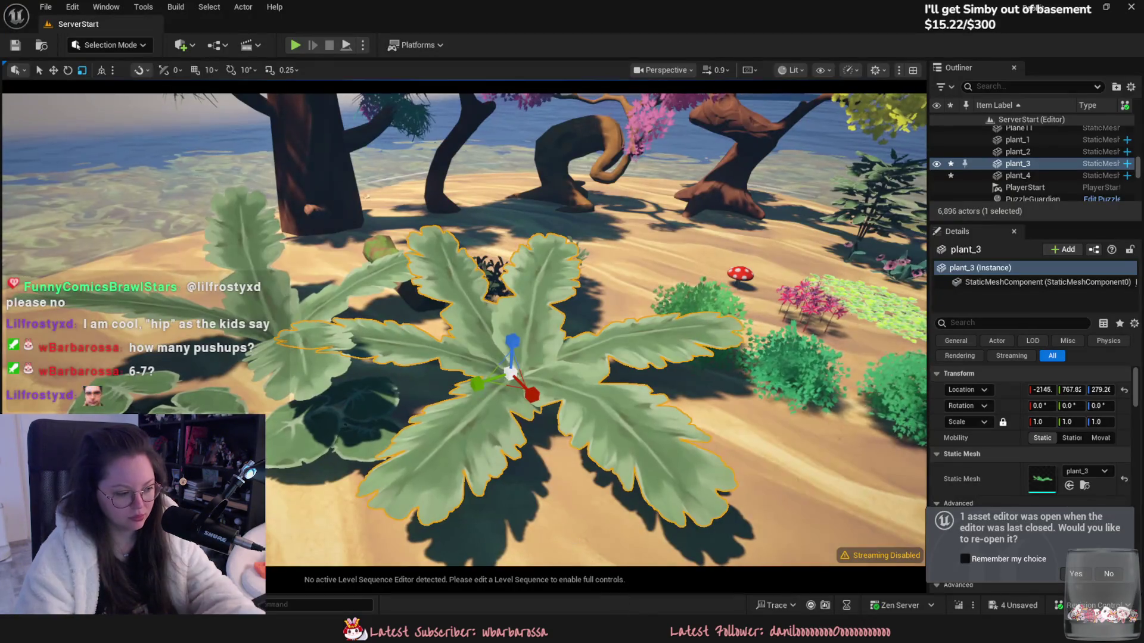
Step: Reimport plant_3 and plant_4 together from their FBX files and frame plant_3
key(ctrl+space)
click(691, 411)
right_click(752, 411)
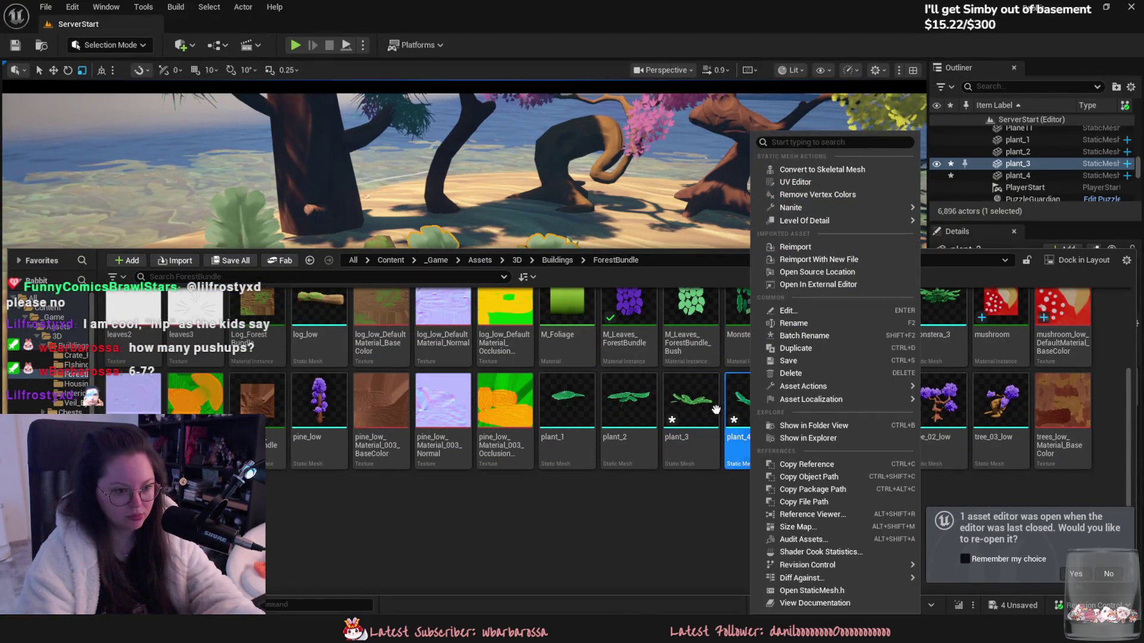
ctrl+click(691, 411)
right_click(751, 411)
click(794, 260)
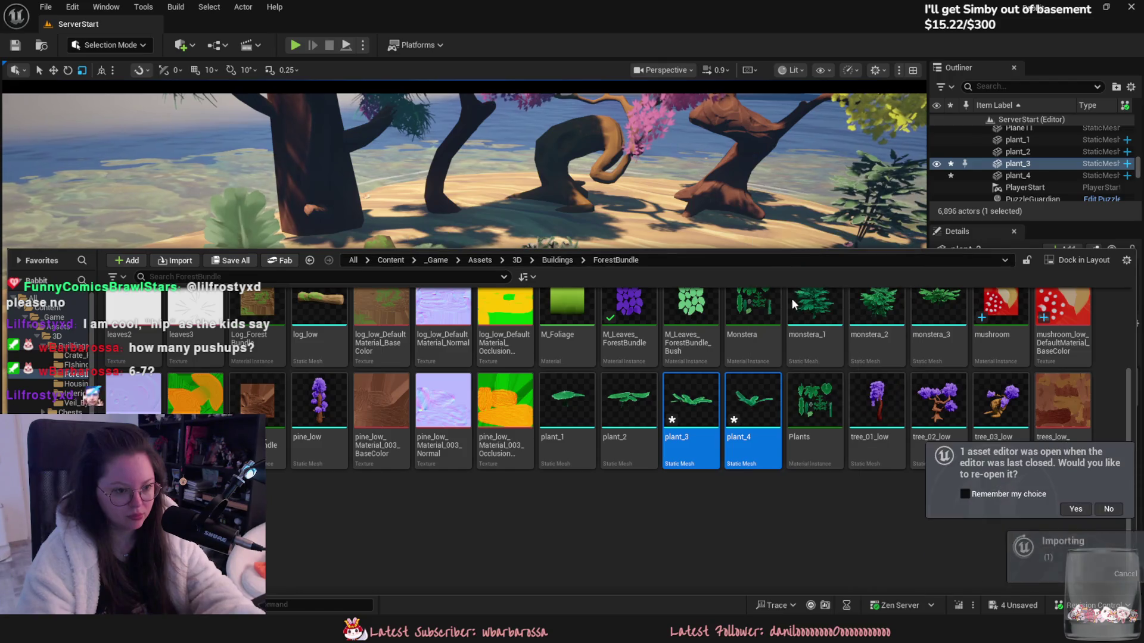
key(ctrl+space)
key(f)
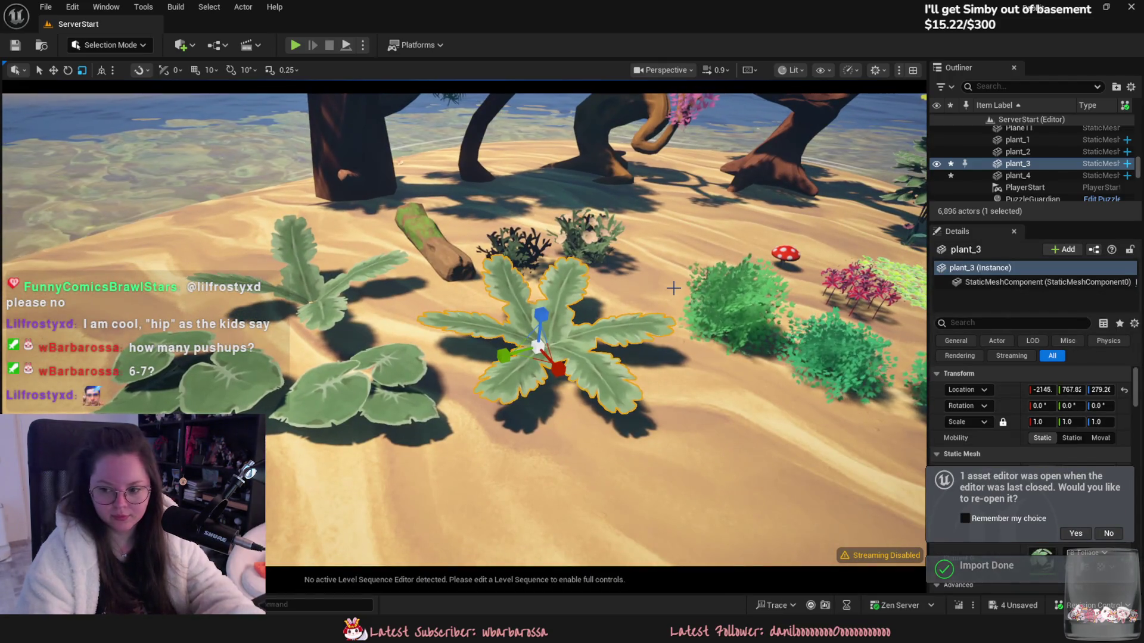
Step: Check the nearby fern, plant_2, Bush_2 and flower_8 in the level
click(294, 299)
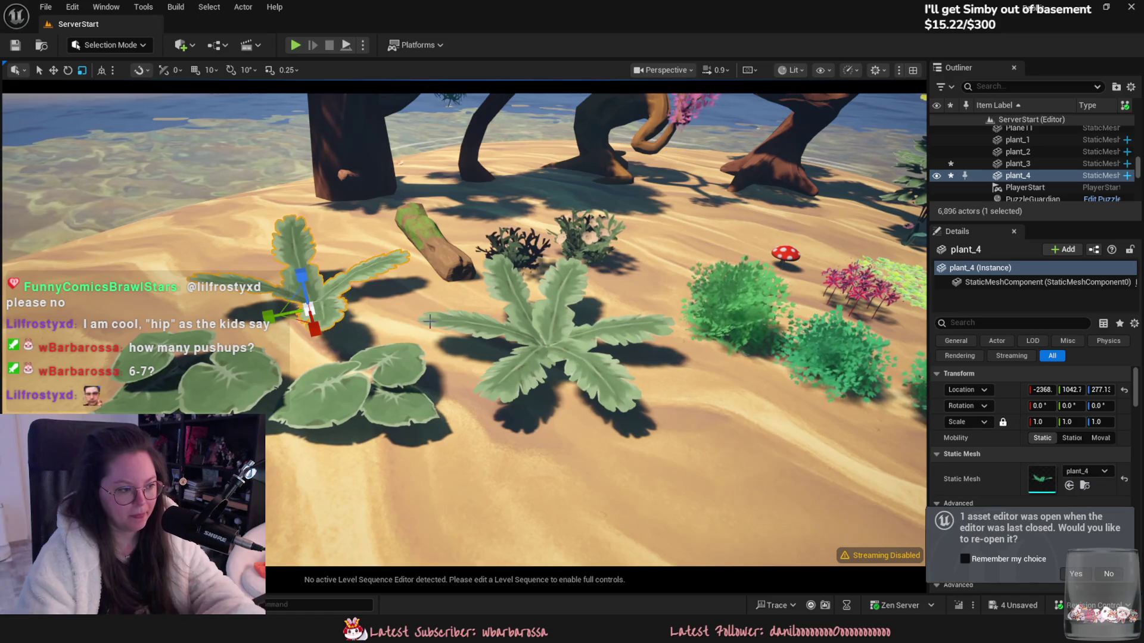
click(357, 387)
click(236, 374)
click(614, 322)
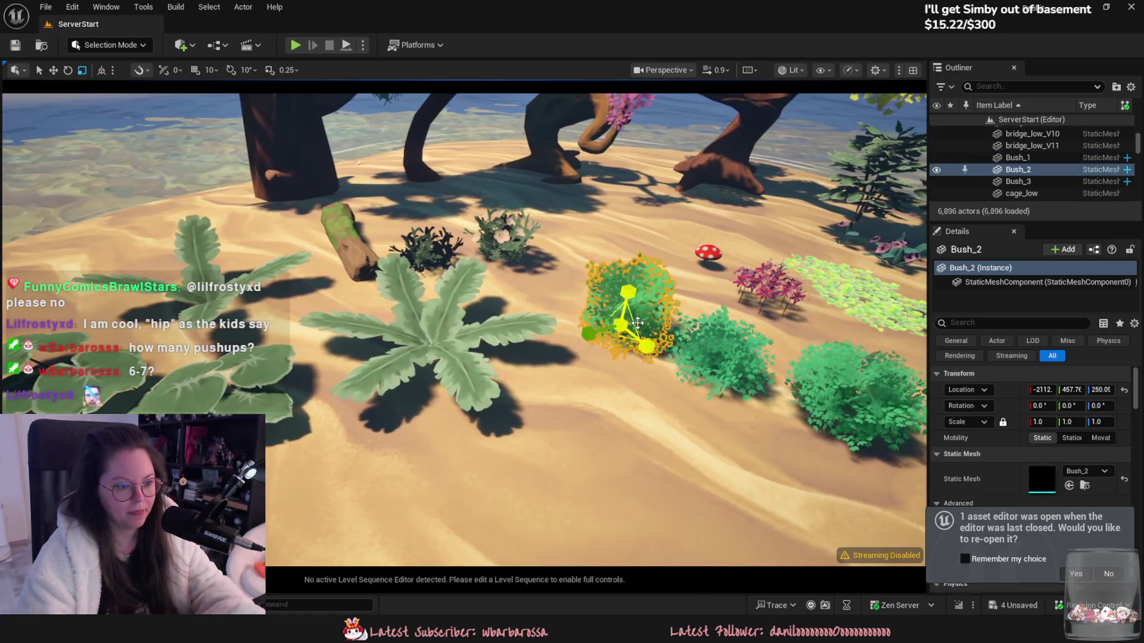
click(425, 243)
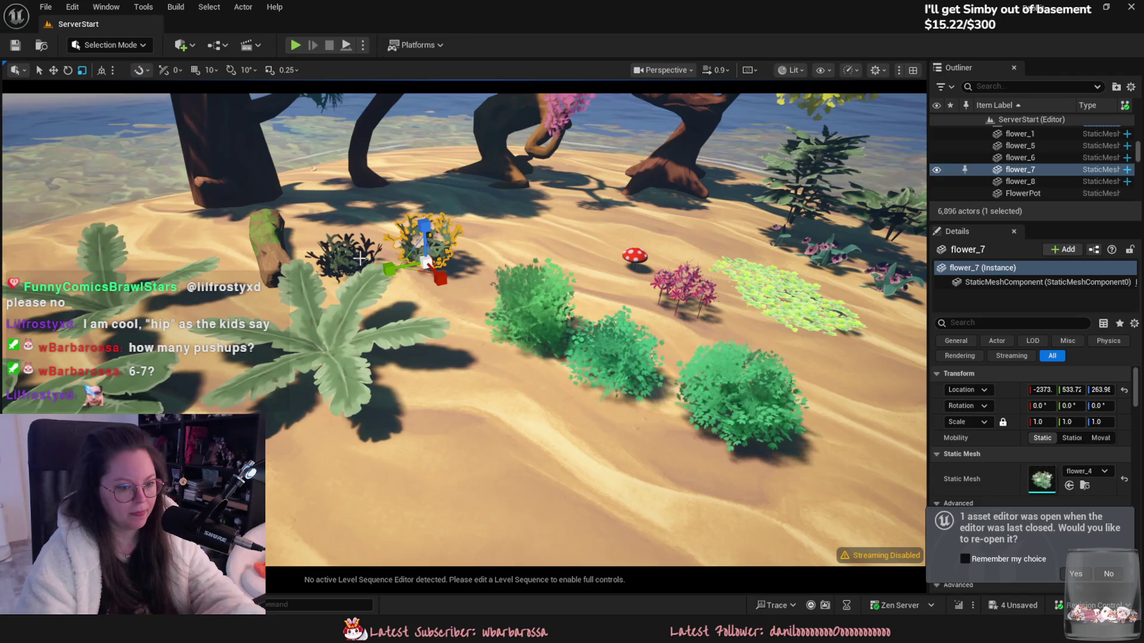
click(344, 255)
right_drag(454, 311, 454, 274)
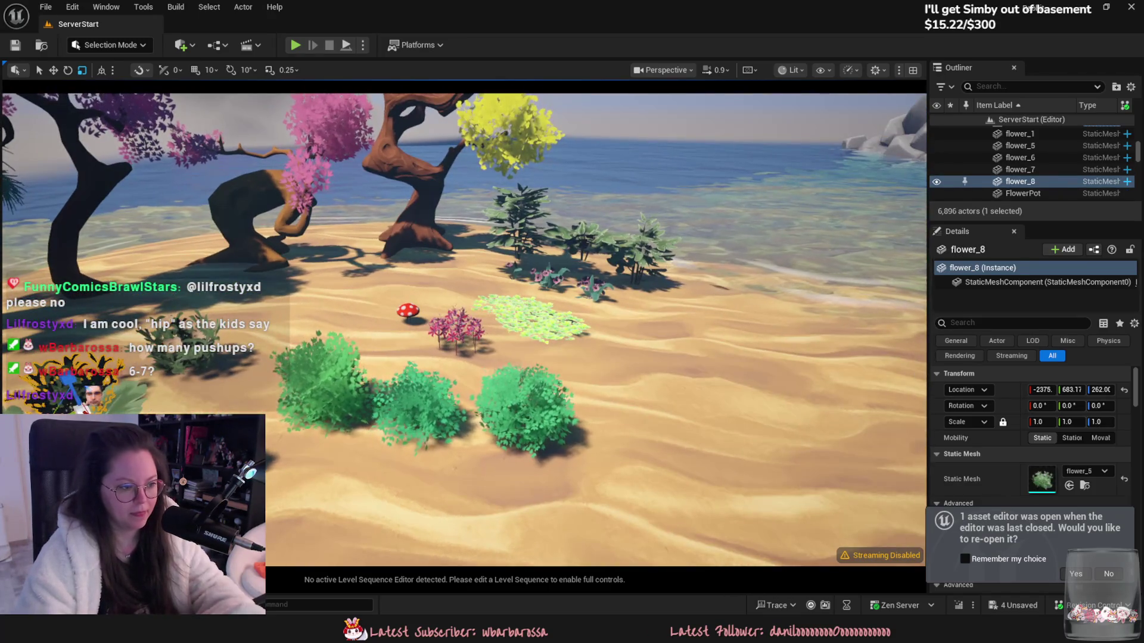
Step: Look over spiderlily2 and the pink flower_6, then return to Blender
click(478, 352)
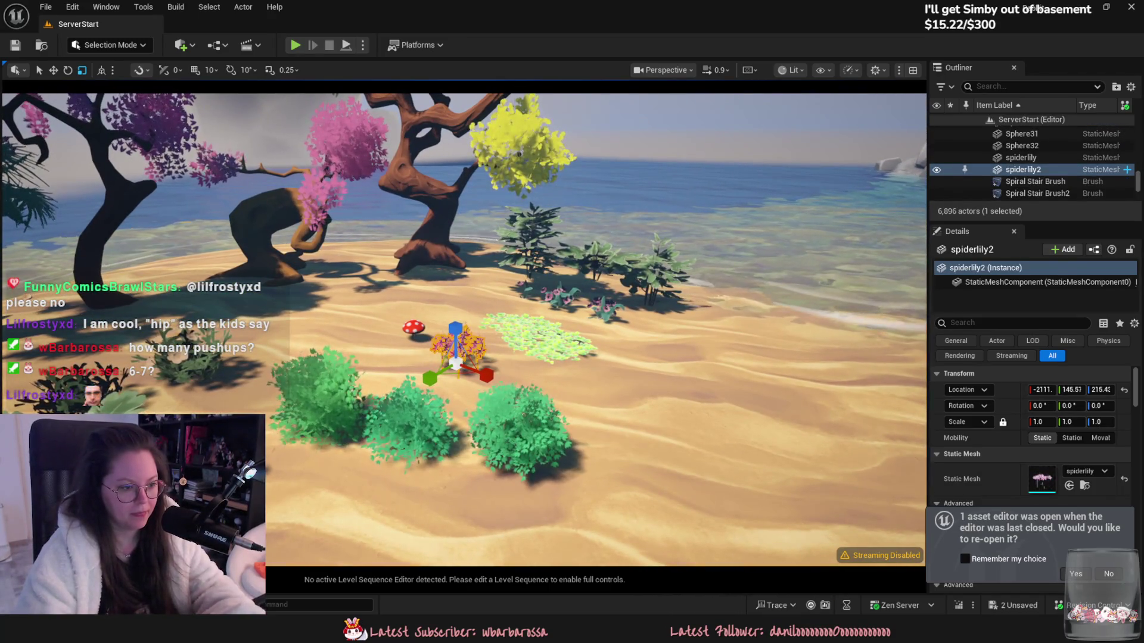
drag(478, 352, 479, 298)
drag(548, 370, 548, 337)
click(548, 352)
key(w)
right_drag(547, 337, 585, 337)
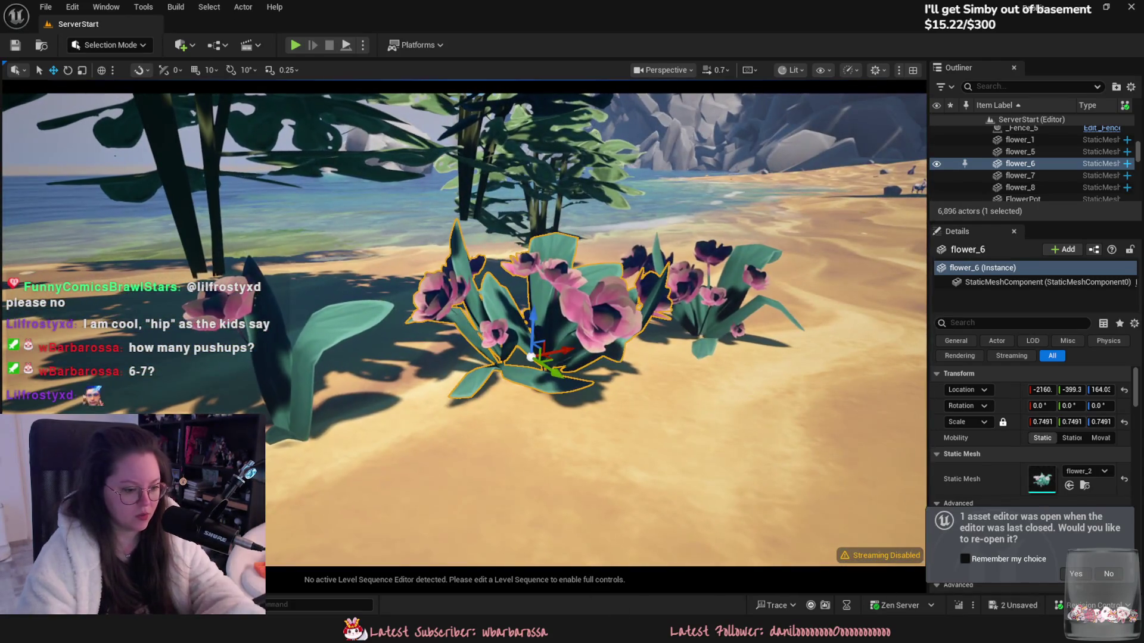
key(alt+Tab)
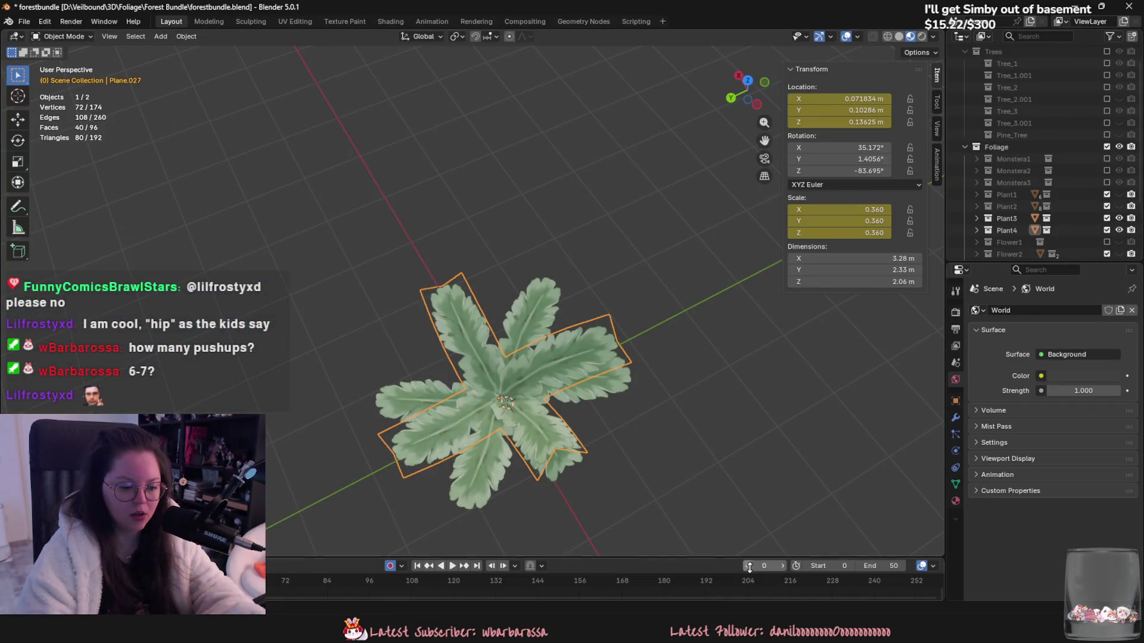
Step: Hide Plant4 and make Flower2 visible in the Outliner
key(alt+Tab)
key(alt+Tab)
scroll(1064, 175, down, 2)
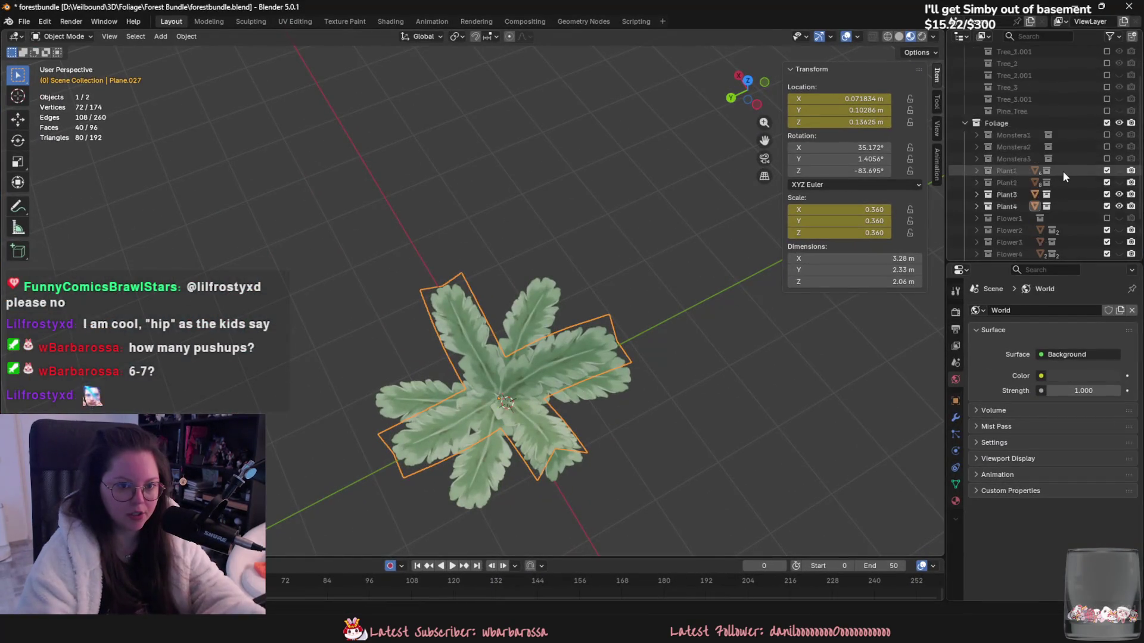
scroll(1064, 176, down, 2)
click(1107, 182)
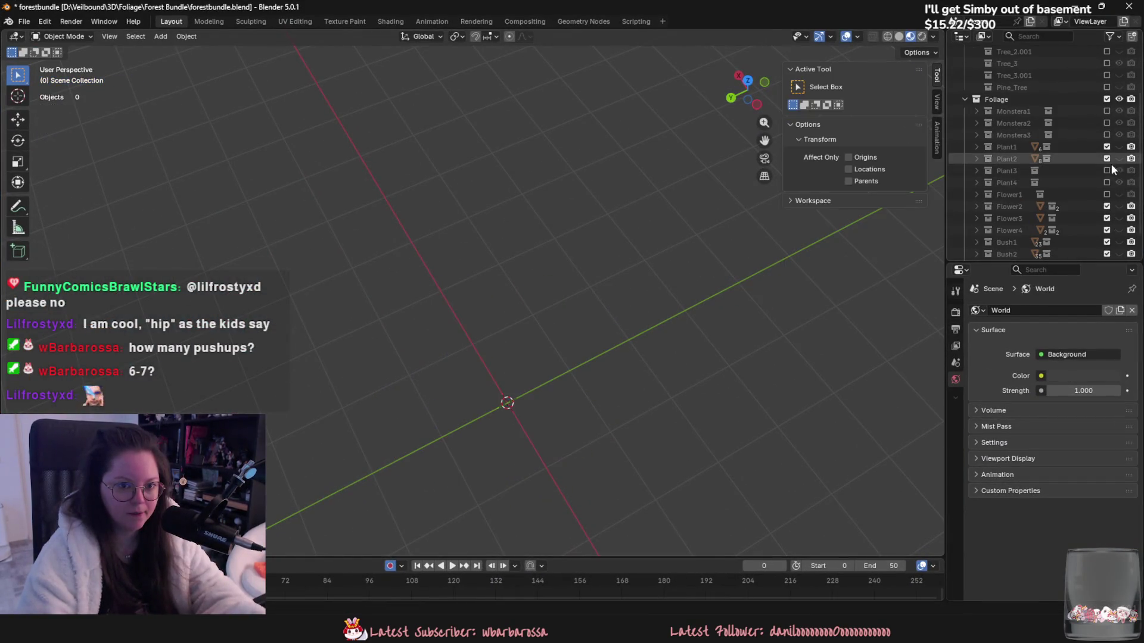
scroll(1107, 150, down, 3)
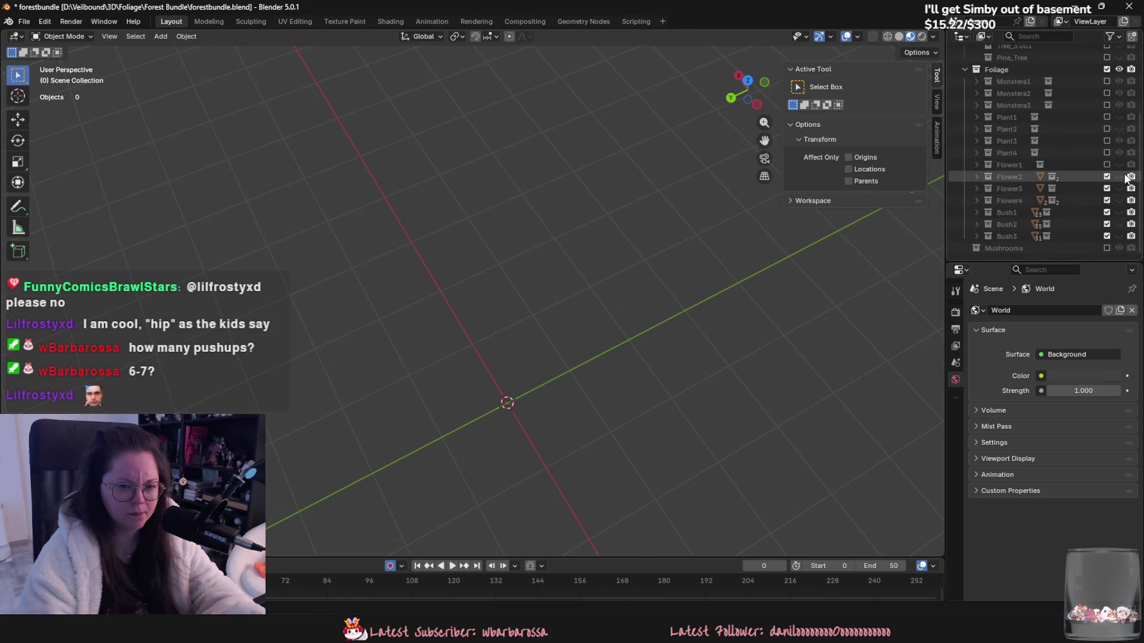
click(1120, 177)
scroll(745, 398, up, 3)
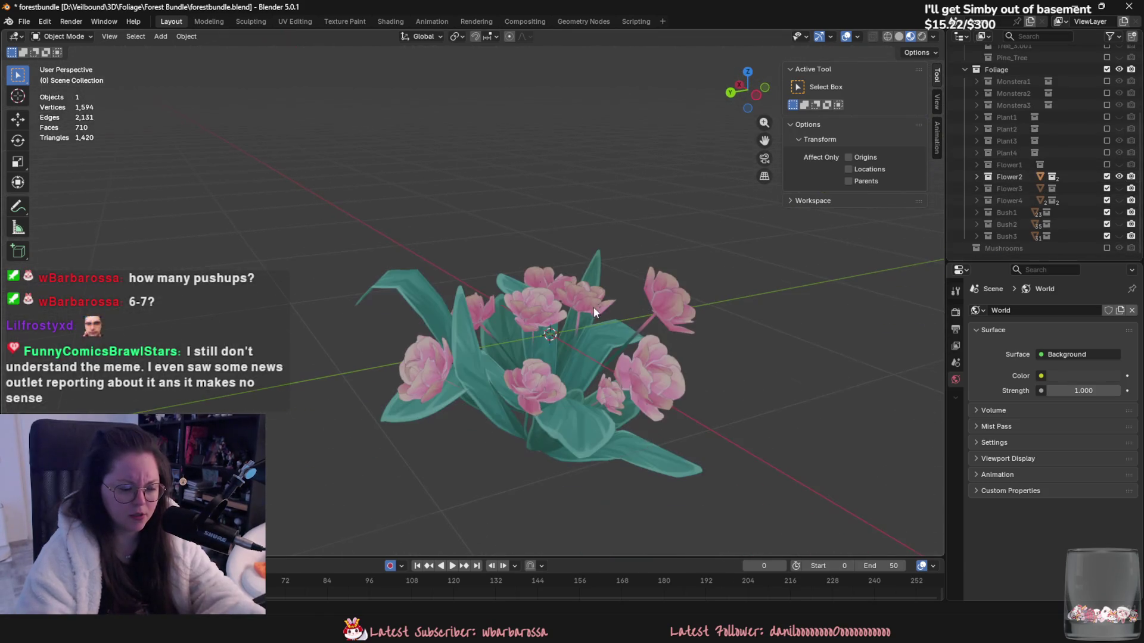
Step: Raise Flower2 about 0.46 m along Z and enter its Edit Mode
click(567, 328)
click(760, 94)
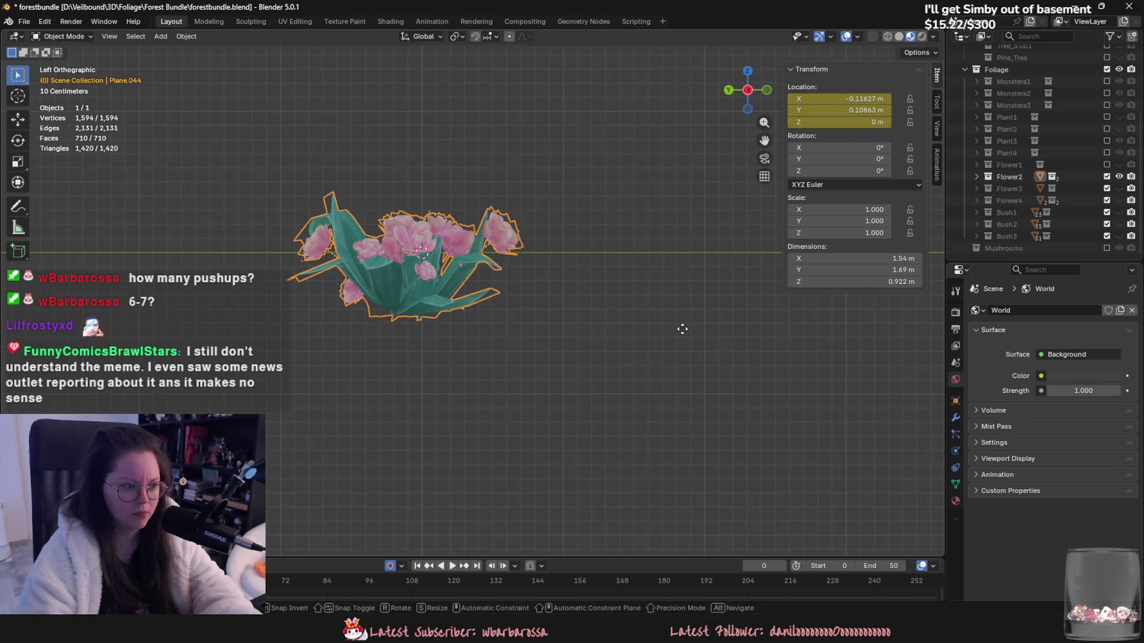
key(g)
key(z)
click(554, 216)
scroll(579, 344, up, 5)
scroll(579, 344, down, 5)
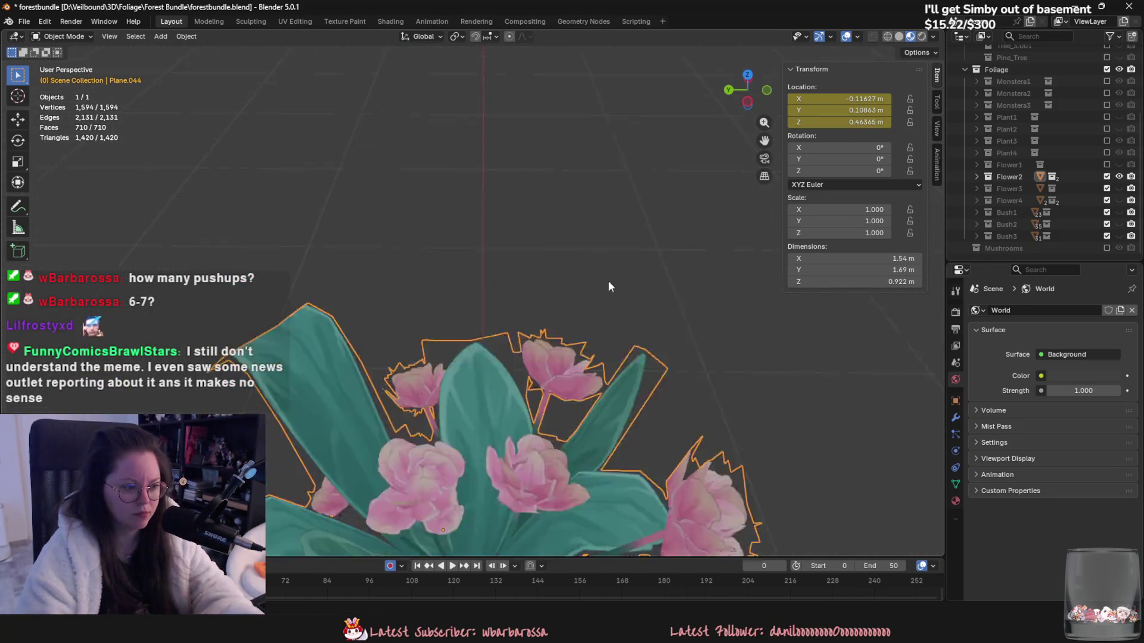
key(Tab)
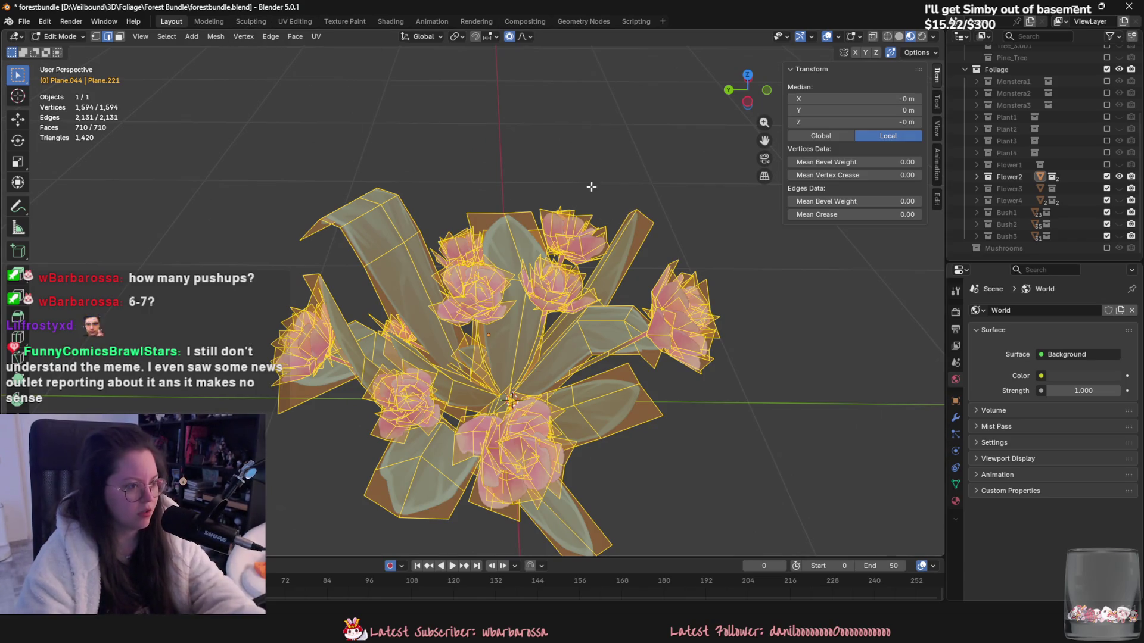
Step: Display the flower mesh's vertex normals as lines via the overlays
key(1)
click(837, 36)
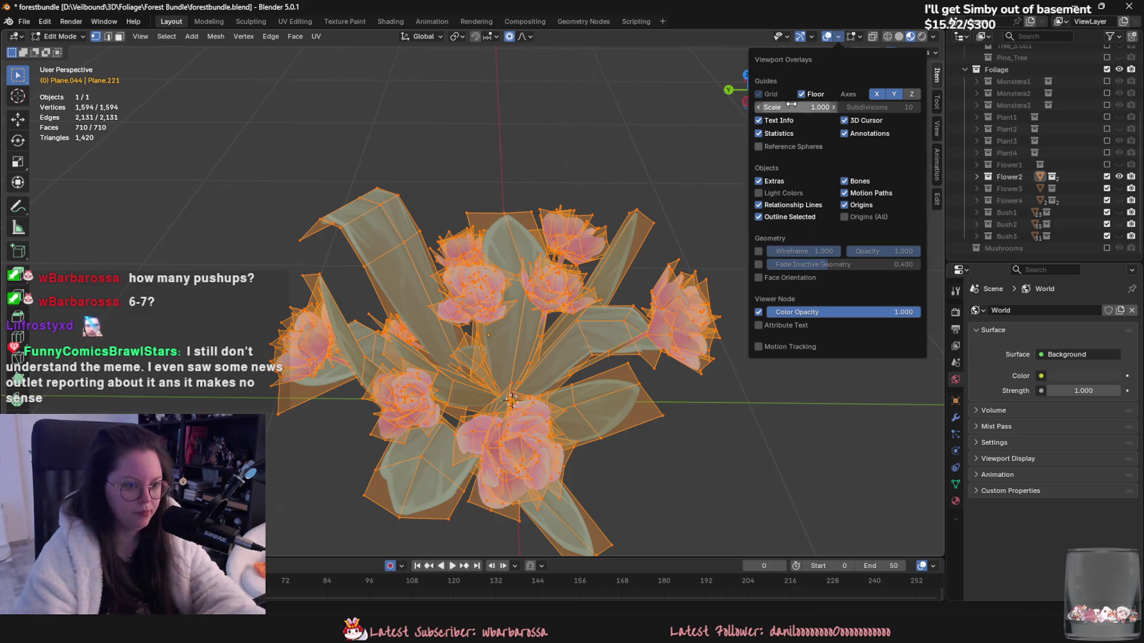
mouse_move(861, 40)
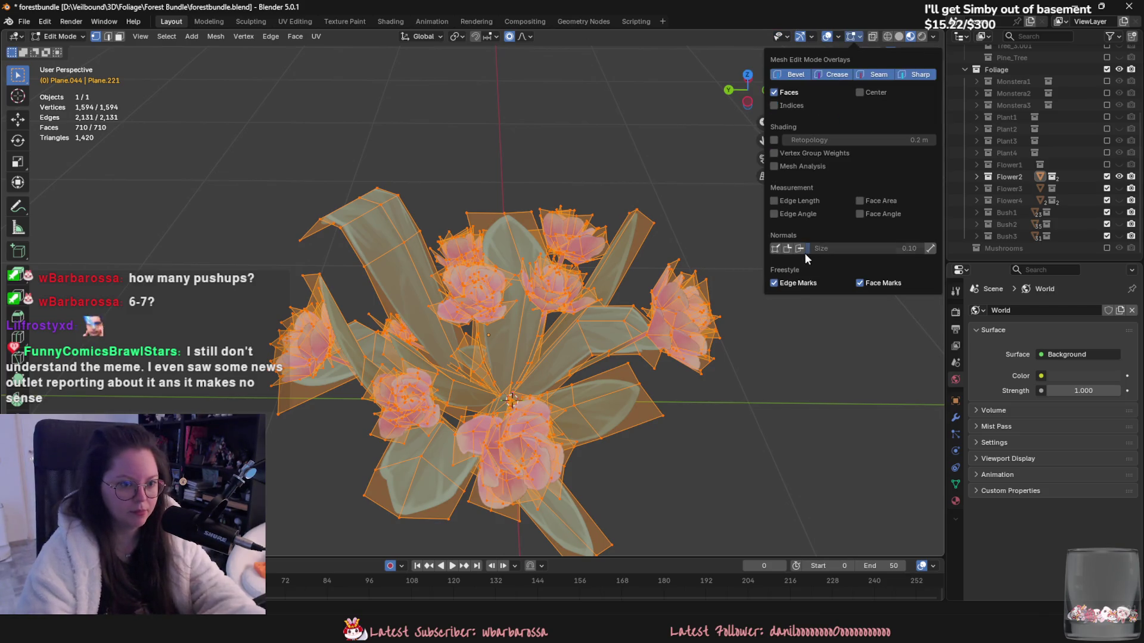
click(788, 249)
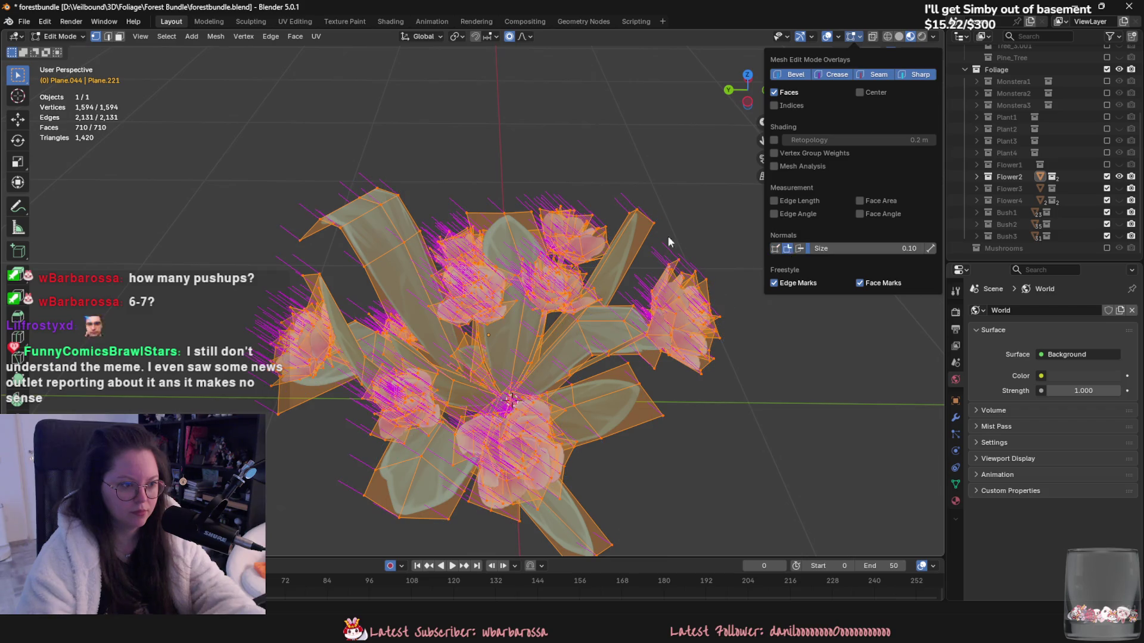
mouse_move(669, 241)
middle_down()
mouse_move(536, 189)
mouse_move(590, 168)
mouse_move(548, 191)
mouse_move(549, 221)
mouse_move(539, 223)
middle_up()
Step: Aim the normals at a target point with Alt+N, then return to Object Mode
key(alt+n)
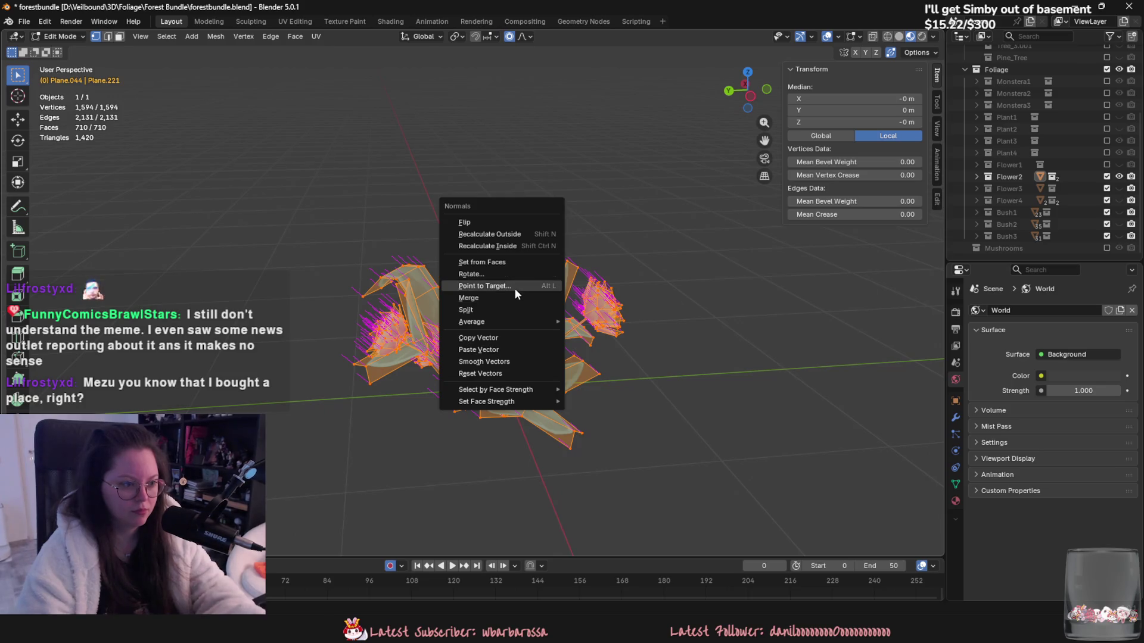
click(514, 287)
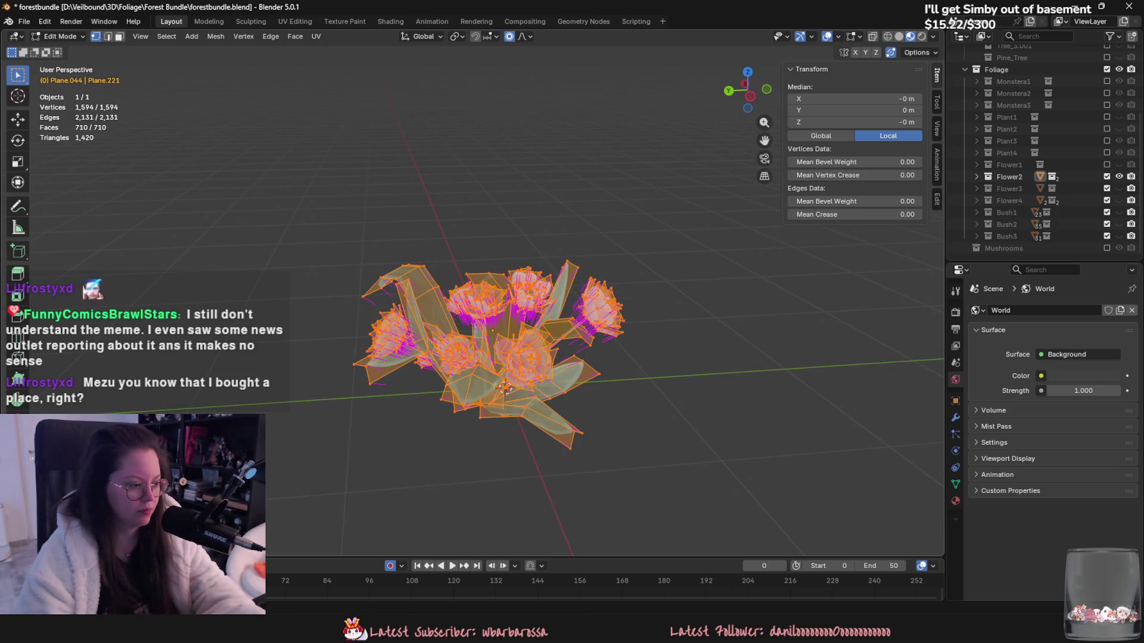
middle_drag(505, 387, 408, 420)
key(Tab)
mouse_move(409, 363)
middle_down()
mouse_move(420, 397)
mouse_move(339, 387)
mouse_move(88, 18)
middle_up()
click(23, 21)
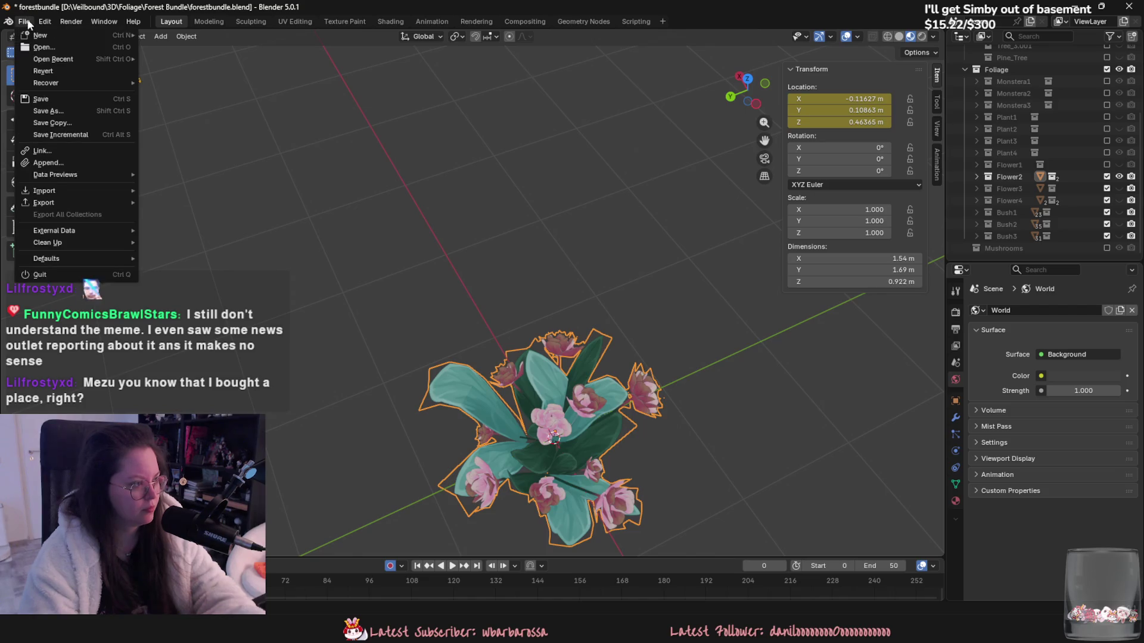
Step: Cancel the FBX export without exporting and shrink the flower to 0.671 scale
mouse_move(60, 204)
click(189, 297)
key(Escape)
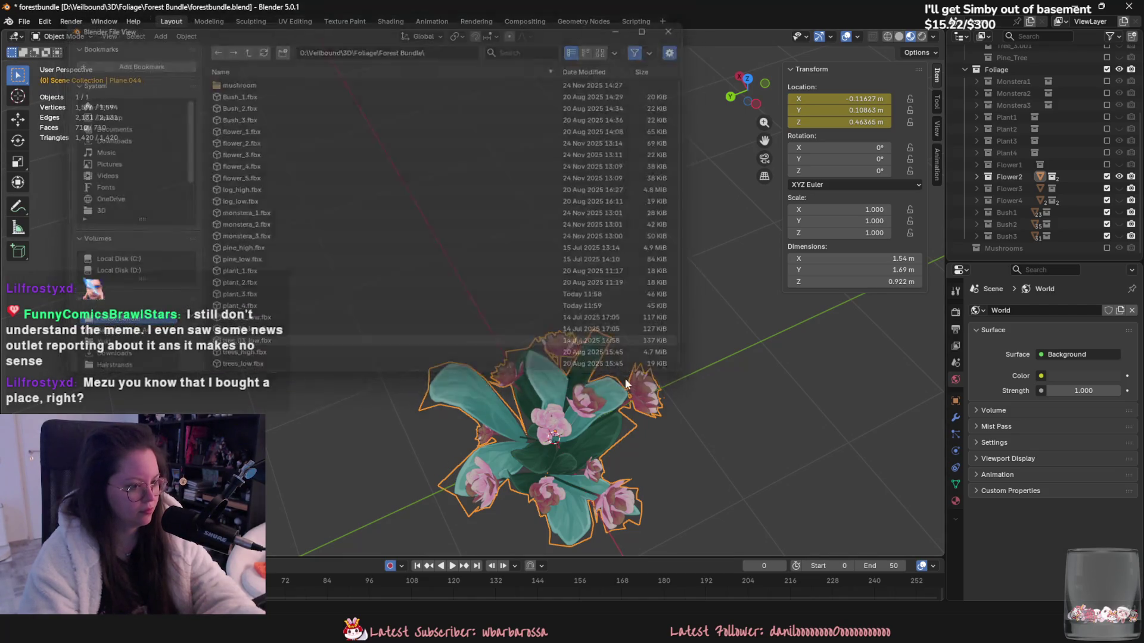
middle_drag(505, 345, 607, 345)
key(s)
click(566, 342)
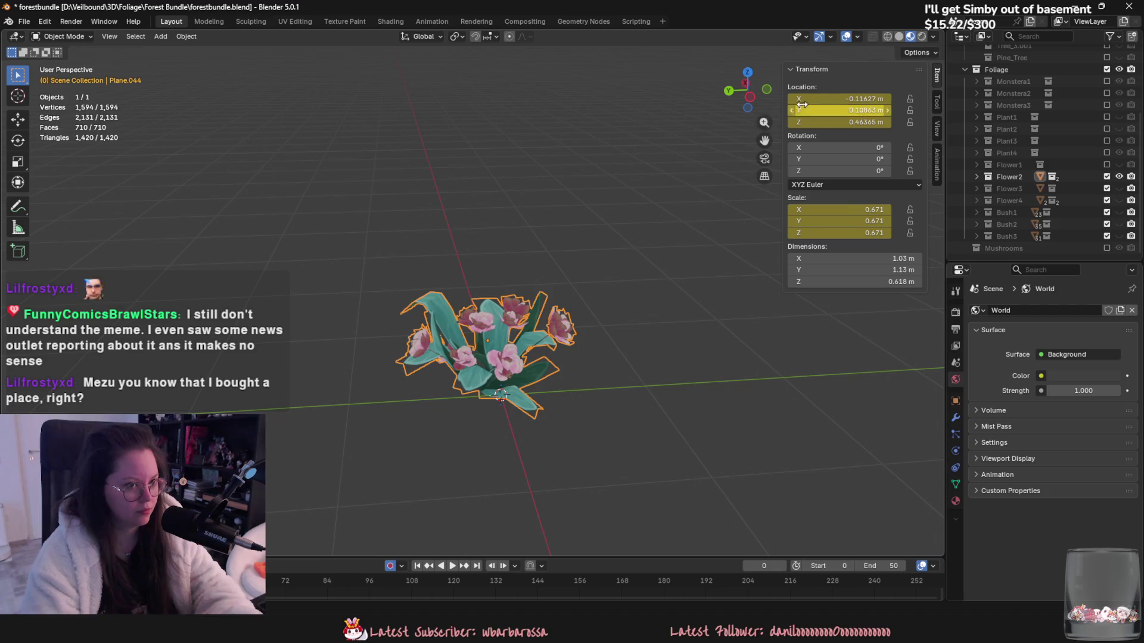
Step: Lower the flower along Z, shift it along Y, and apply all transforms
key(ctrl+KP_3)
key(g)
key(z)
click(575, 331)
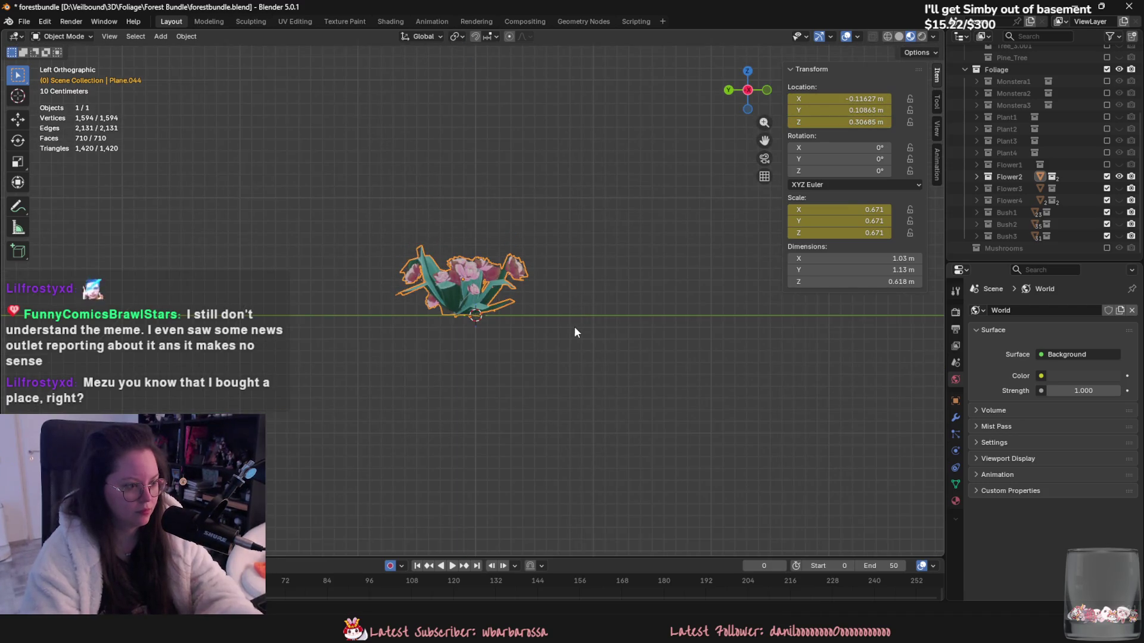
key(g)
key(y)
click(517, 323)
key(ctrl+a)
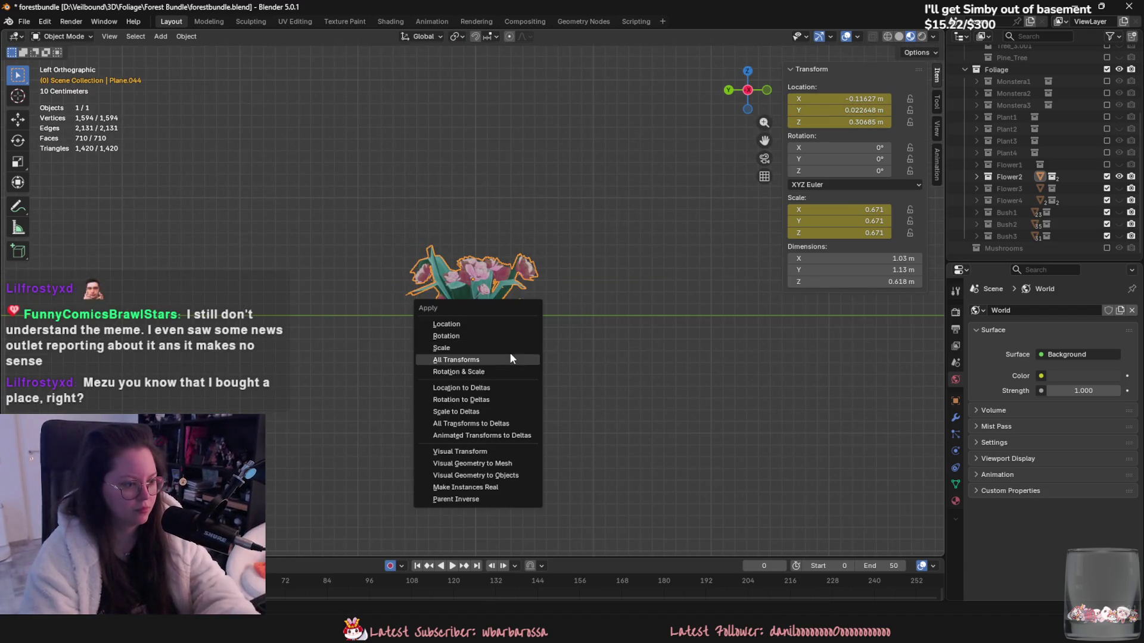
click(511, 360)
middle_drag(511, 359, 504, 374)
Step: Open the FBX export browser and select log_high.fbx in the file list
click(24, 21)
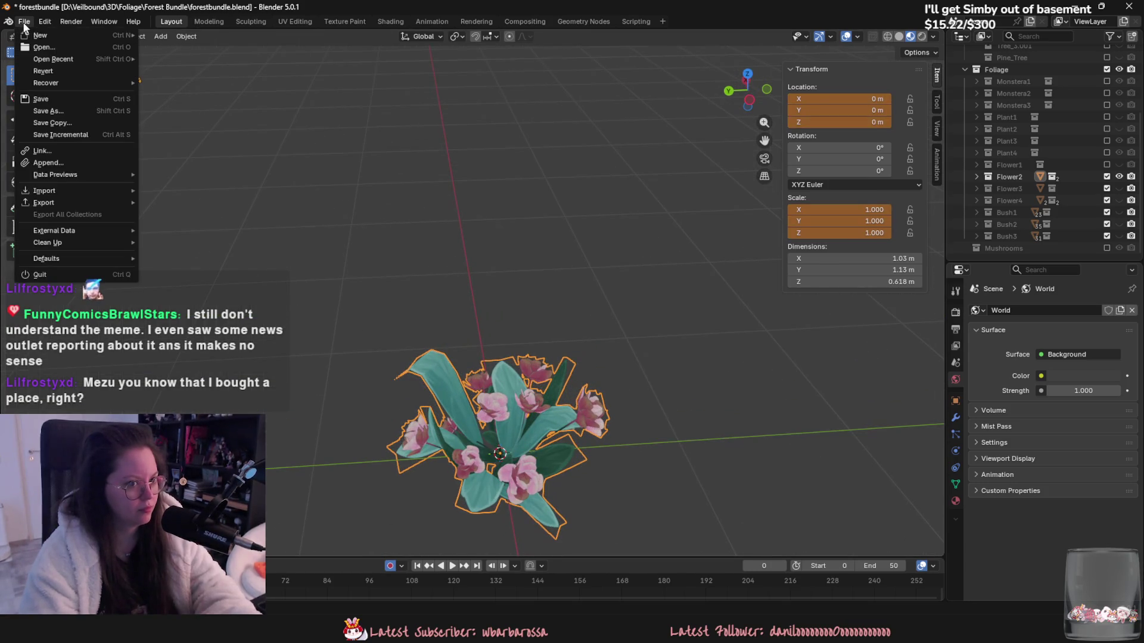
mouse_move(77, 202)
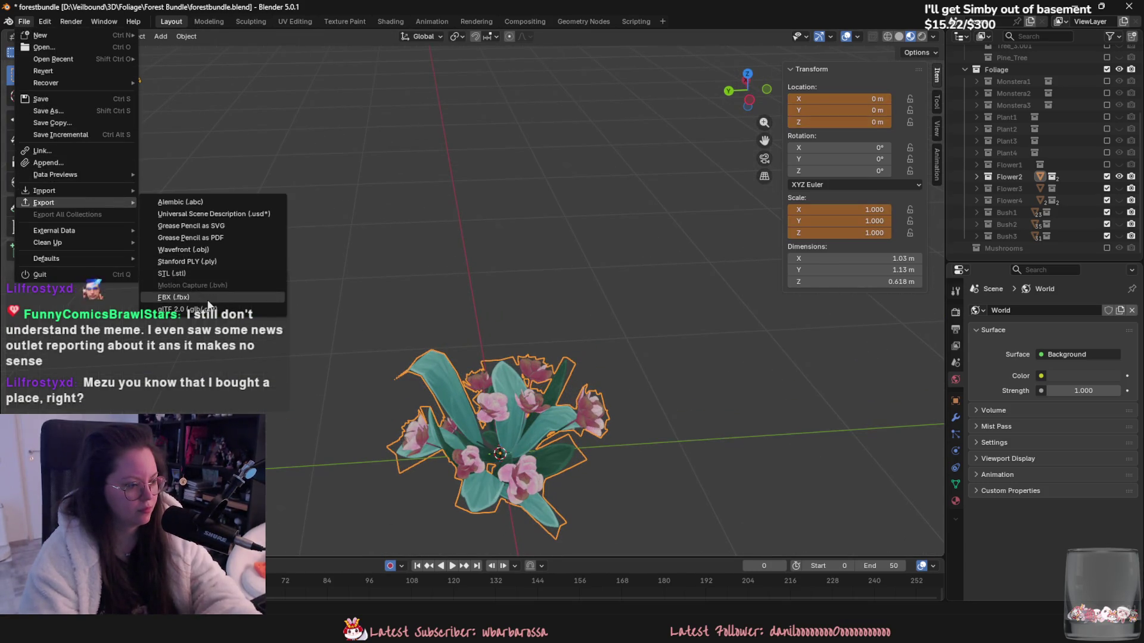
click(208, 300)
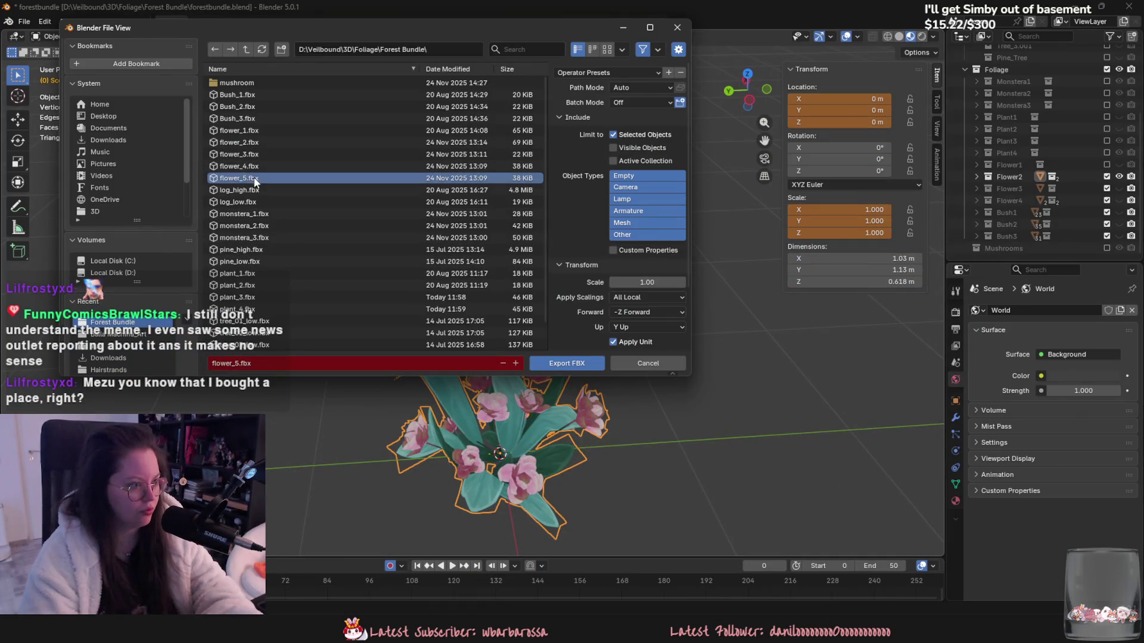
click(281, 190)
scroll(277, 178, down, 2)
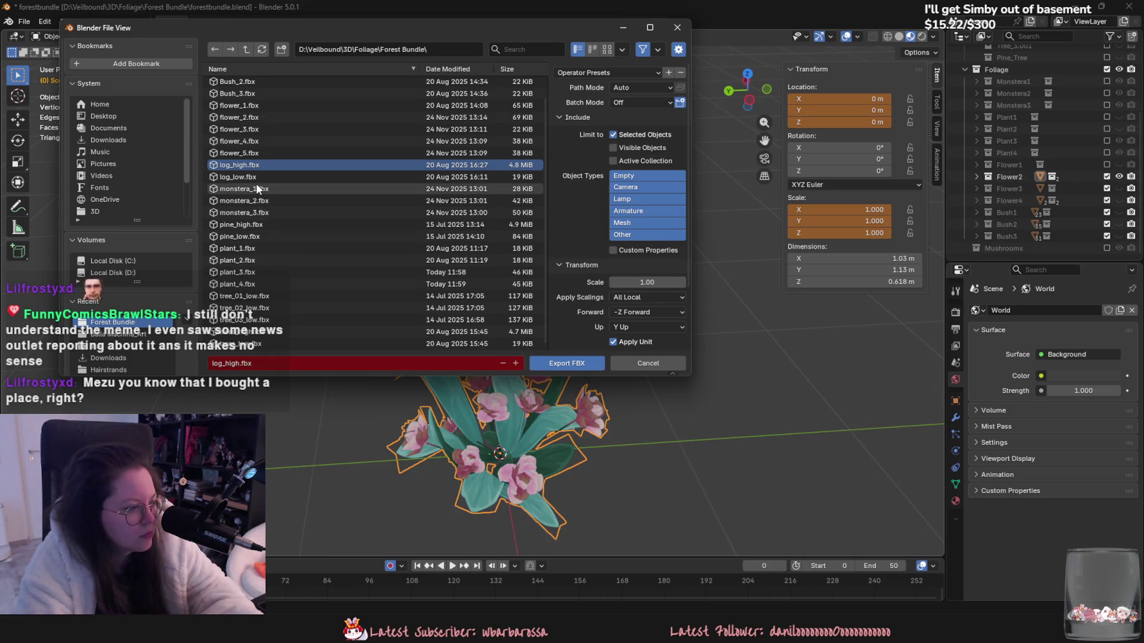
scroll(253, 191, up, 2)
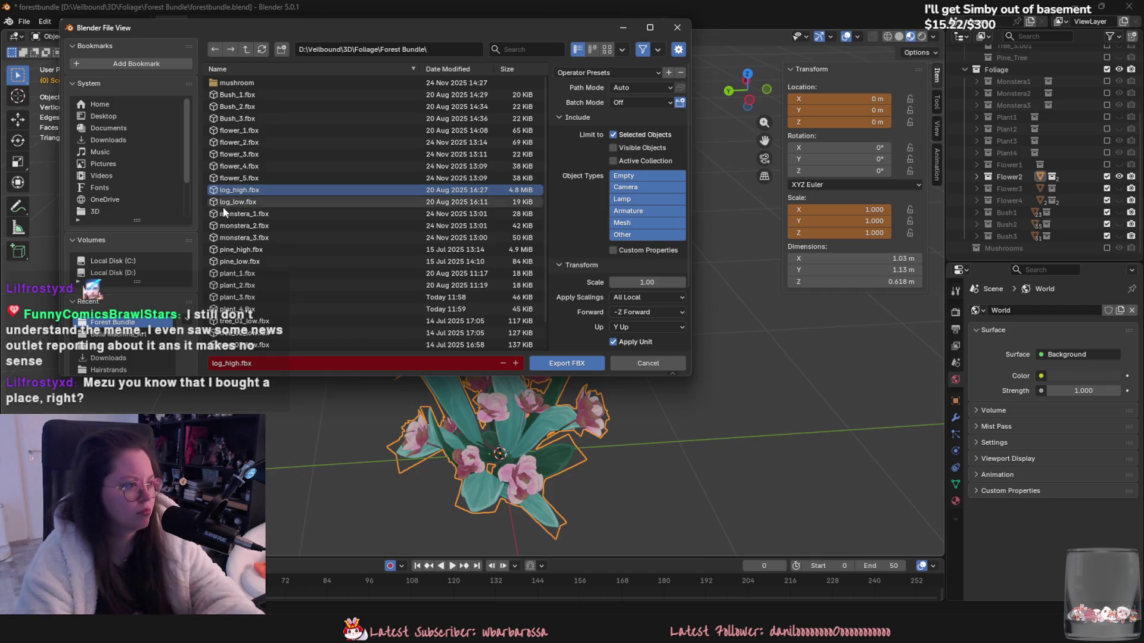
key(alt+Tab)
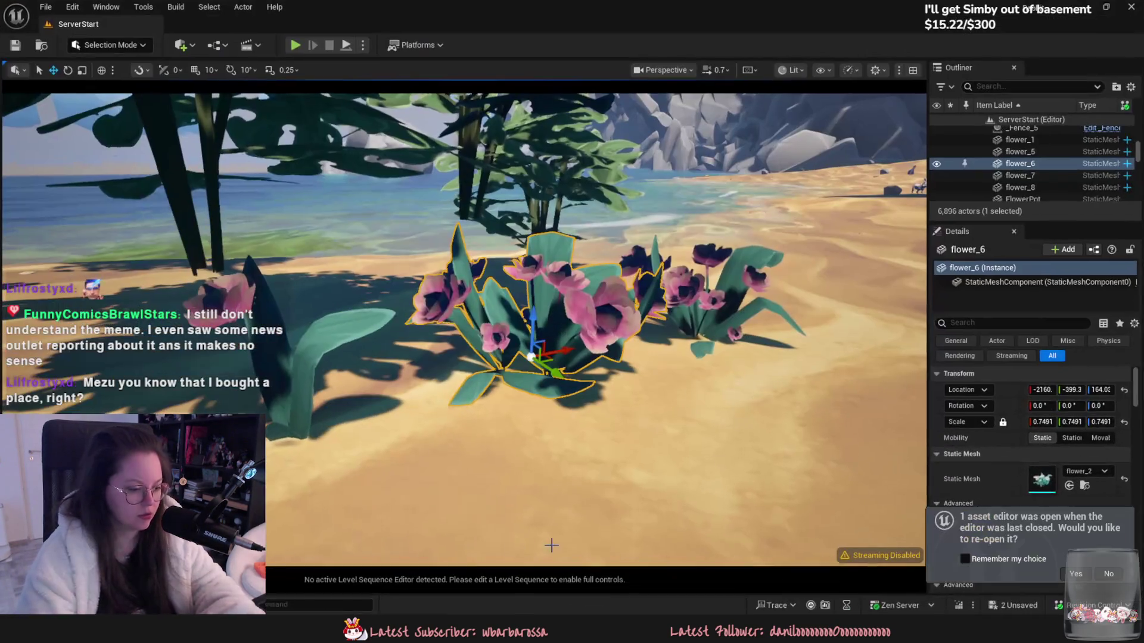
Step: Select flower_1 in Unreal's Content Drawer and export the Blender flower over flower_1.fbx
key(ctrl+space)
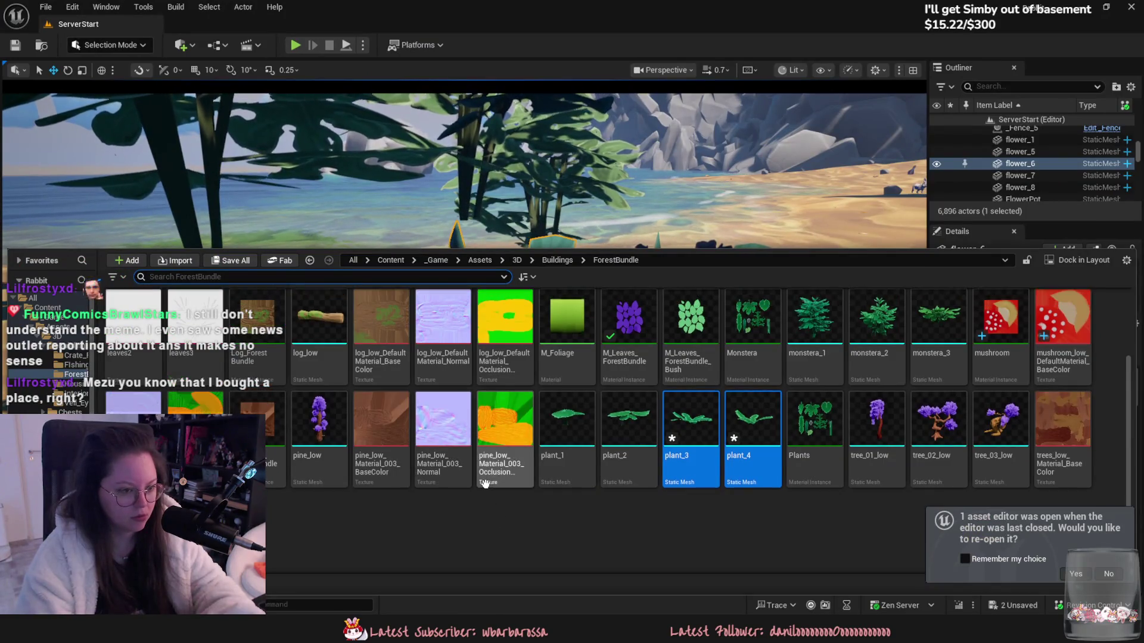
scroll(506, 494, up, 2)
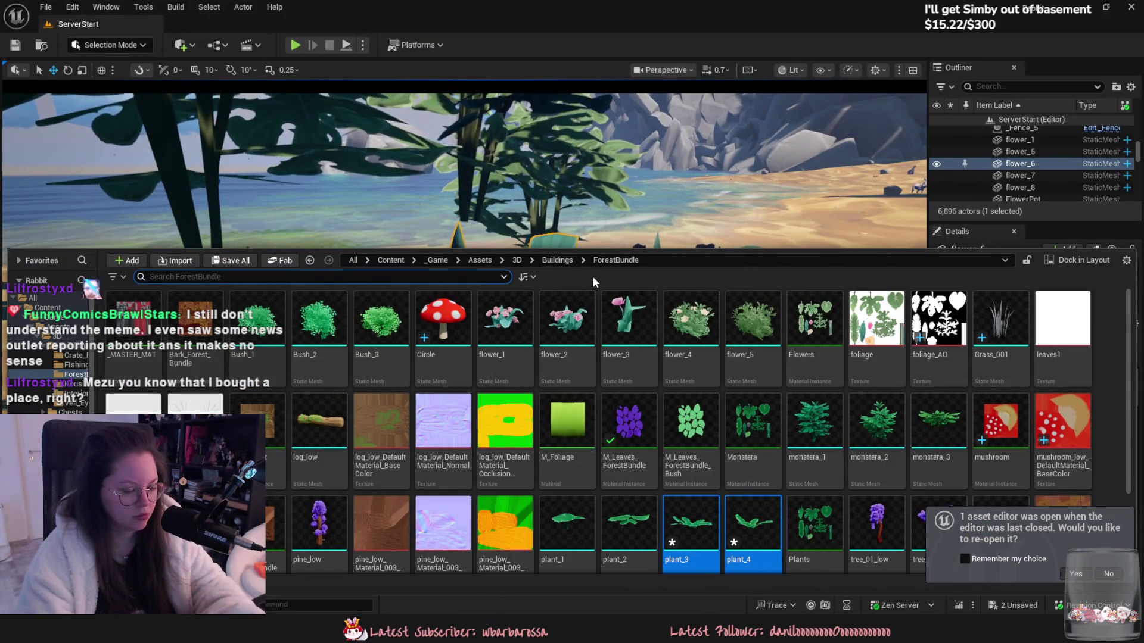
click(627, 328)
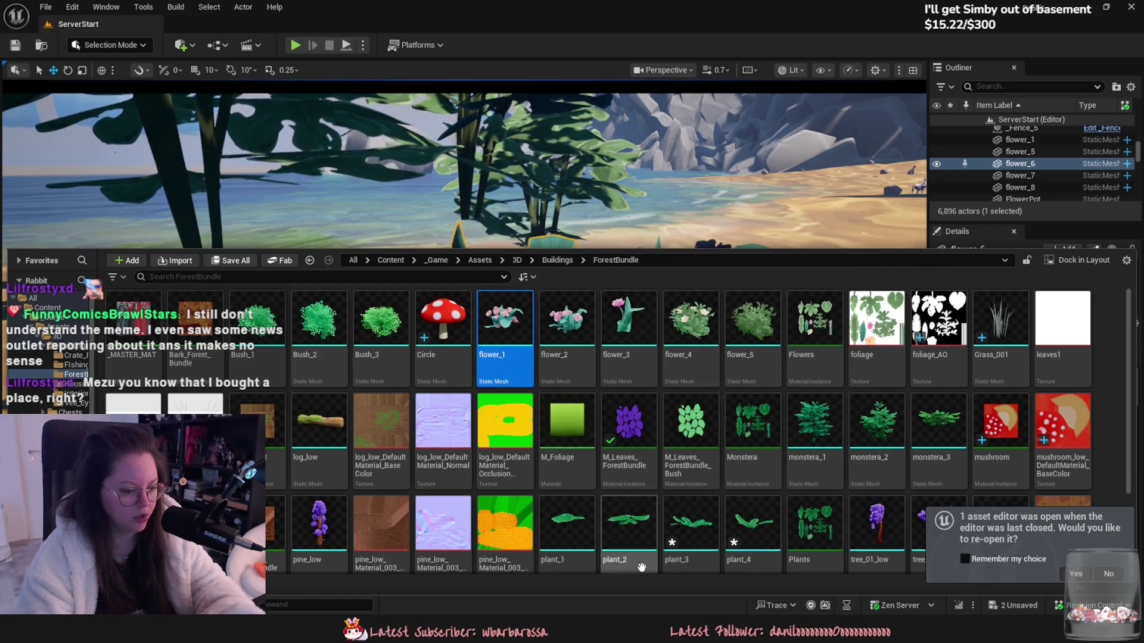
key(alt+Tab)
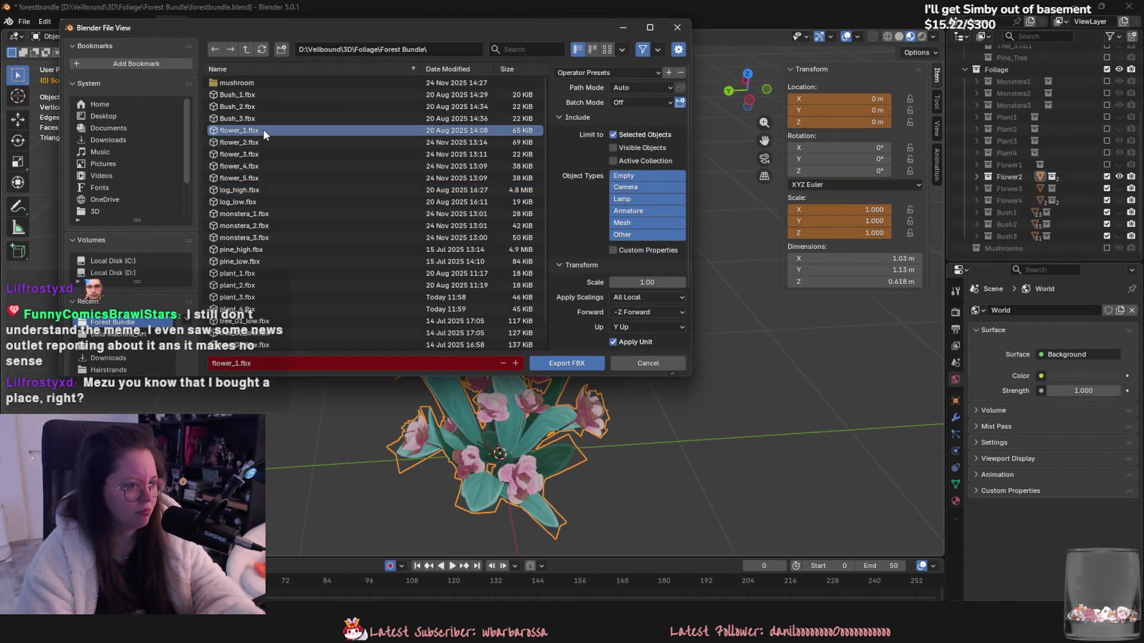
double_click(263, 129)
key(alt+Tab)
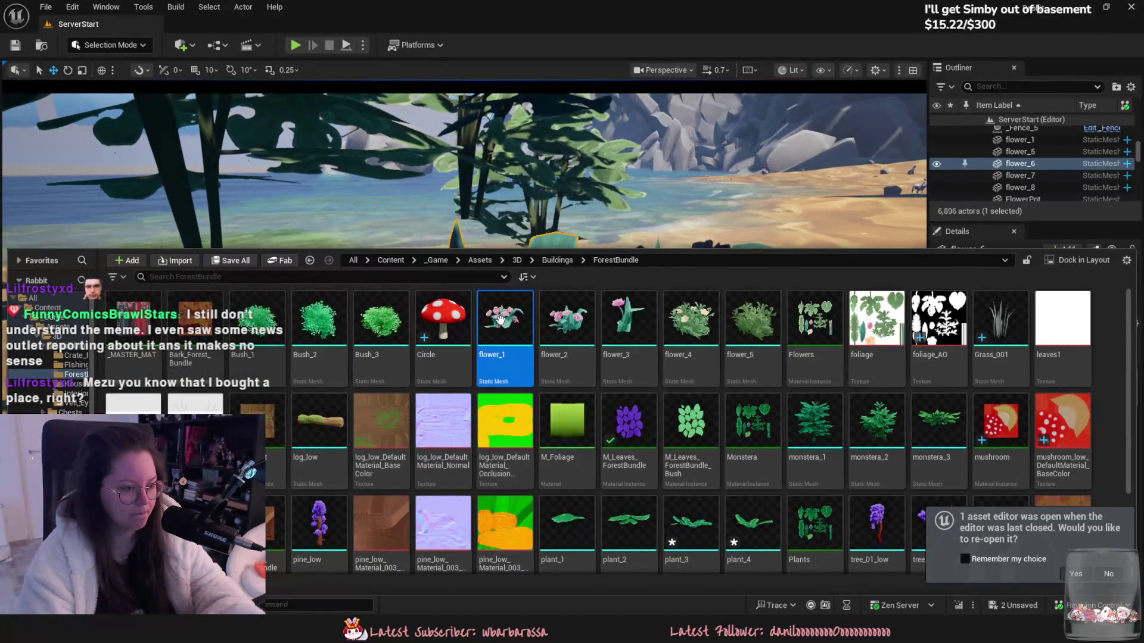
Step: Reimport flower_1 in Unreal from flower_1.fbx and give the level view more room
right_click(506, 334)
click(555, 246)
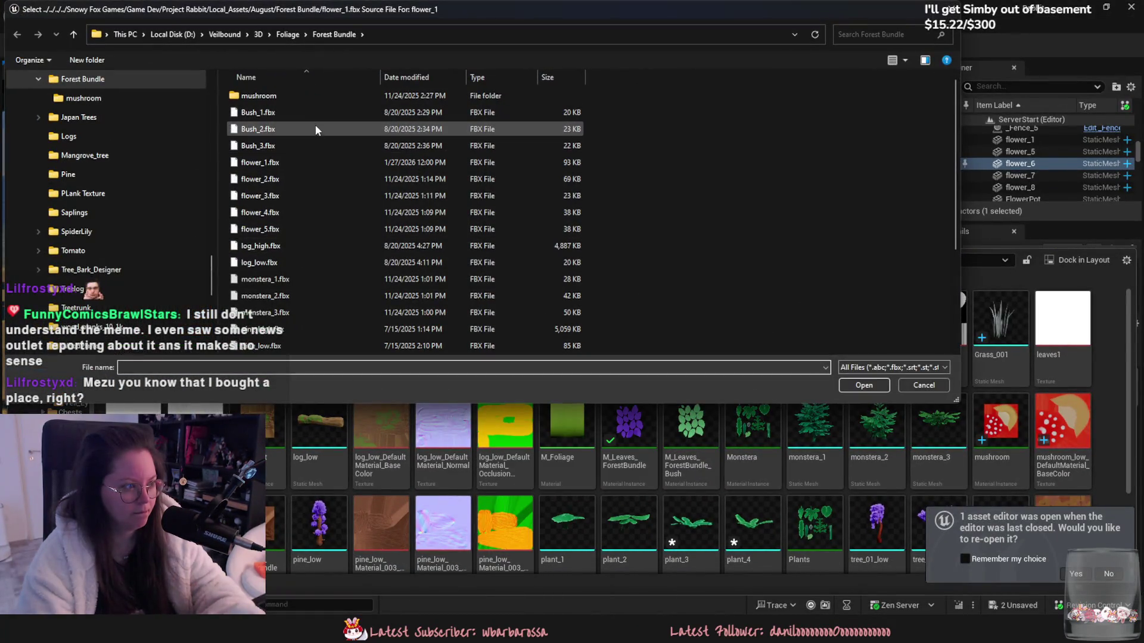
double_click(301, 166)
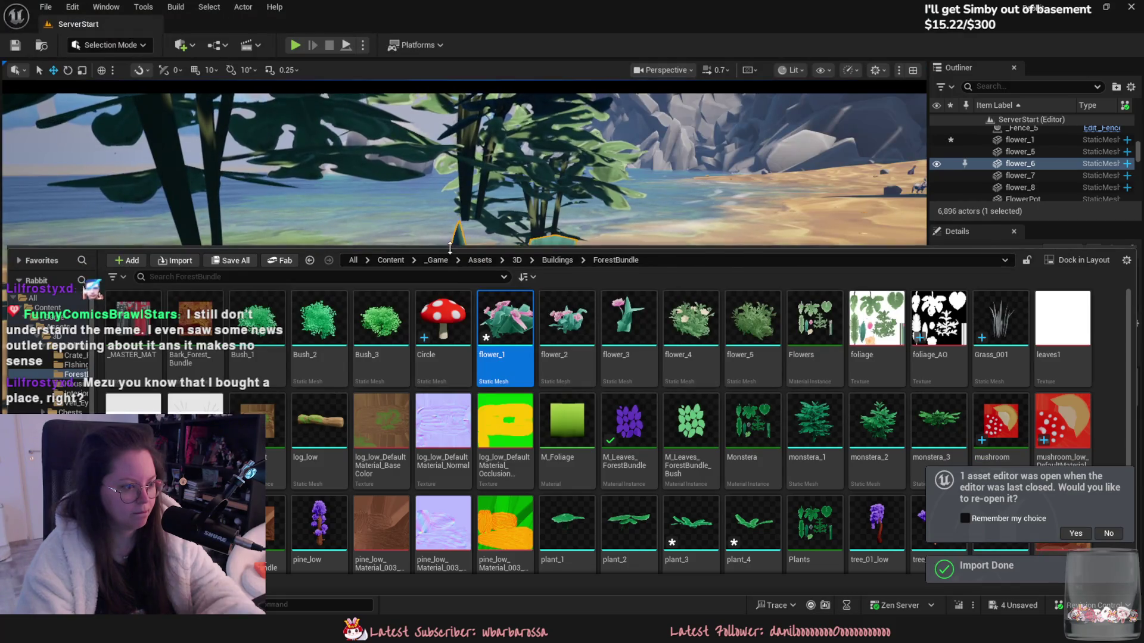
drag(459, 251, 478, 472)
mouse_move(525, 382)
right_down()
mouse_move(549, 357)
mouse_move(549, 381)
right_up()
Step: Drop flower_1 from the Content Drawer onto the beach as a new actor
mouse_move(905, 396)
right_down()
mouse_move(905, 349)
mouse_move(906, 396)
mouse_move(840, 402)
mouse_move(893, 399)
right_up()
key(ctrl+space)
drag(560, 523, 548, 363)
mouse_move(549, 364)
right_down()
mouse_move(536, 372)
mouse_move(597, 391)
mouse_move(652, 379)
mouse_move(402, 376)
right_up()
Step: Move flower_6 to a new spot on the sand and make the Content Drawer taller
click(410, 369)
mouse_move(423, 383)
mouse_down()
mouse_move(516, 470)
mouse_move(586, 498)
mouse_move(507, 379)
mouse_move(431, 359)
mouse_up()
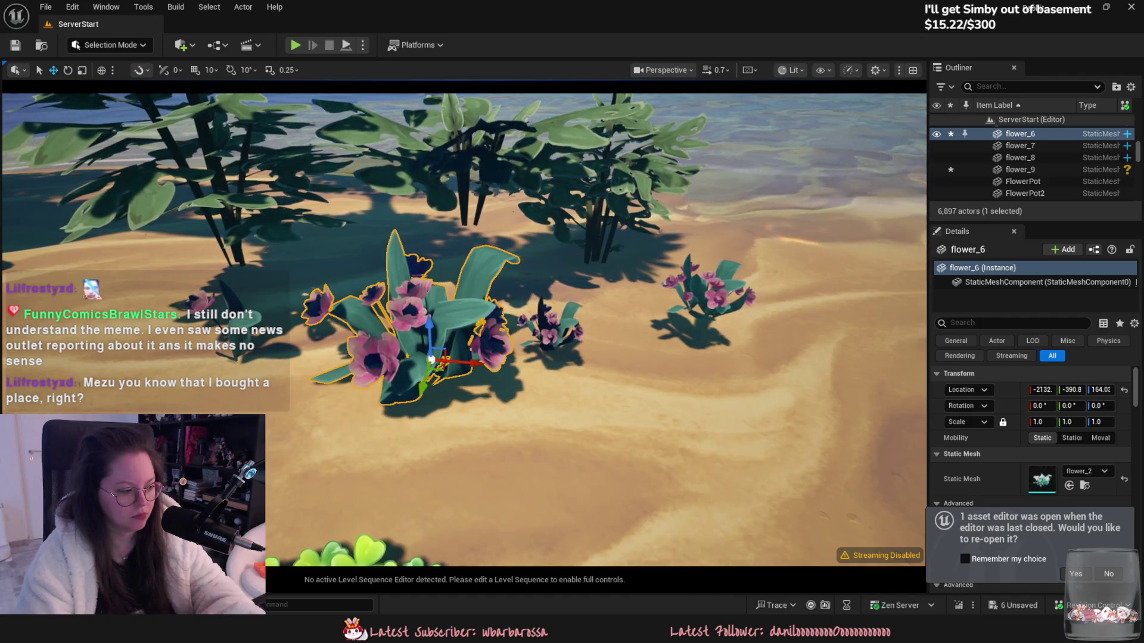
key(ctrl+space)
mouse_move(500, 467)
mouse_down()
mouse_move(512, 387)
mouse_move(518, 471)
mouse_move(524, 407)
mouse_up()
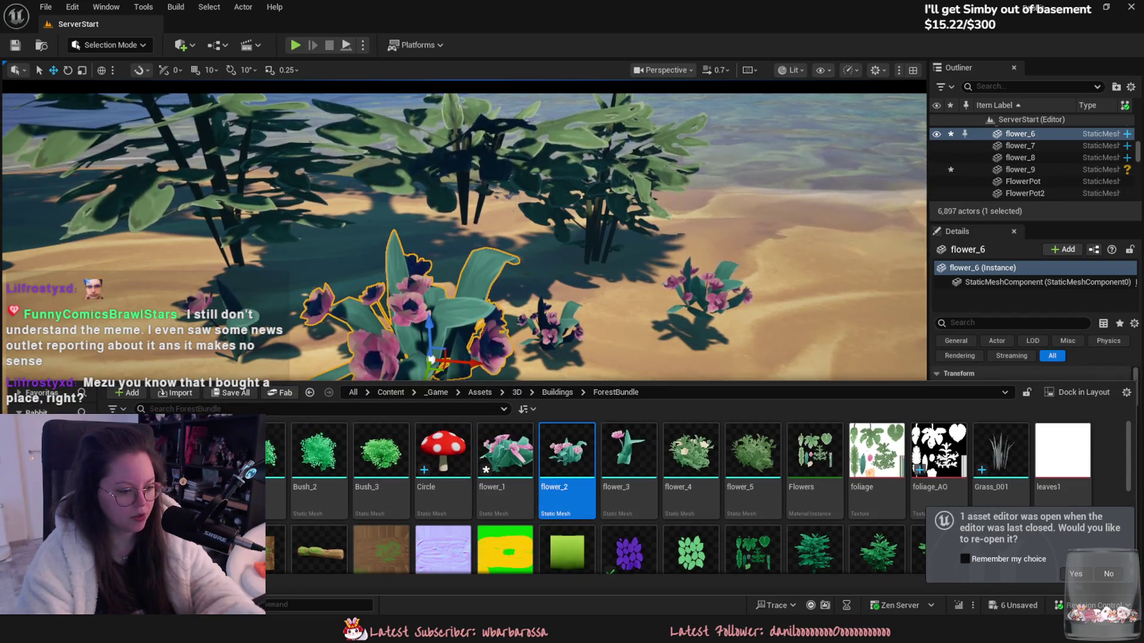
key(alt+Tab)
Step: Toggle Outliner visibility to hide the Flower3 tulip and show the bushy Flower2
click(1120, 177)
click(1120, 188)
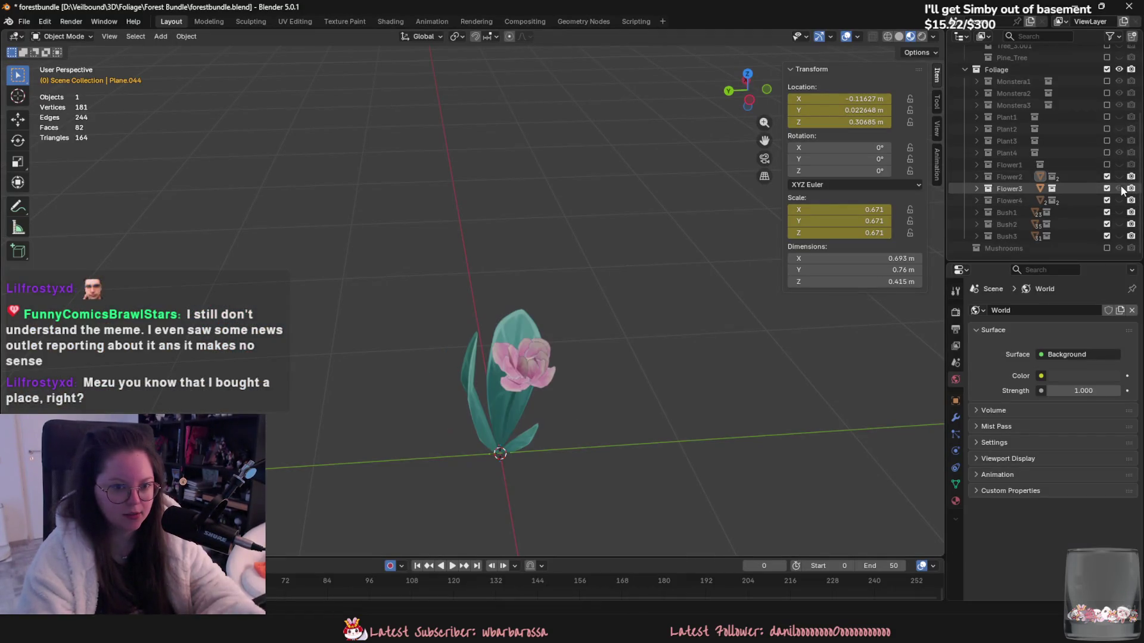
click(1120, 189)
click(1120, 200)
click(1121, 200)
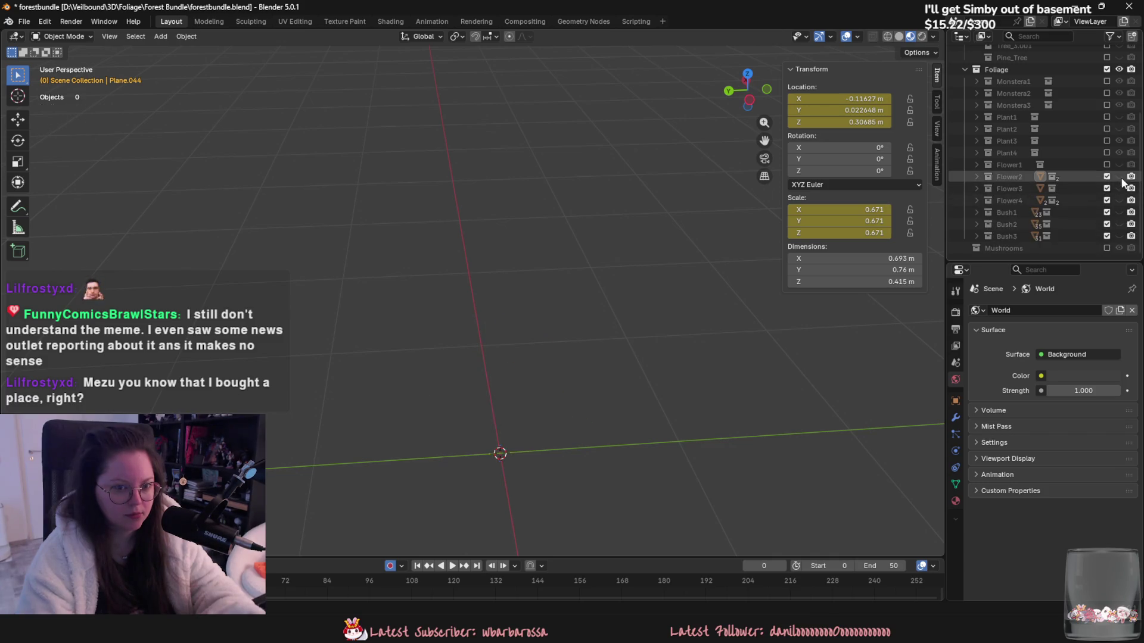
click(1120, 188)
click(1120, 200)
click(1120, 200)
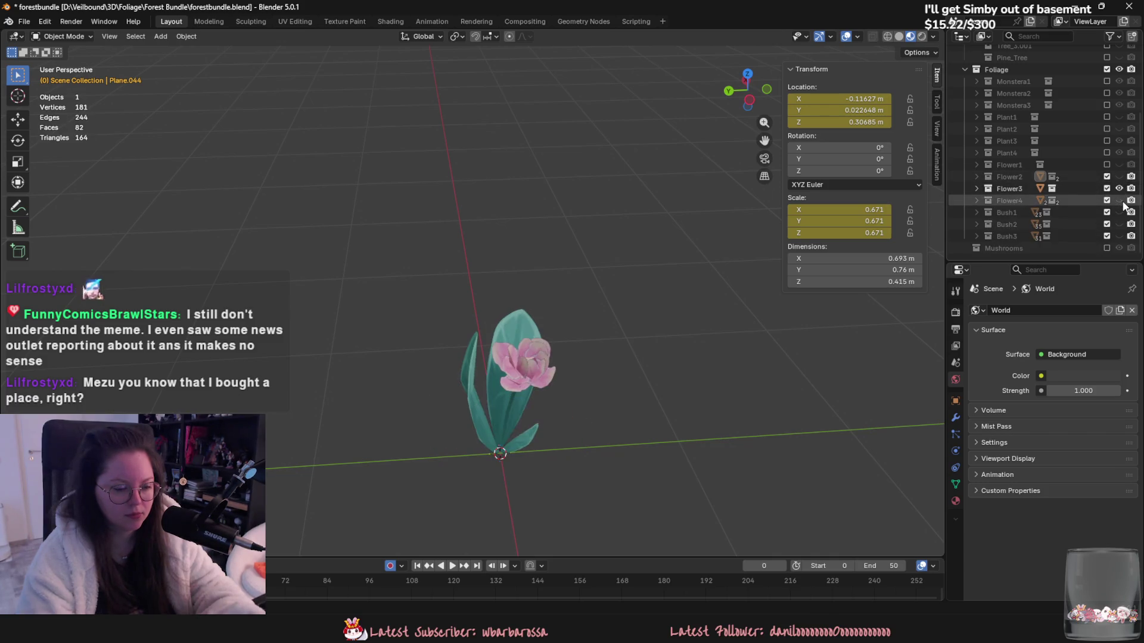
click(1120, 189)
click(1119, 176)
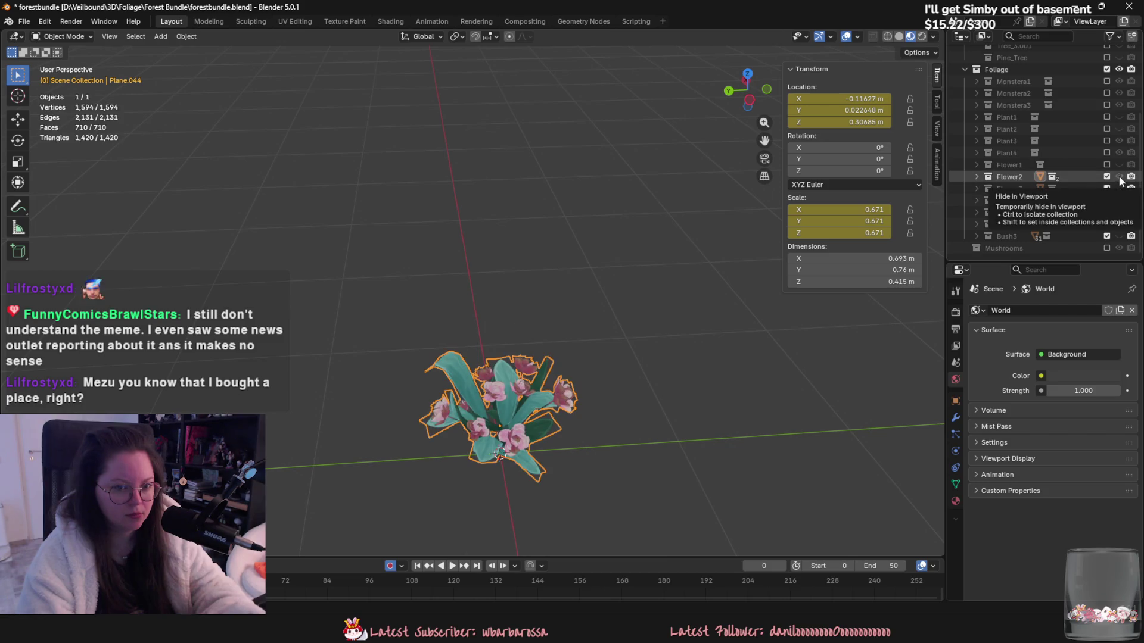
scroll(535, 336, up, 5)
Step: Place Flower2 from the side view, reset it to 0 m location and 1.000 scale, and enter Edit Mode
mouse_move(535, 336)
middle_down()
mouse_move(565, 334)
mouse_move(768, 31)
middle_up()
key(ctrl+KP_3)
key(g)
key(z)
click(582, 280)
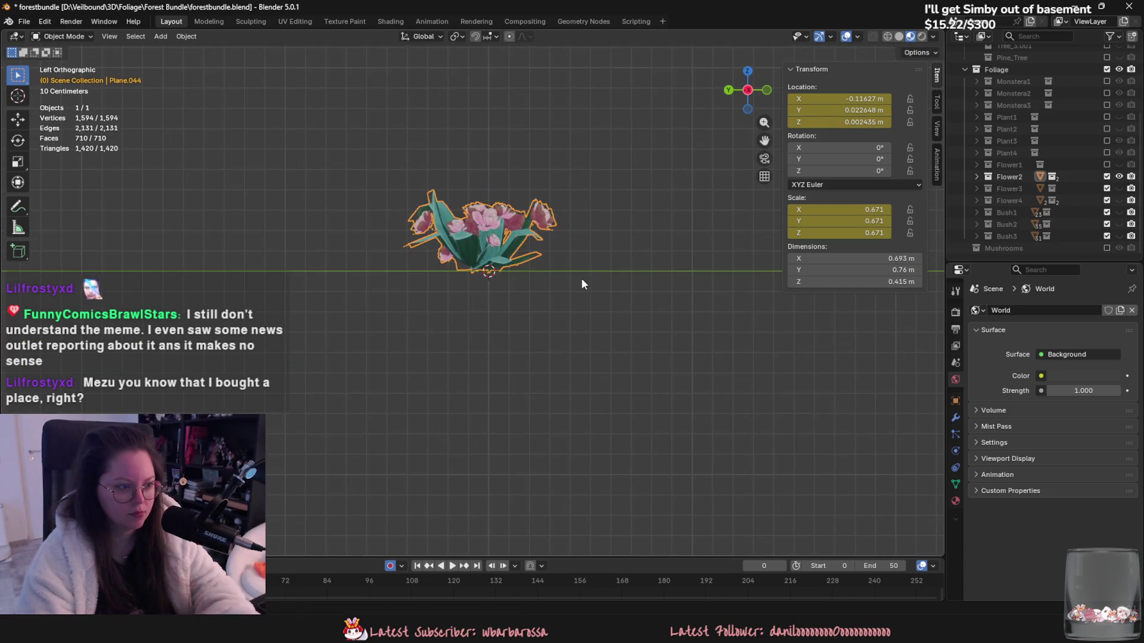
key(s)
right_click(553, 274)
key(alt+s)
mouse_move(547, 273)
middle_down()
mouse_move(534, 363)
mouse_move(540, 341)
middle_up()
key(alt+g)
key(Tab)
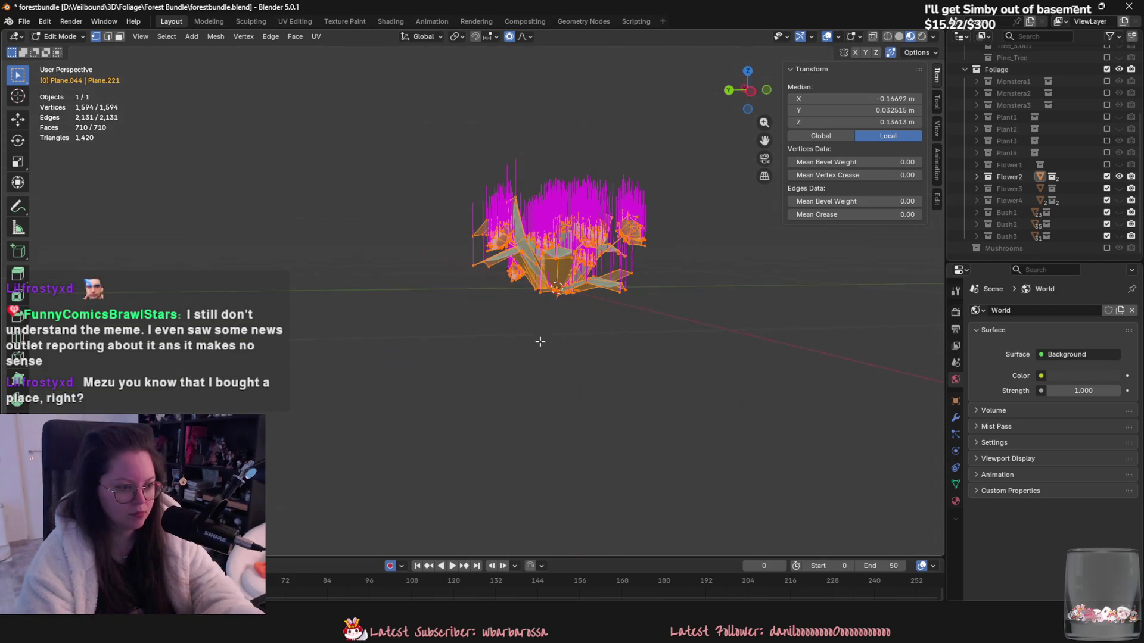
Step: Inspect the Flower2 mesh, toggling Flower1 and Flower2 visibility, then leave Edit Mode
middle_drag(715, 215, 695, 228)
click(1107, 164)
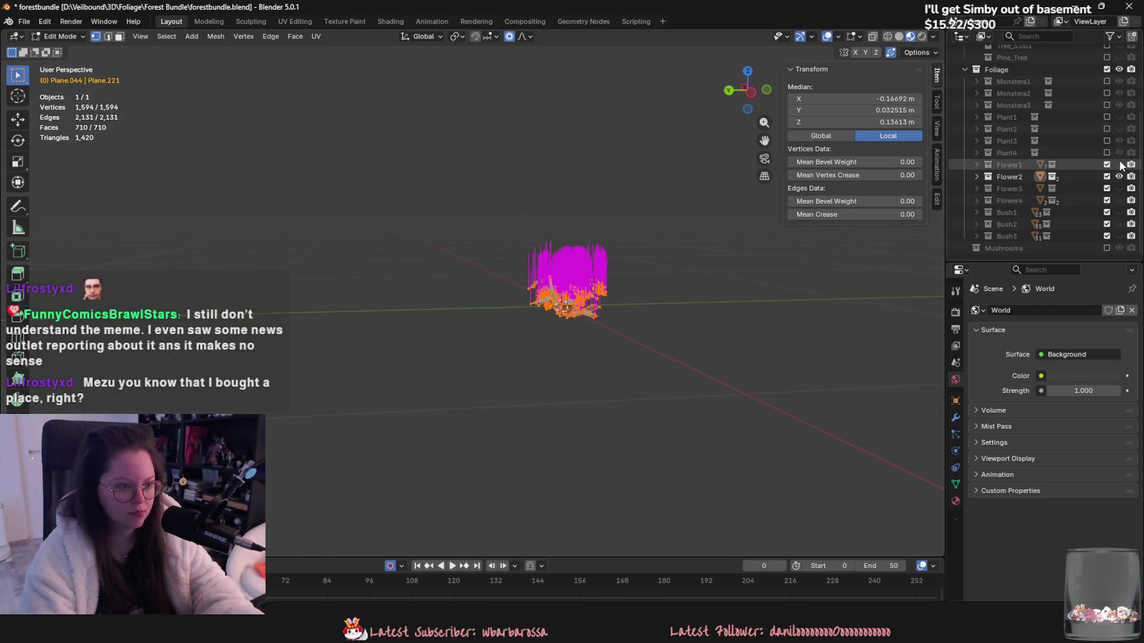
click(1119, 165)
click(1119, 176)
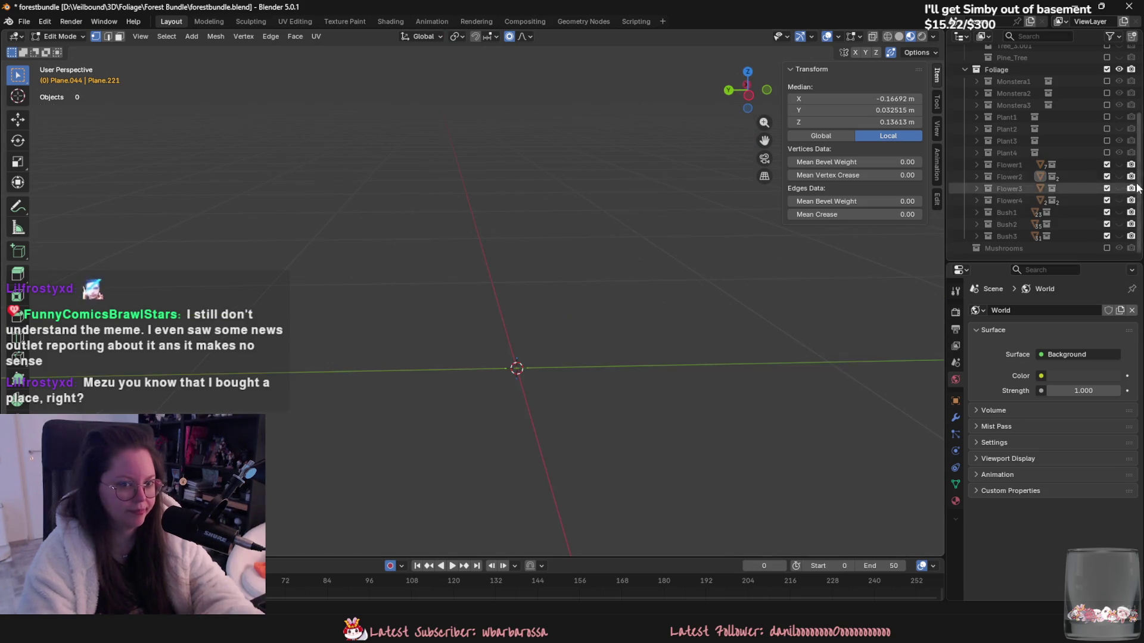
click(1119, 177)
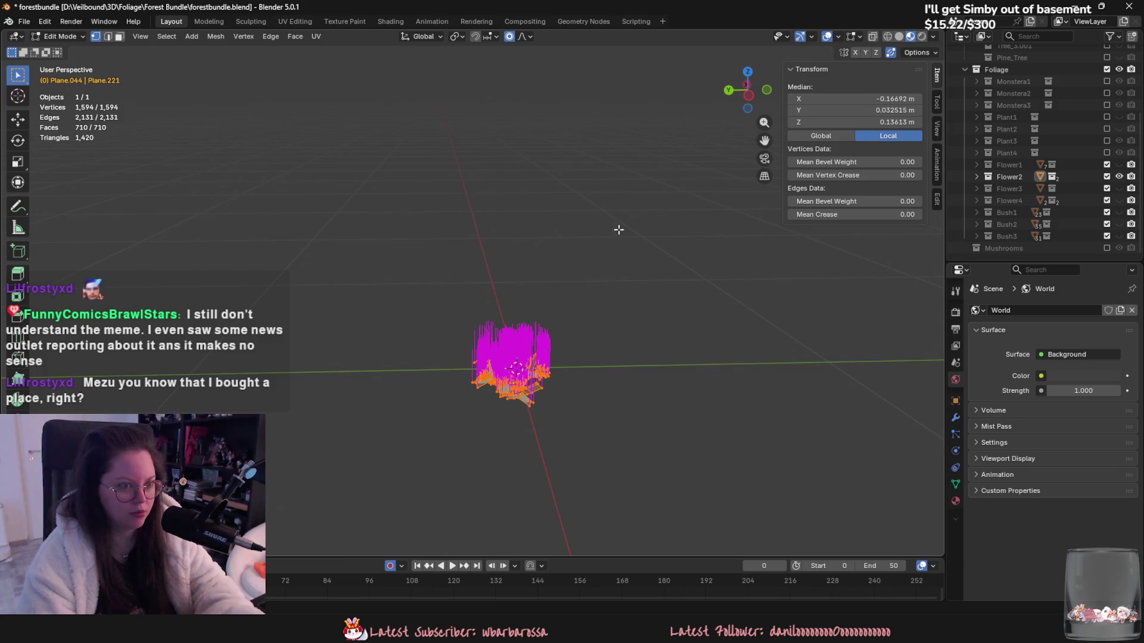
key(Tab)
Step: Move Flower2 to the world origin and apply all transforms at 0.436 scale
mouse_move(736, 123)
middle_down()
mouse_move(628, 262)
mouse_move(623, 320)
mouse_move(652, 268)
middle_up()
key(g)
click(636, 299)
key(ctrl+a)
click(652, 268)
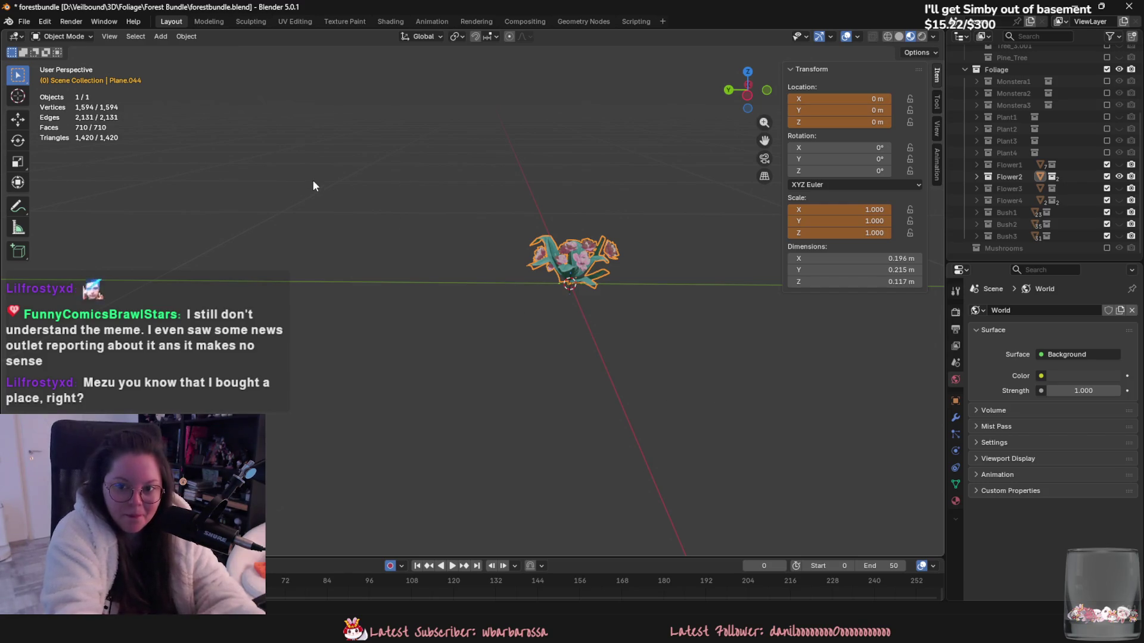
click(24, 21)
Step: Export the Flower2 bush over flower_2.fbx as FBX
mouse_move(62, 202)
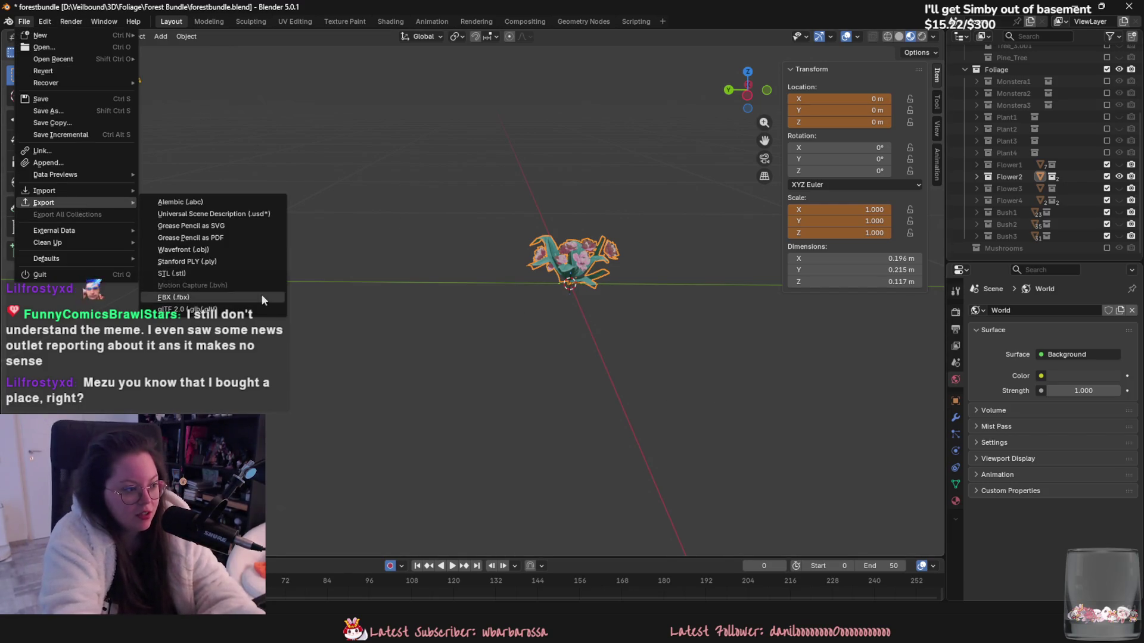
click(262, 298)
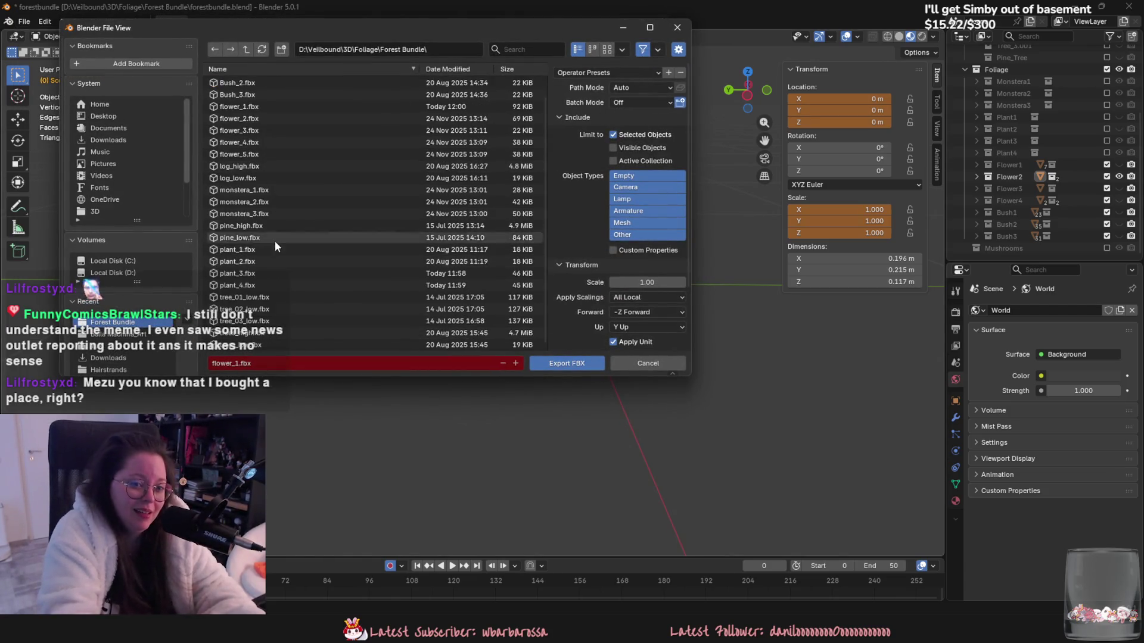
double_click(304, 117)
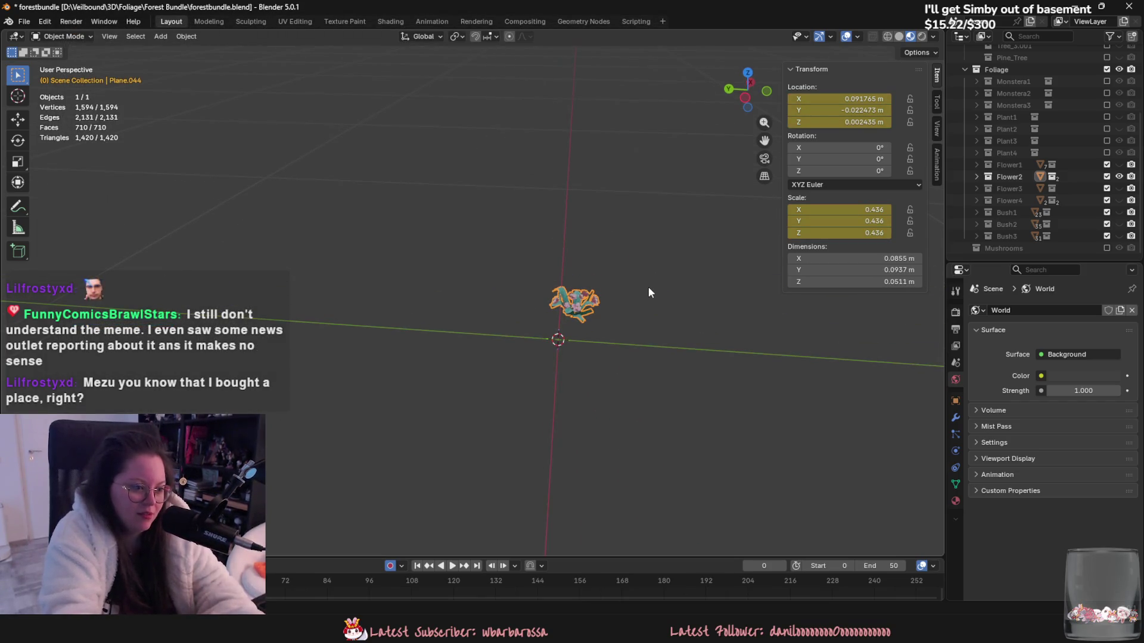
Step: Undo, reapply all transforms, and export Flower2 again as flower_2.fbx
key(ctrl+z)
mouse_move(608, 317)
middle_down()
mouse_move(612, 332)
mouse_move(576, 331)
mouse_move(559, 349)
middle_up()
key(ctrl+a)
click(545, 335)
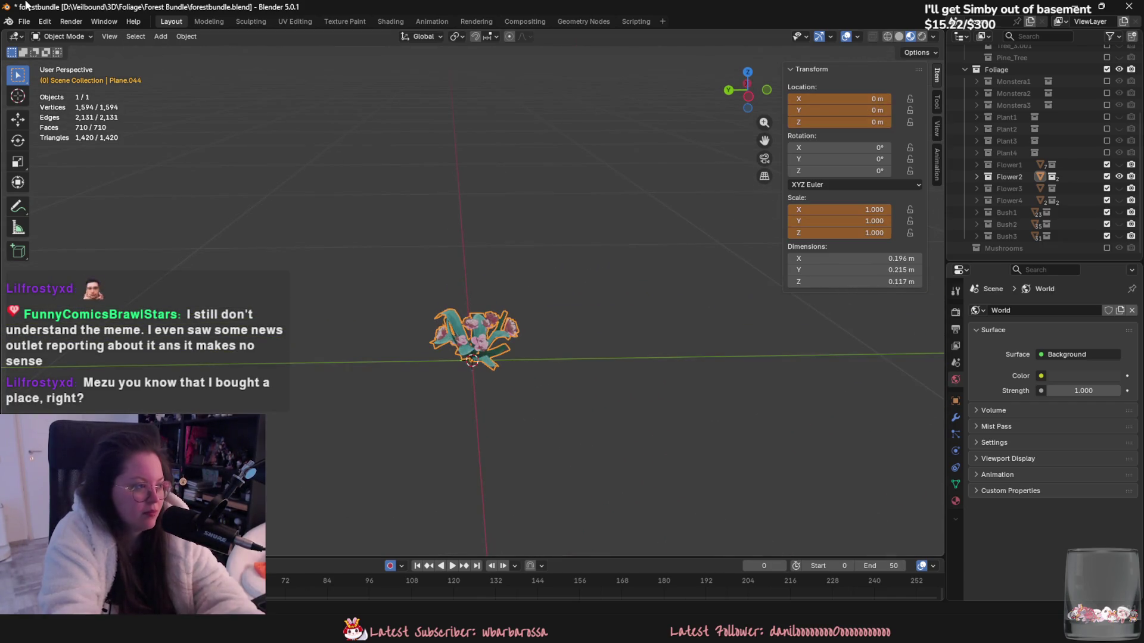
click(24, 21)
mouse_move(71, 203)
click(173, 297)
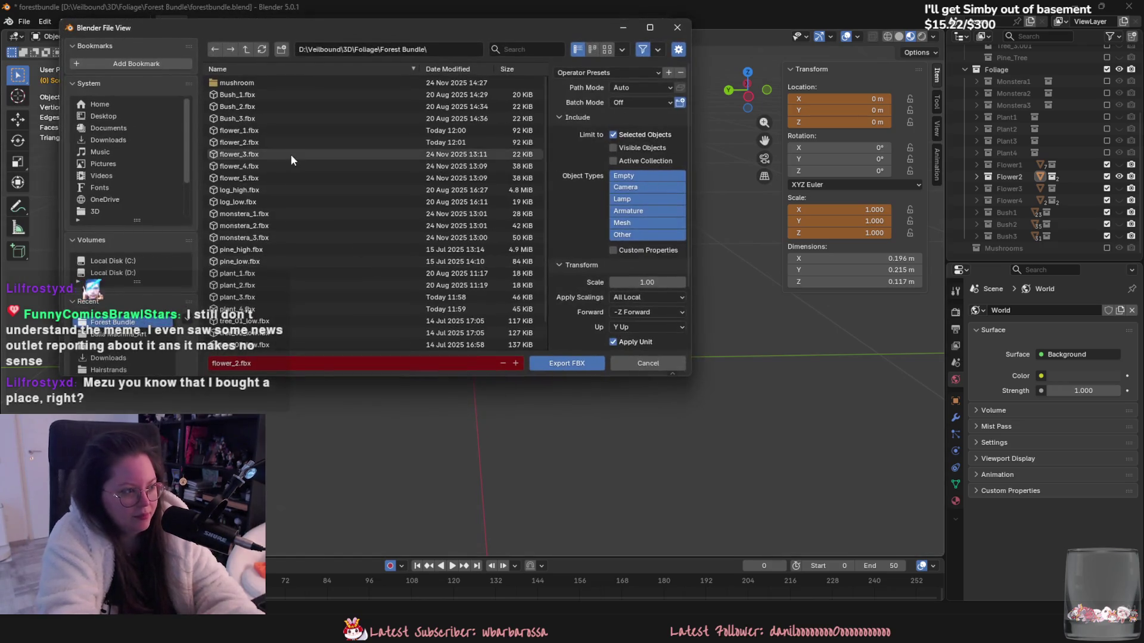
double_click(290, 142)
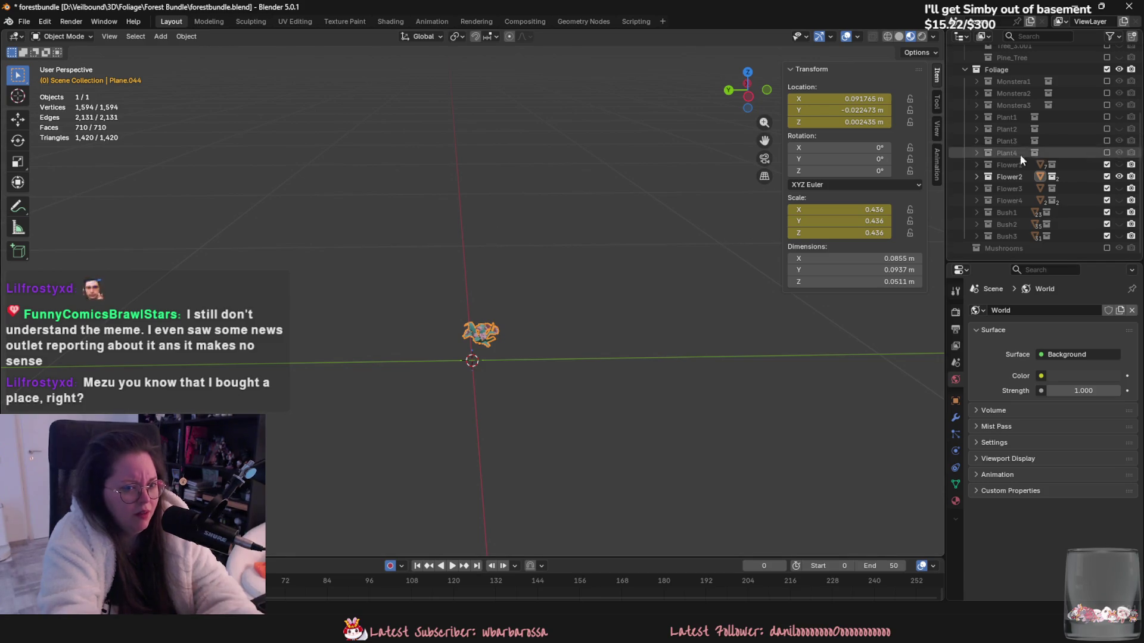
click(976, 177)
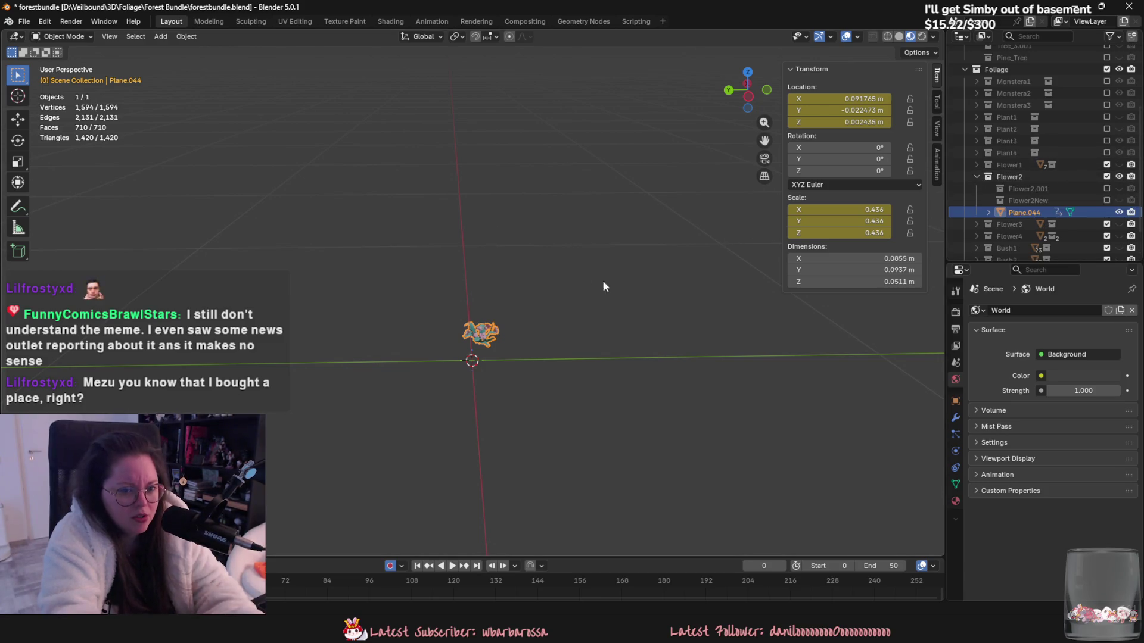
Step: Remove Flower2's Animation data, apply all transforms, and export it as flower_2.fbx
right_click(1058, 226)
click(1047, 220)
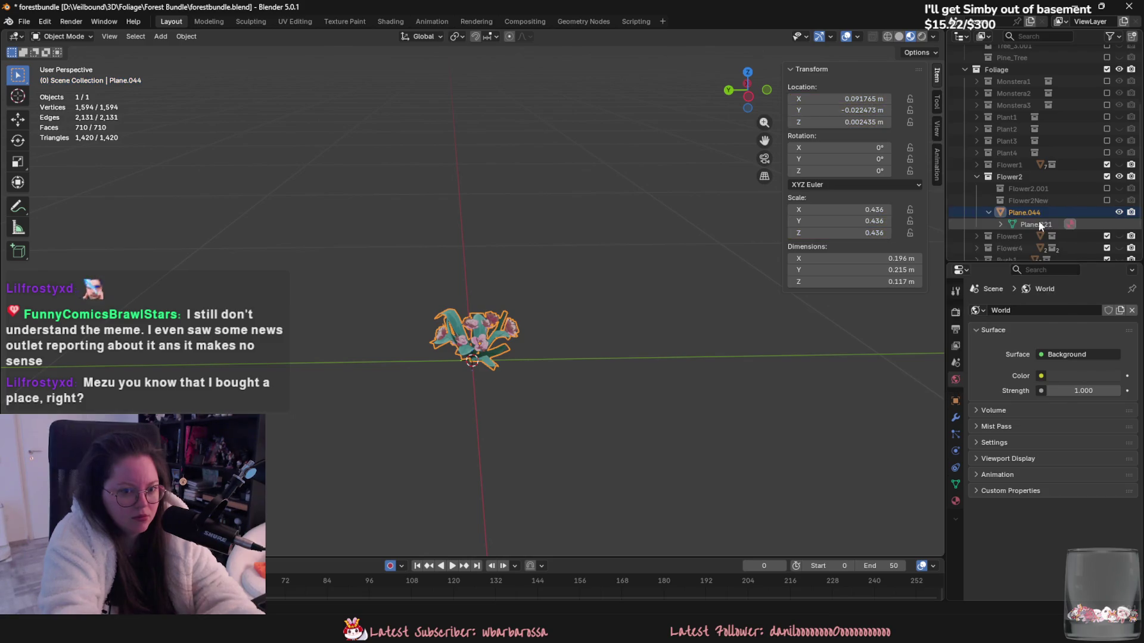
key(ctrl+a)
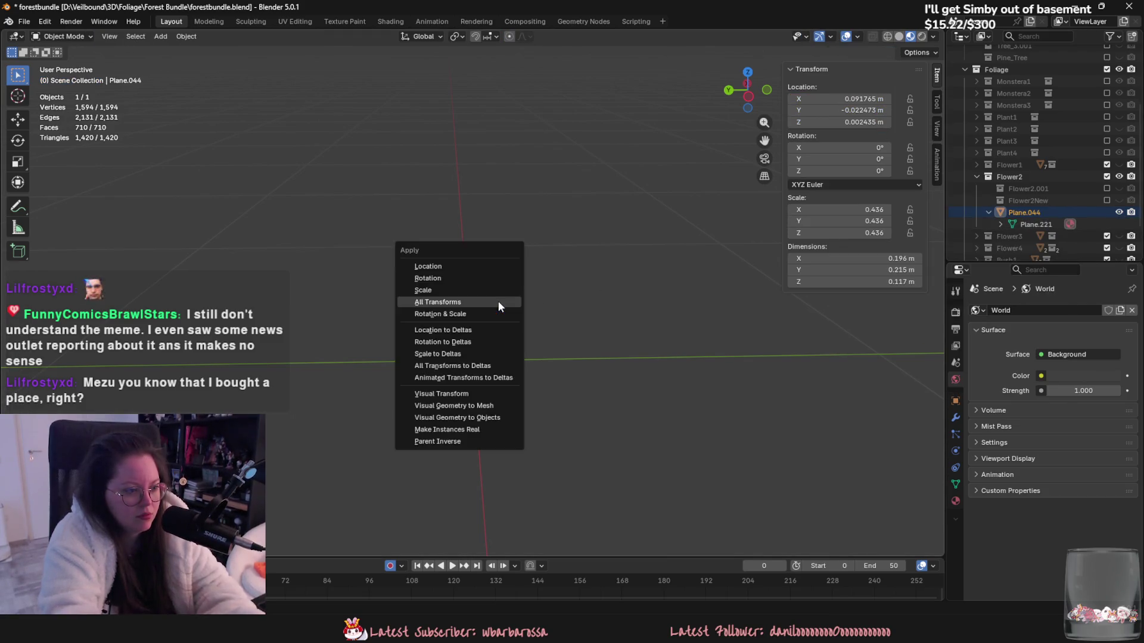
click(498, 301)
click(23, 21)
mouse_move(80, 203)
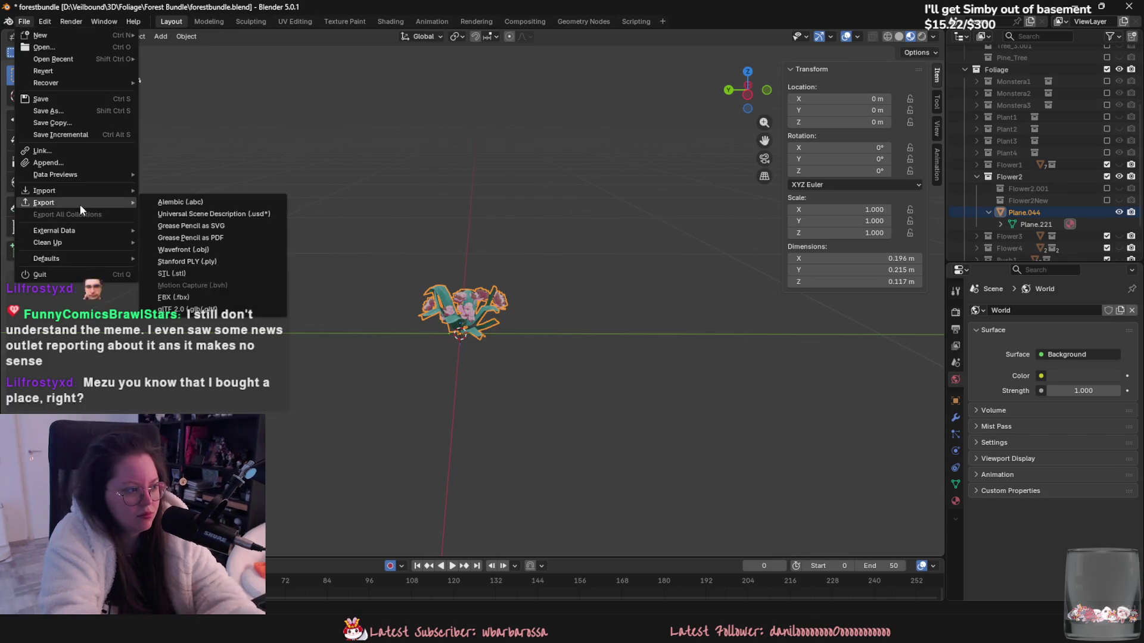
click(206, 297)
click(577, 363)
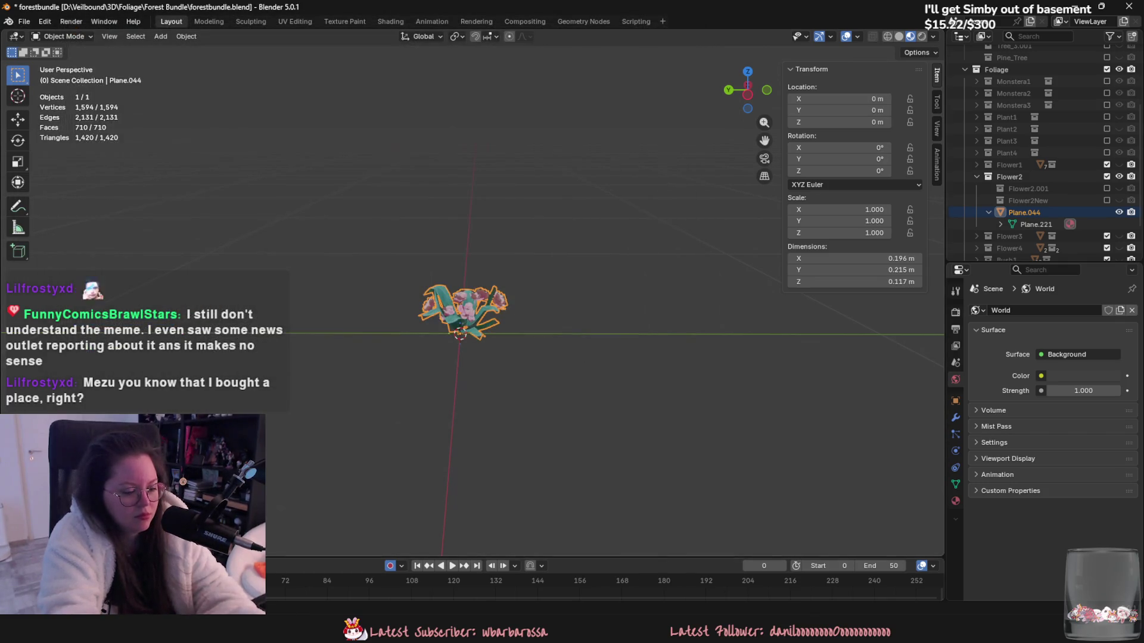
Step: Reimport the flower_2 asset in Unreal from flower_2.fbx
key(alt+Tab)
right_click(554, 468)
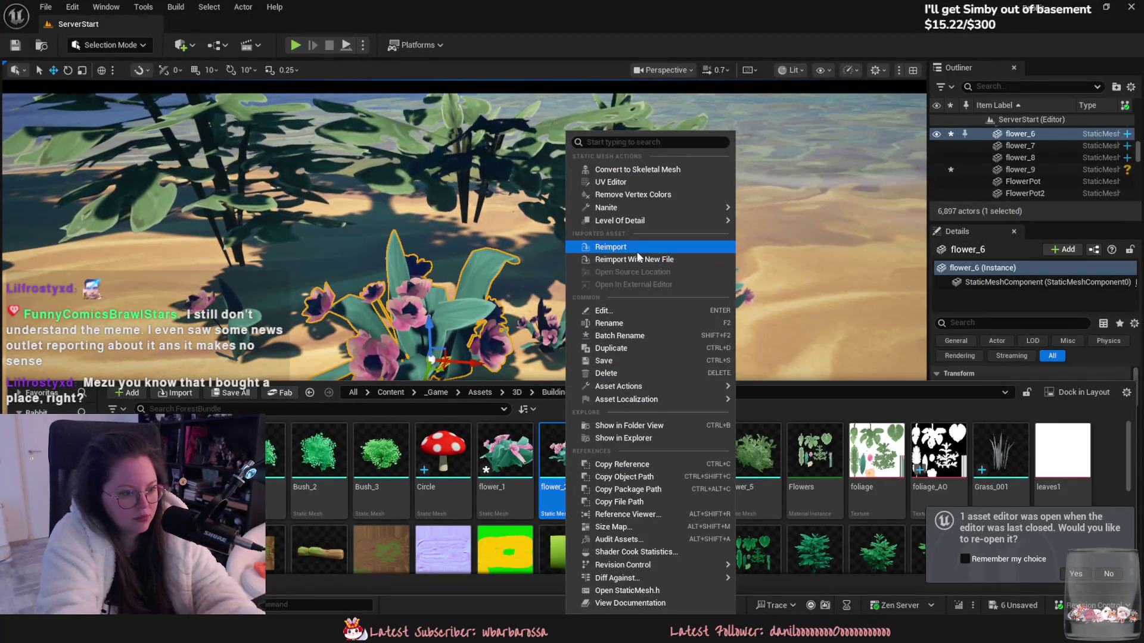
click(638, 258)
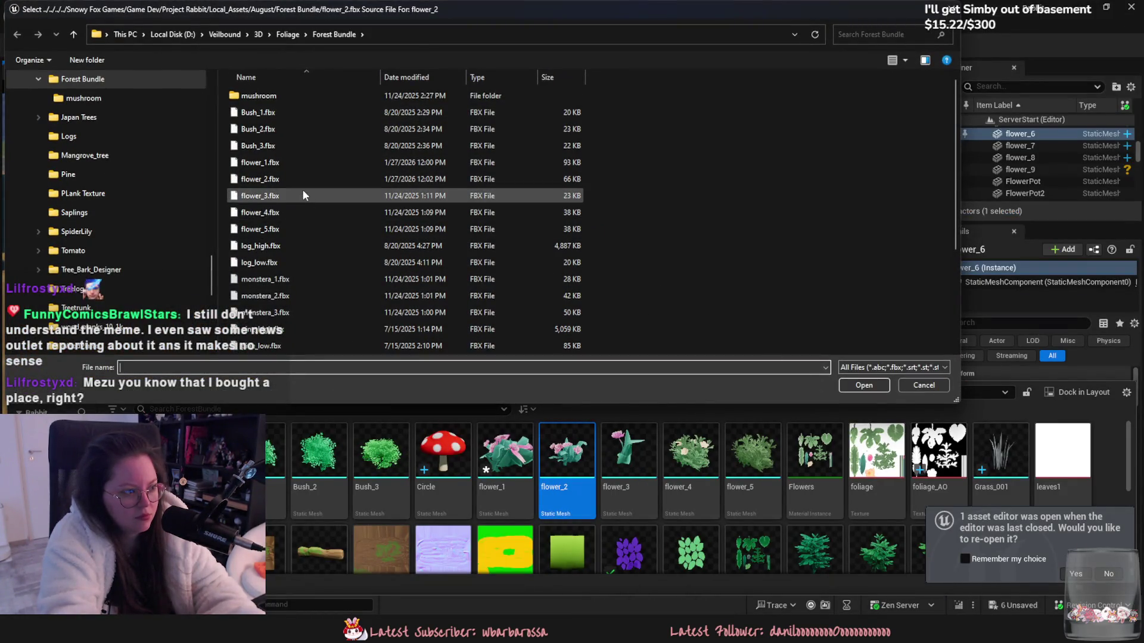
double_click(302, 180)
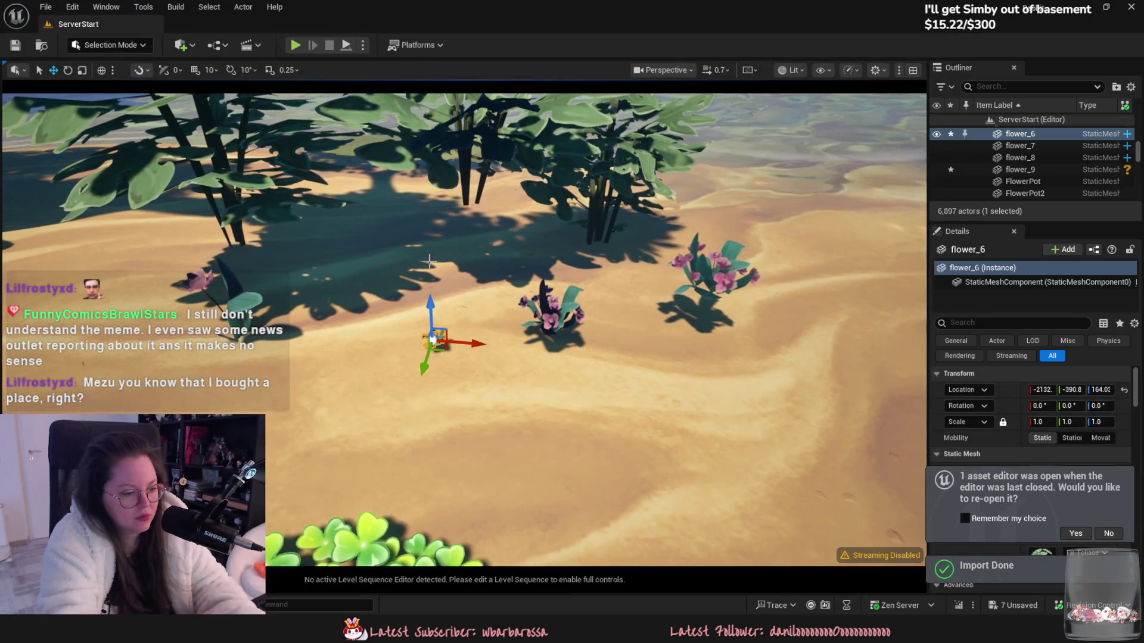
key(alt+Tab)
Step: Scale the flower up, apply all transforms, and export it to FBX again
key(s)
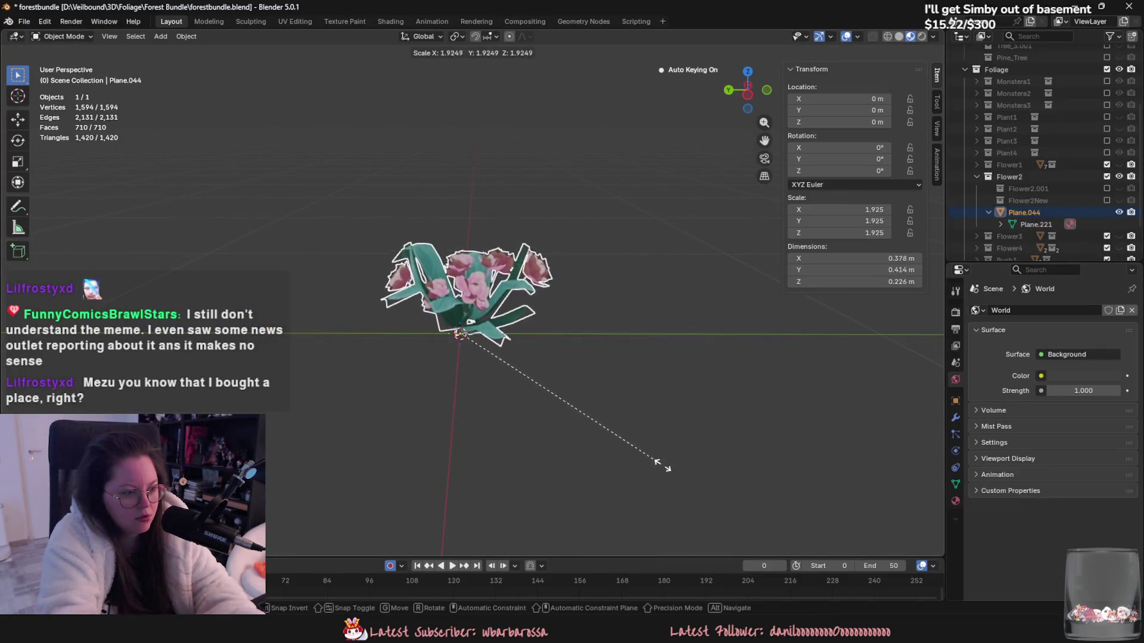
click(635, 490)
key(ctrl+a)
click(608, 460)
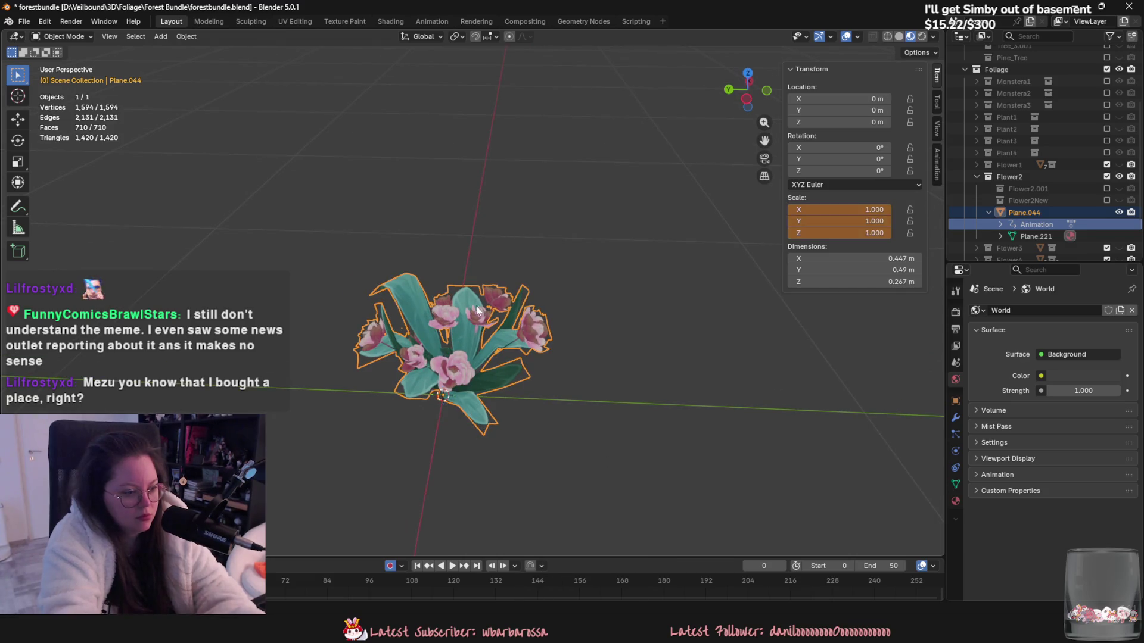
click(24, 21)
mouse_move(88, 191)
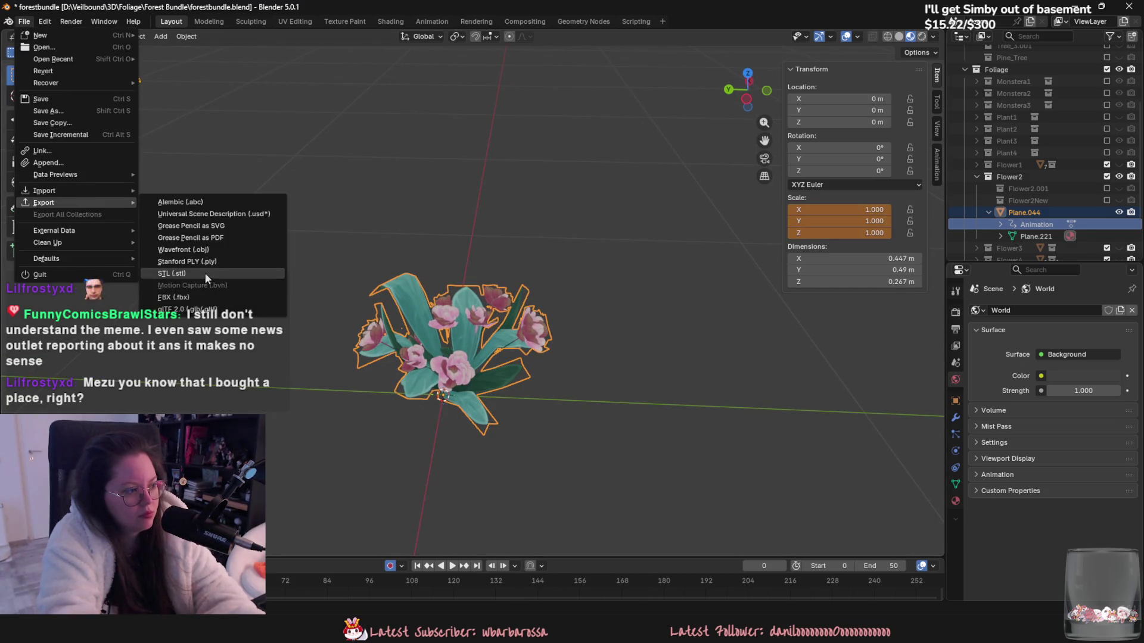
click(204, 291)
key(Escape)
key(ctrl+z)
Step: Reimport the updated flower_2 mesh from Unreal's Content Drawer
key(alt+Tab)
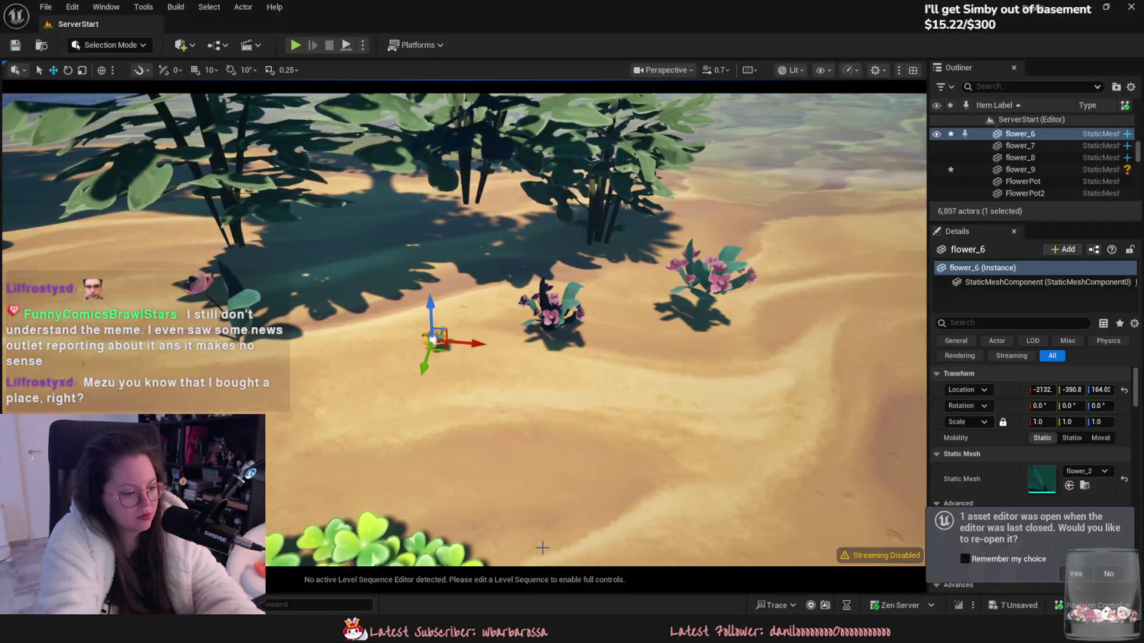
key(ctrl+space)
right_click(558, 460)
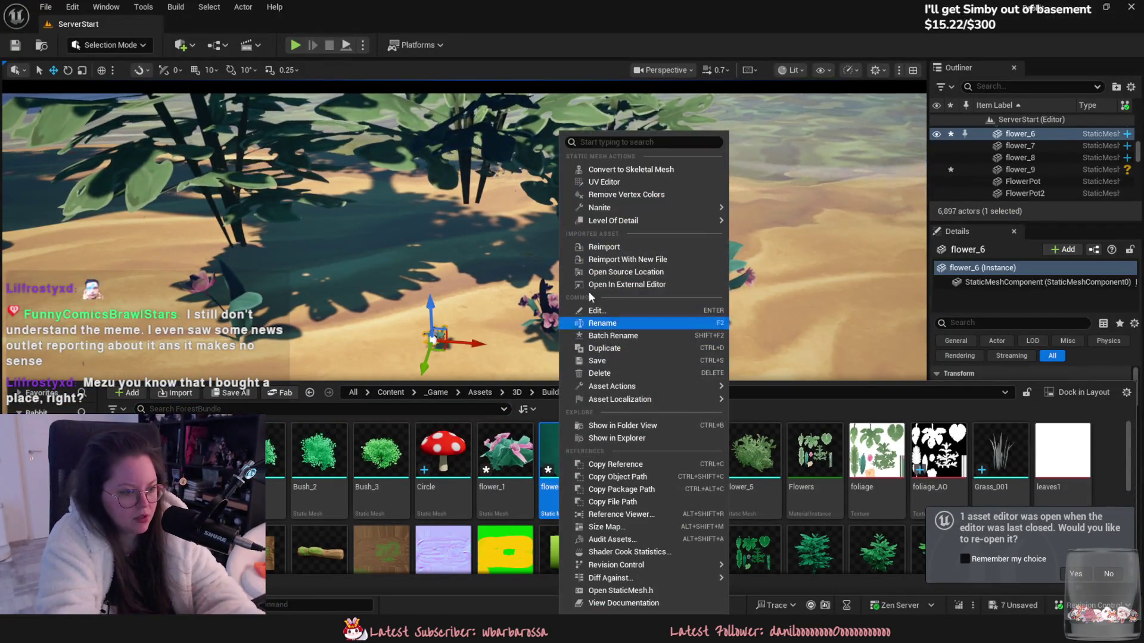
click(598, 330)
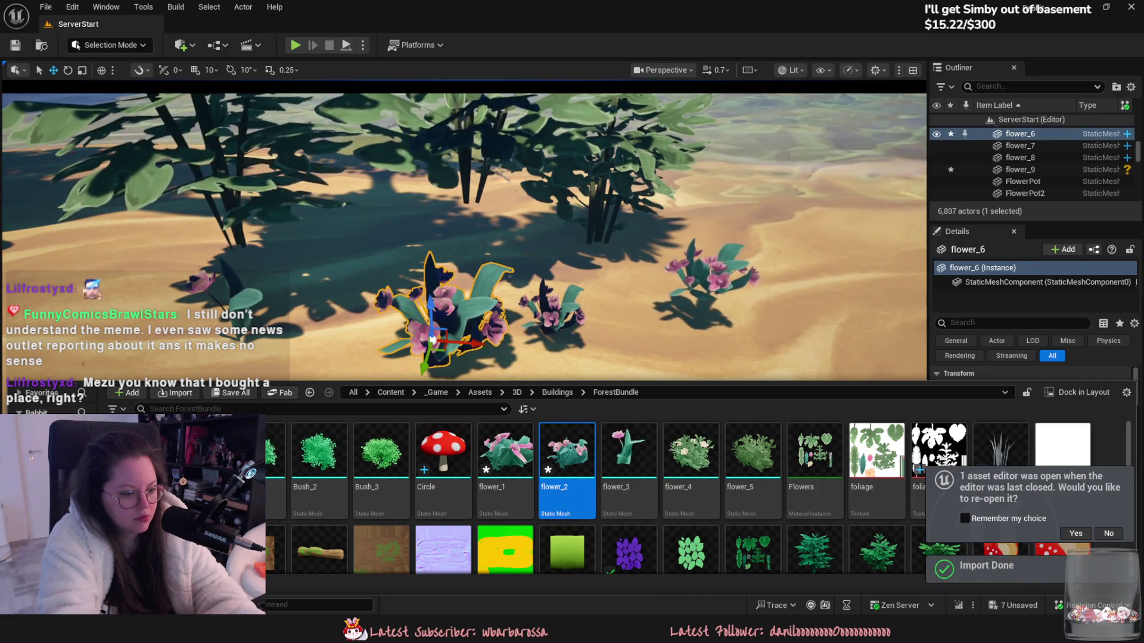
key(alt+Tab)
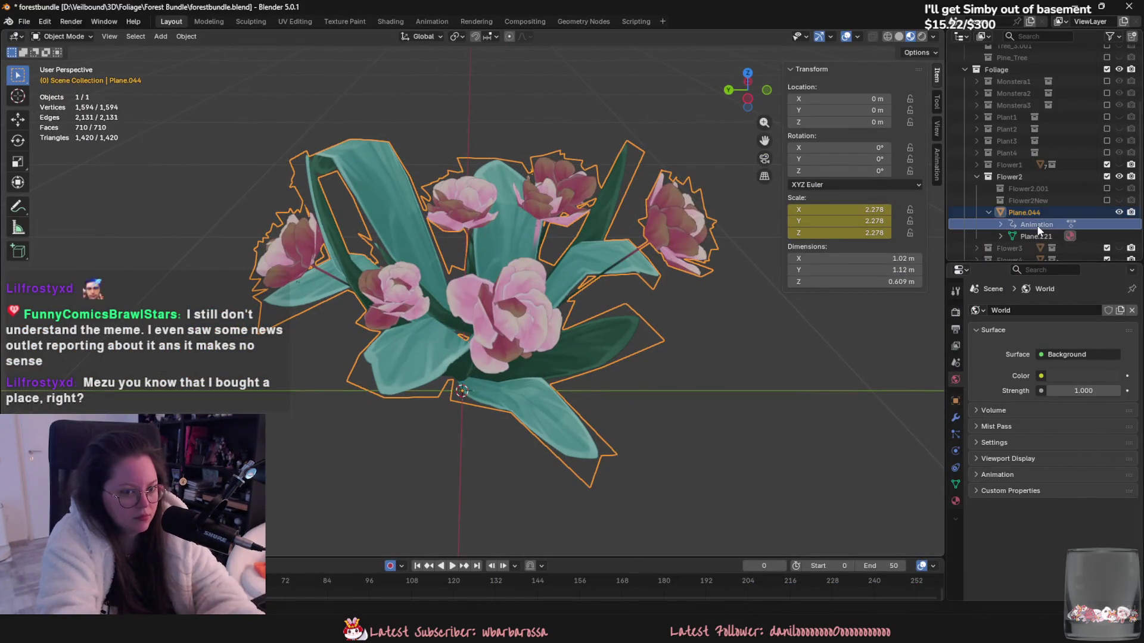
Step: Clear the animation, shrink Plane.044 and apply its scale, then unhide Flower1 and pick Plane.042
right_click(1038, 227)
click(1036, 225)
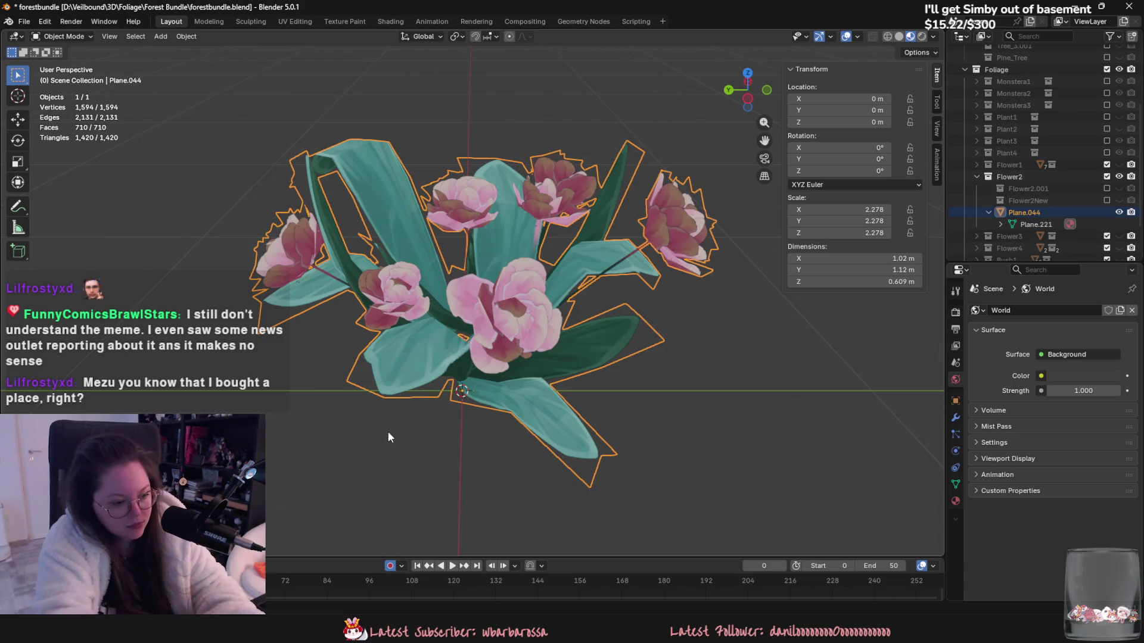
key(s)
click(574, 444)
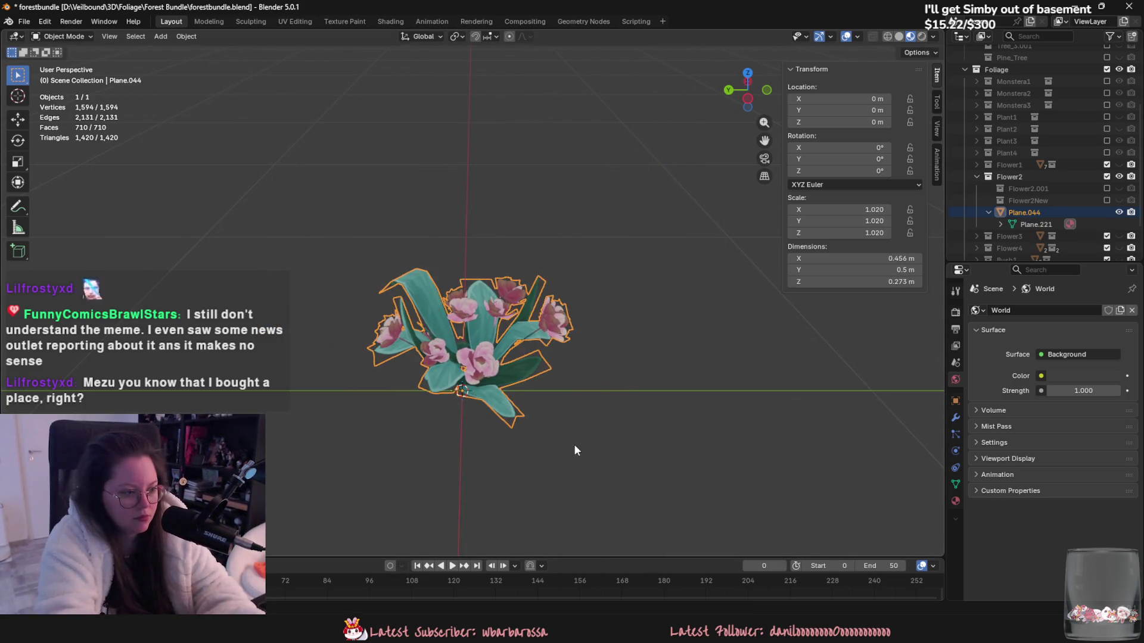
key(ctrl+a)
click(574, 445)
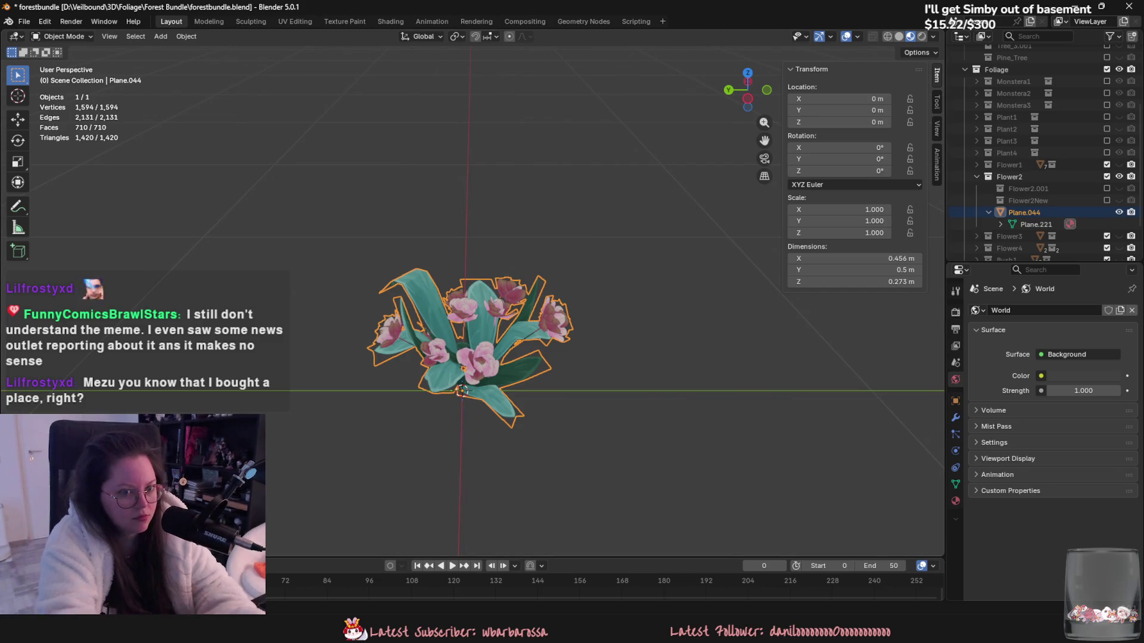
click(1119, 165)
click(538, 243)
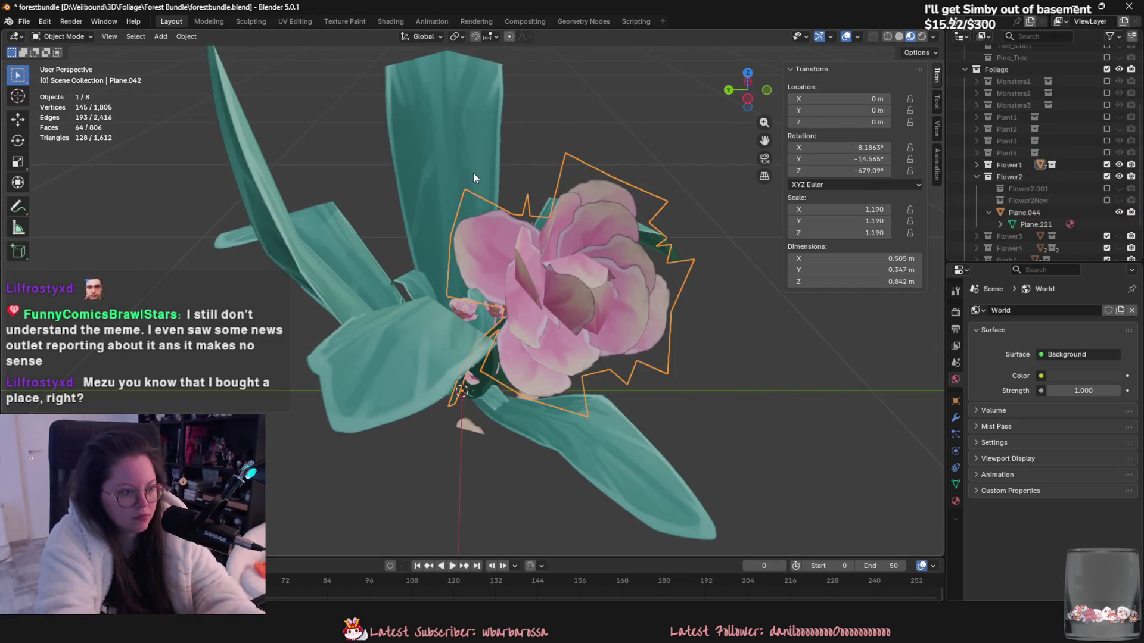
Step: Select Plane.028 through Plane.042 in Flower1 and scale them down to about a quarter size
click(993, 165)
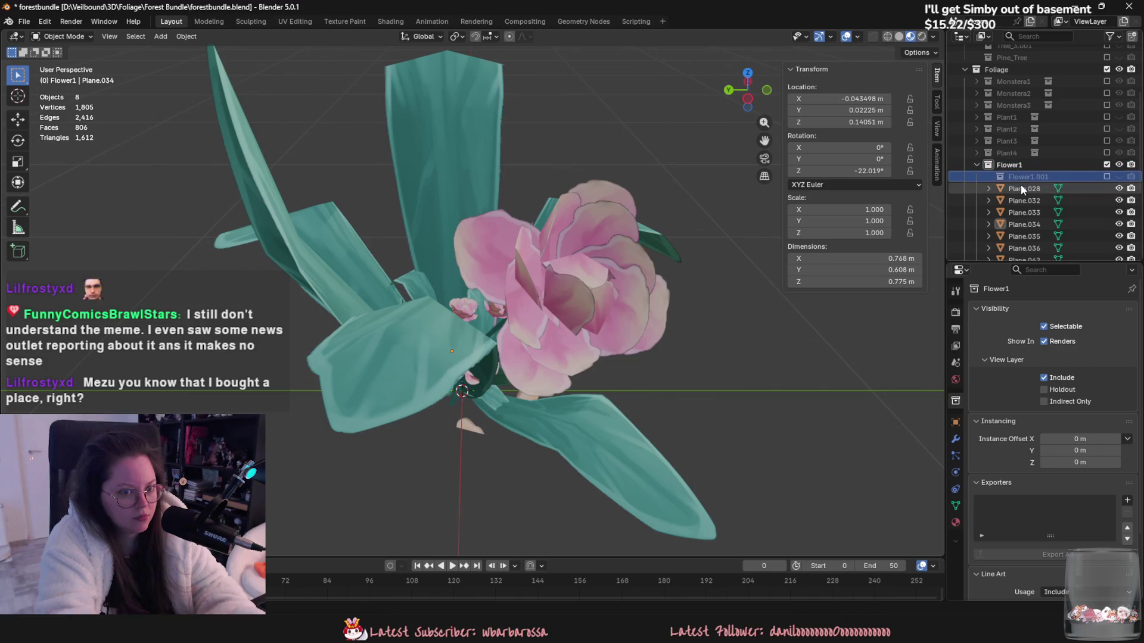
click(1022, 189)
scroll(1043, 194, down, 1)
click(1119, 153)
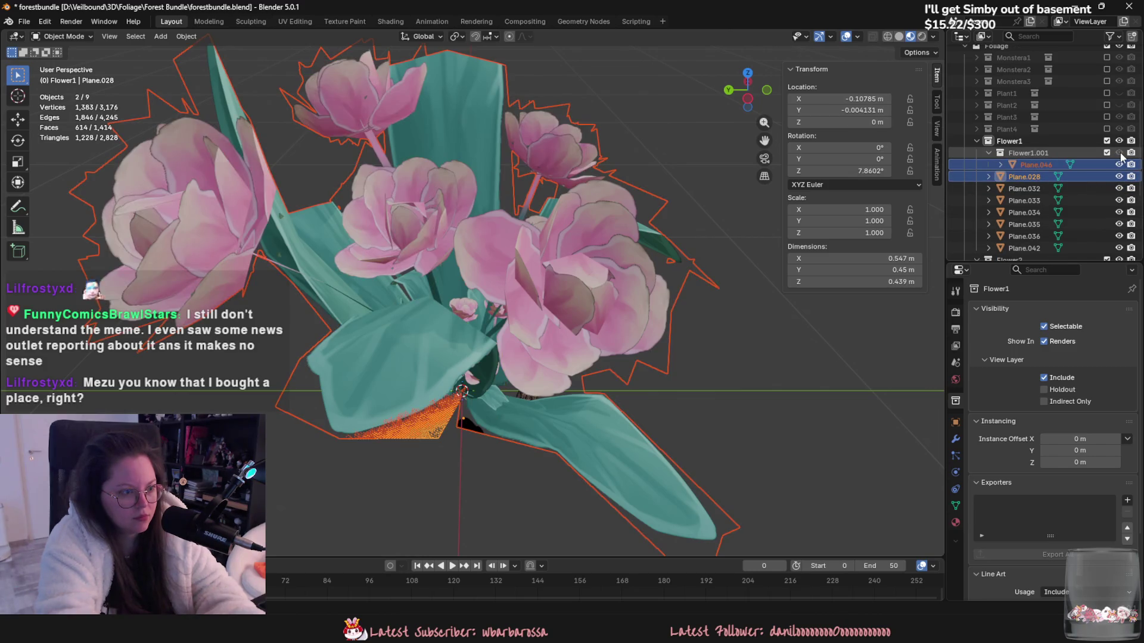
click(1119, 153)
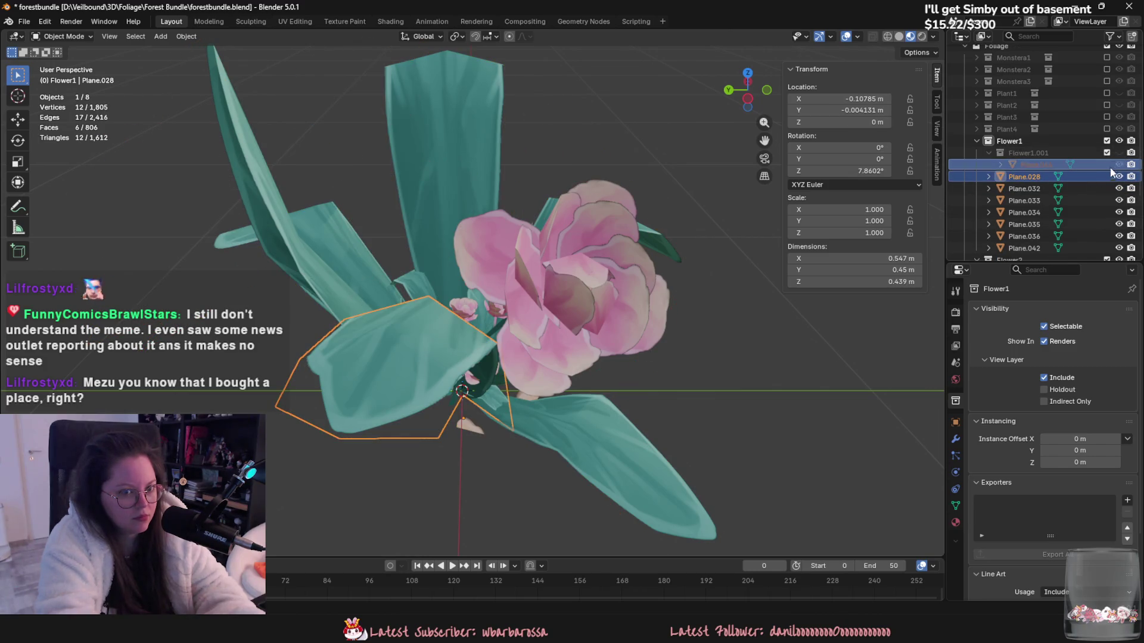
shift+click(1038, 247)
key(s)
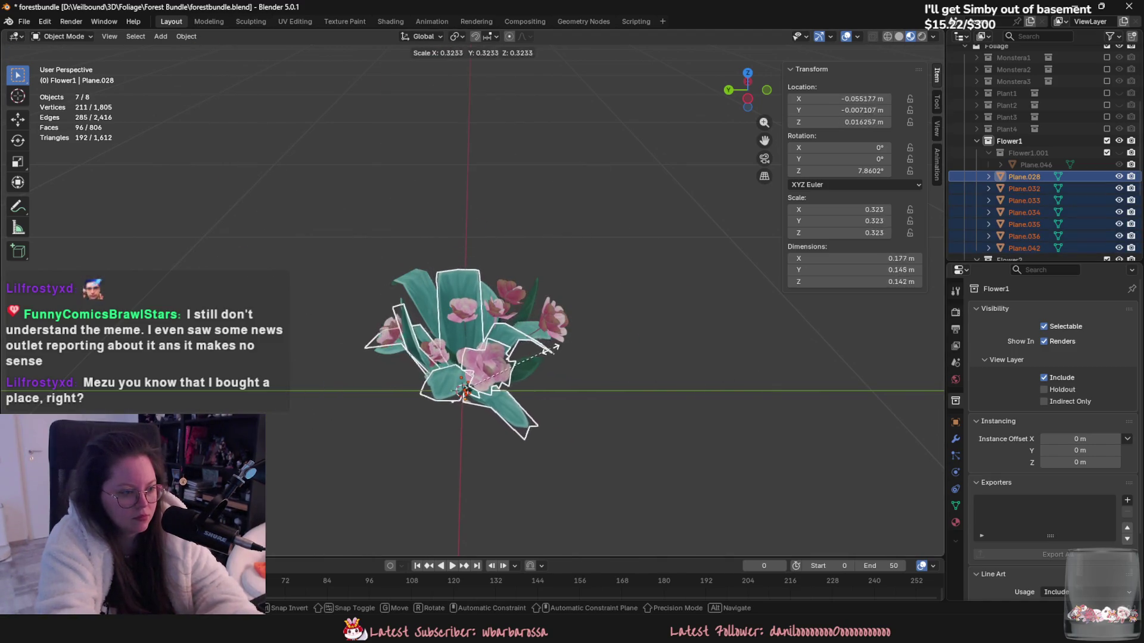
click(577, 367)
middle_drag(576, 367, 577, 348)
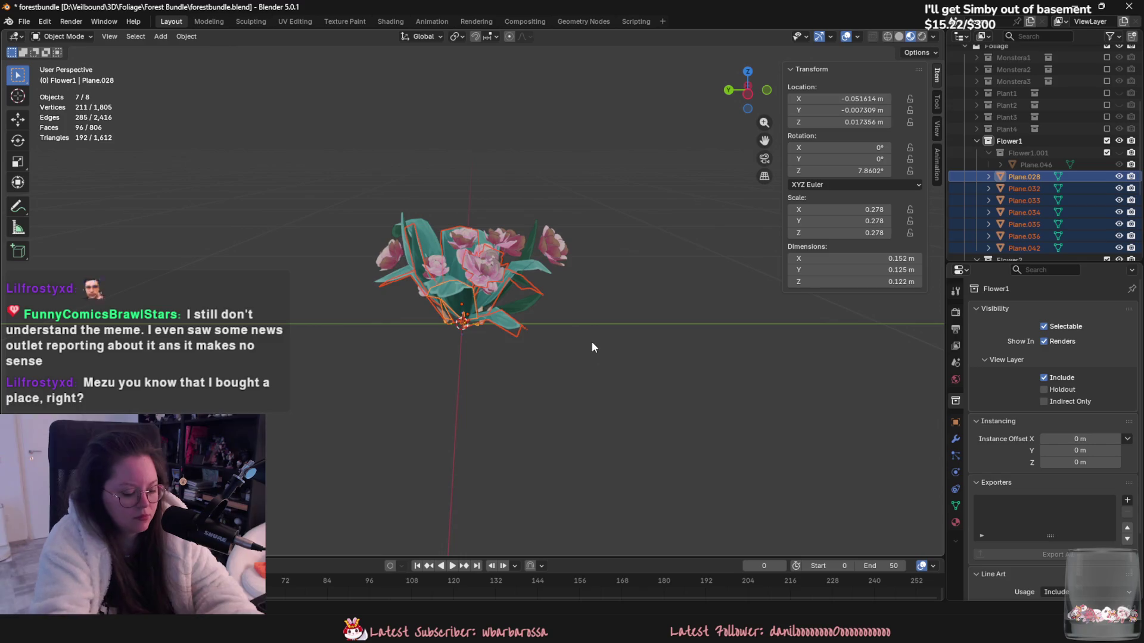
Step: Join the seven planes into one Plane.028 and apply all its transforms
key(ctrl+j)
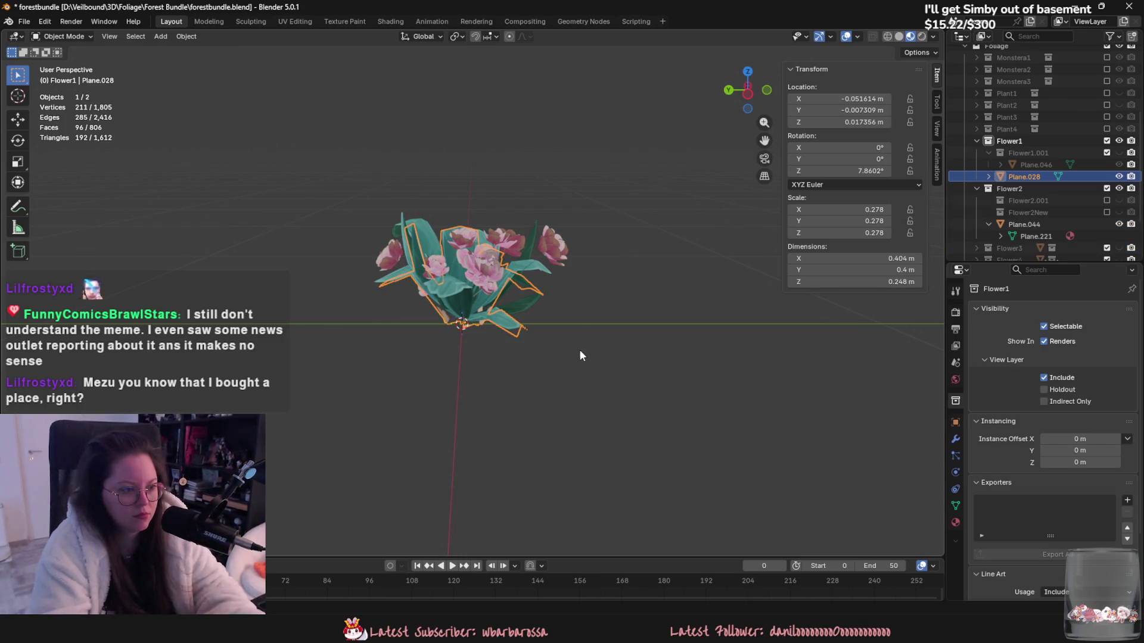
middle_drag(580, 349, 582, 385)
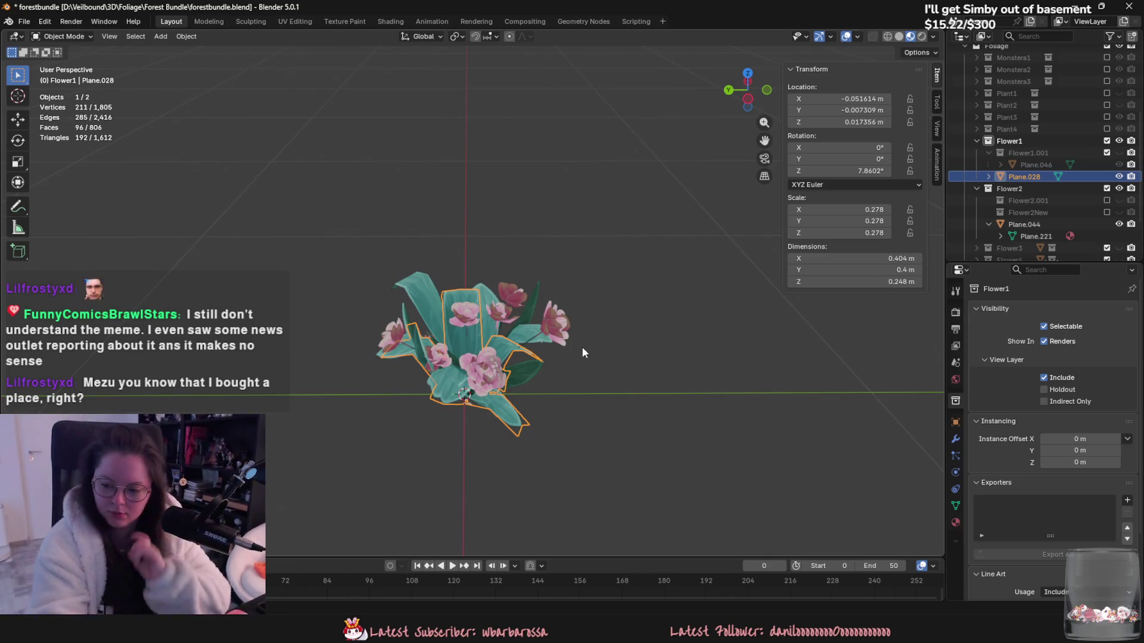
key(ctrl+a)
click(531, 288)
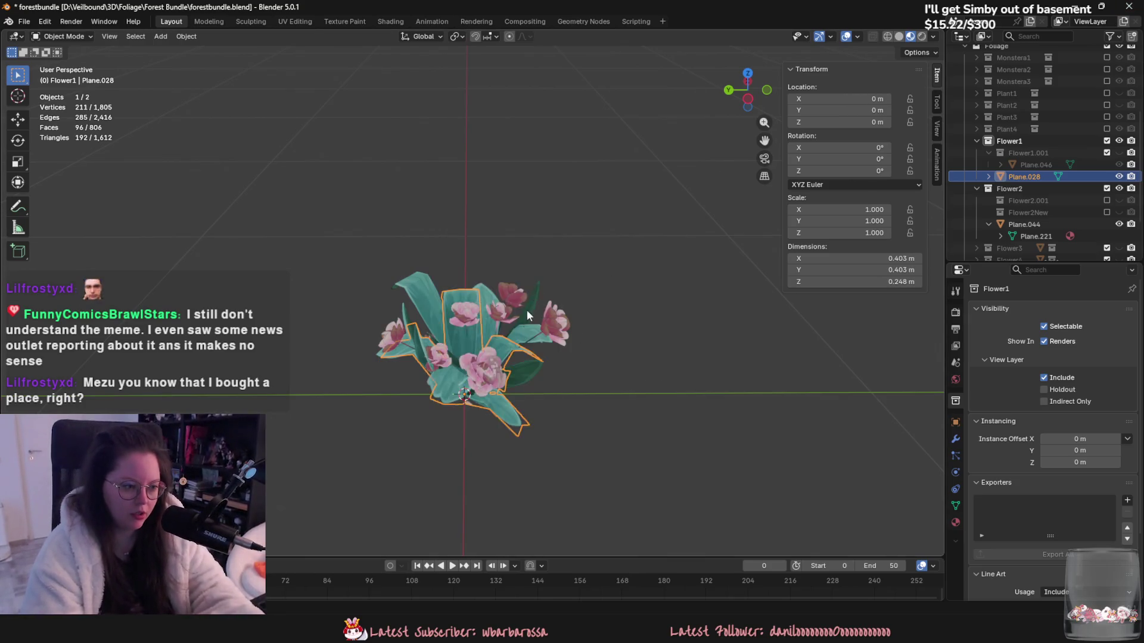
mouse_move(527, 315)
middle_down()
mouse_move(522, 343)
mouse_move(552, 368)
mouse_move(572, 291)
mouse_move(567, 345)
middle_up()
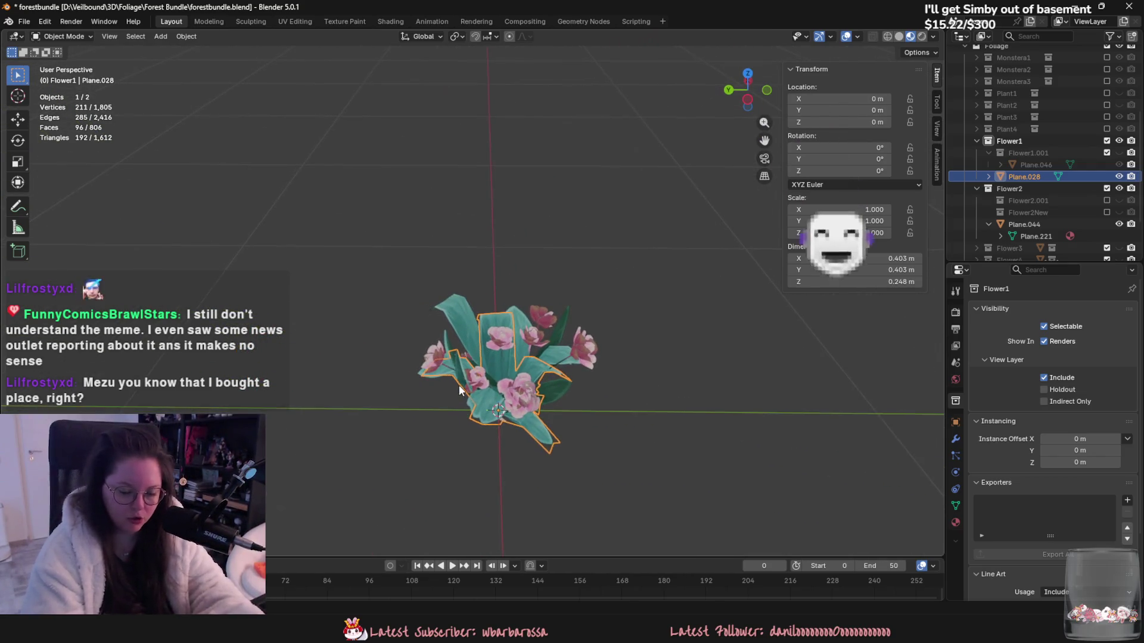
scroll(426, 318, up, 2)
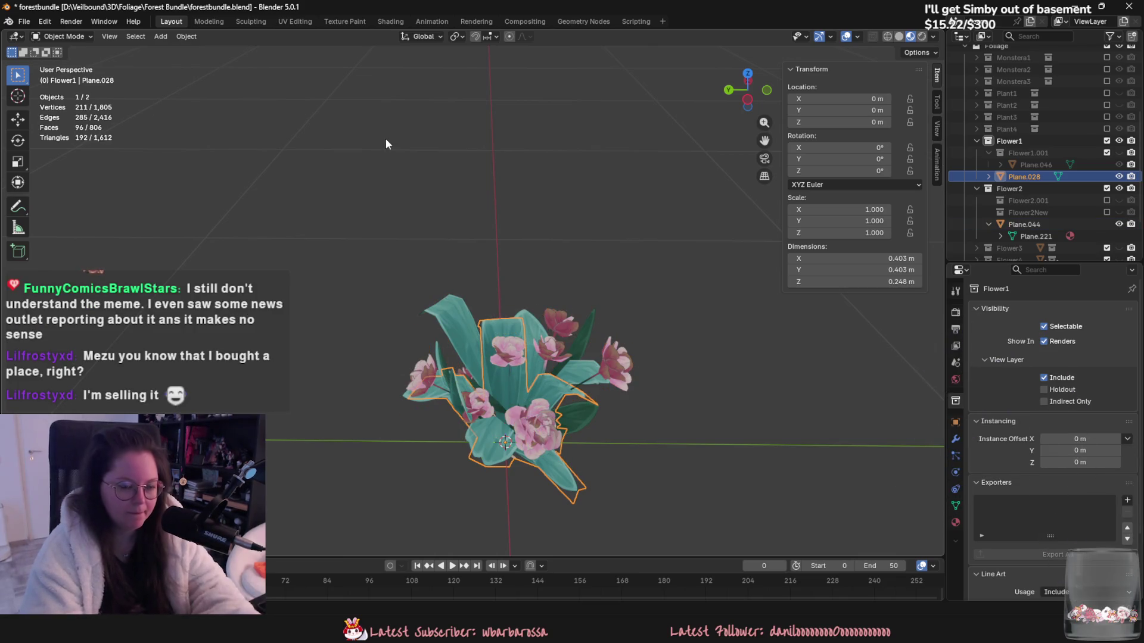
Step: Revert to the earlier edit-mode state, select all vertices and set the normals to point up
click(45, 23)
mouse_move(84, 184)
click(179, 286)
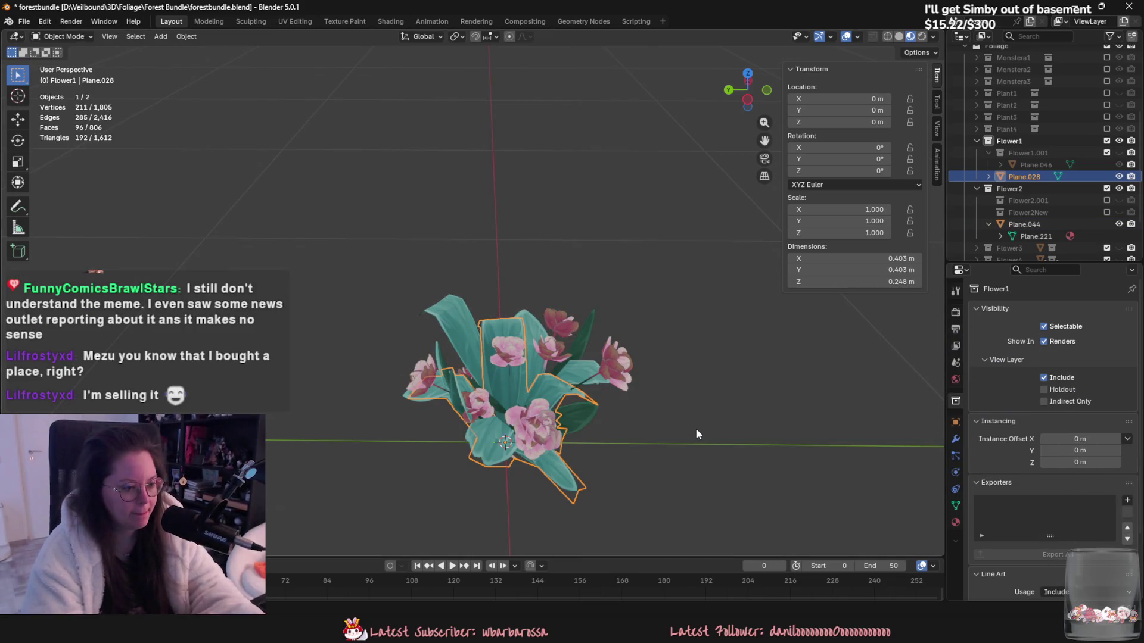
middle_drag(696, 429, 694, 414)
key(a)
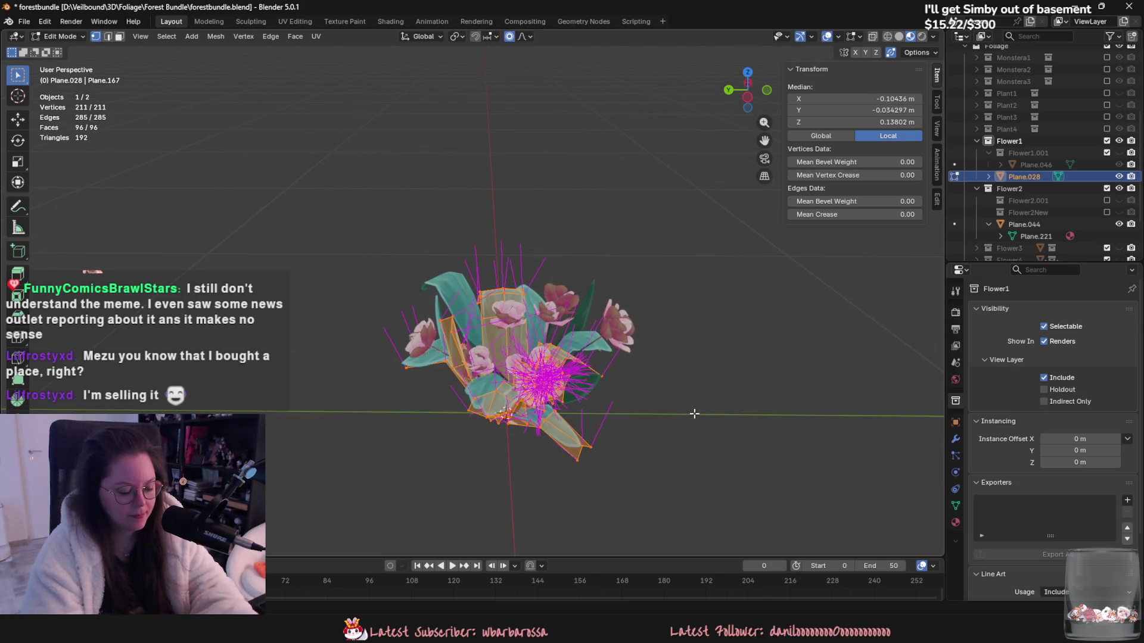
right_click(694, 414)
click(694, 413)
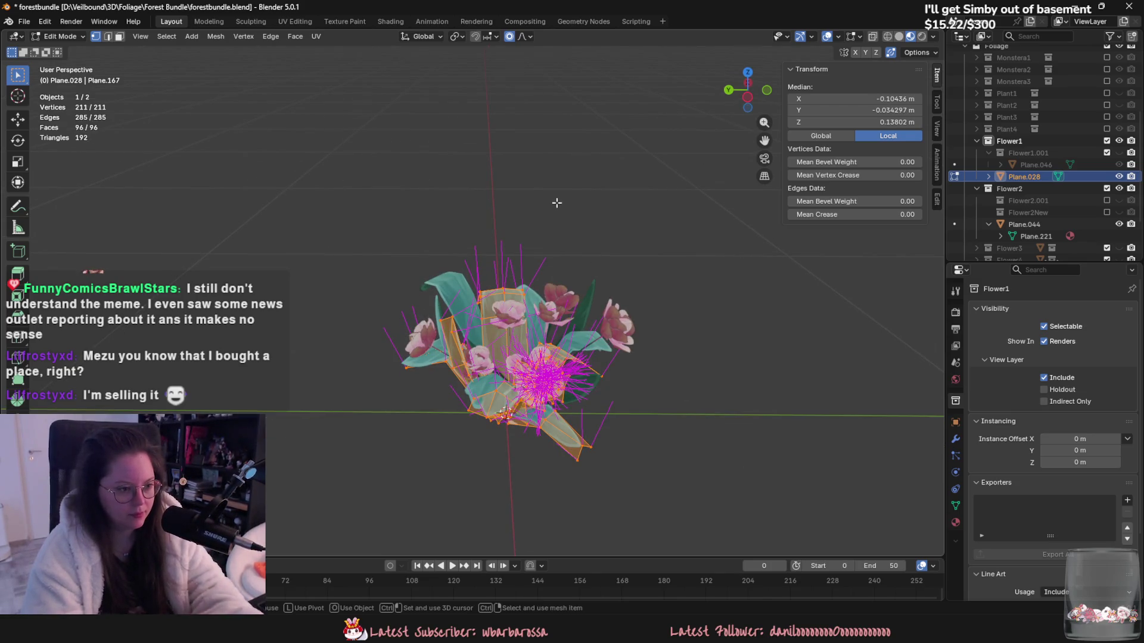
key(Tab)
click(24, 21)
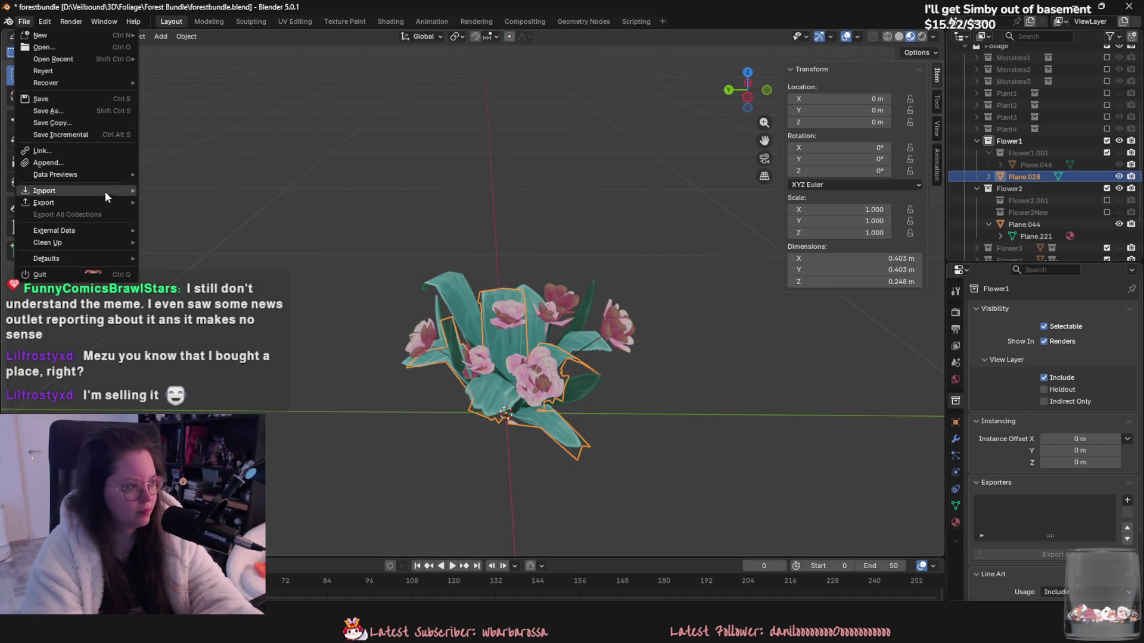
Step: Export the merged Plane.028 flower as FBX over its existing file, then hide it
mouse_move(102, 192)
click(179, 286)
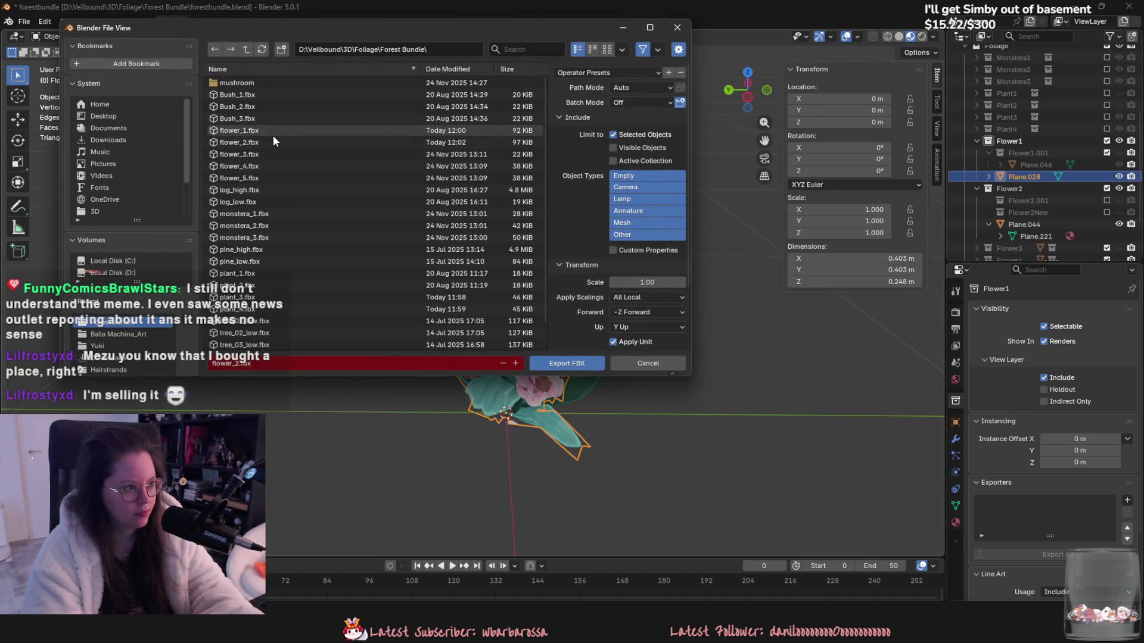
double_click(272, 154)
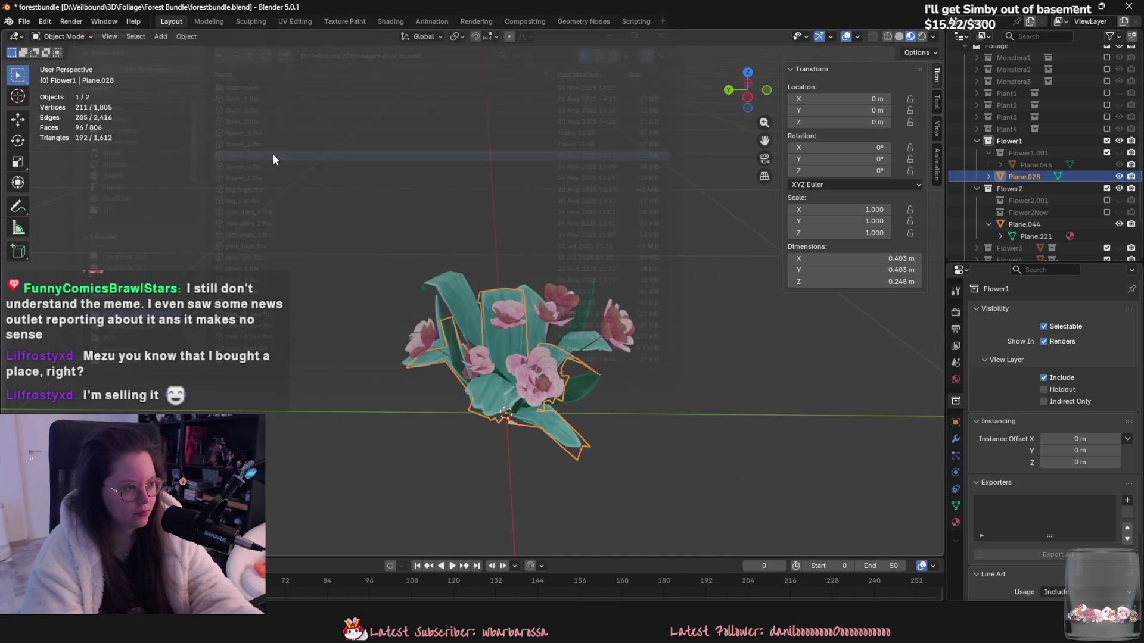
key(h)
Step: Export the Plane.044 bouquet as FBX over its existing file
click(529, 323)
click(24, 21)
mouse_move(54, 204)
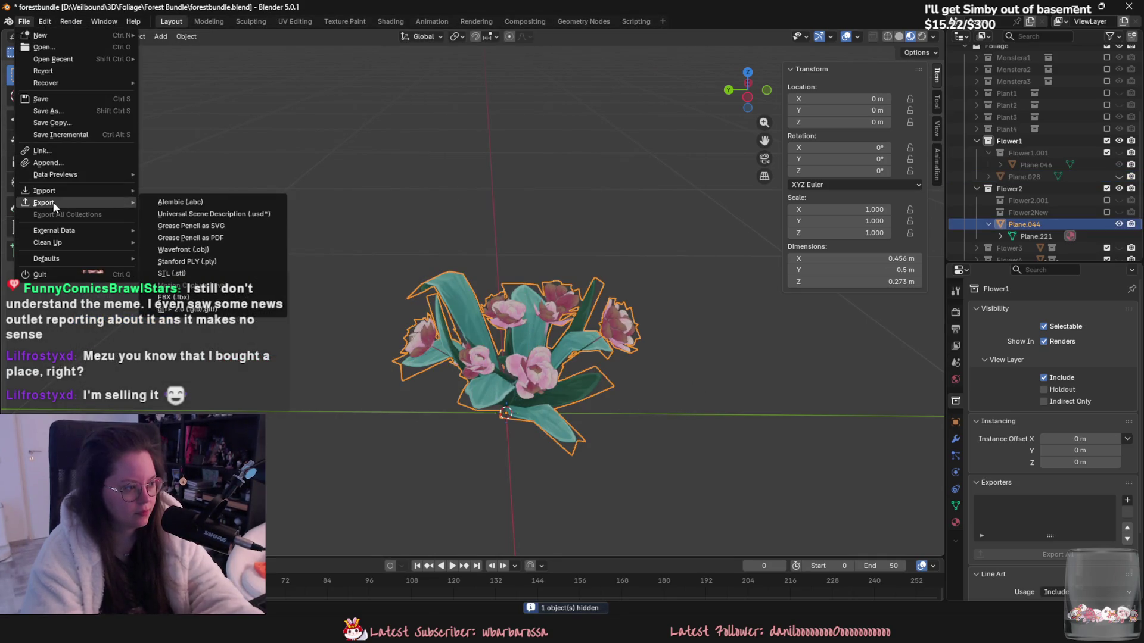
click(217, 301)
double_click(268, 140)
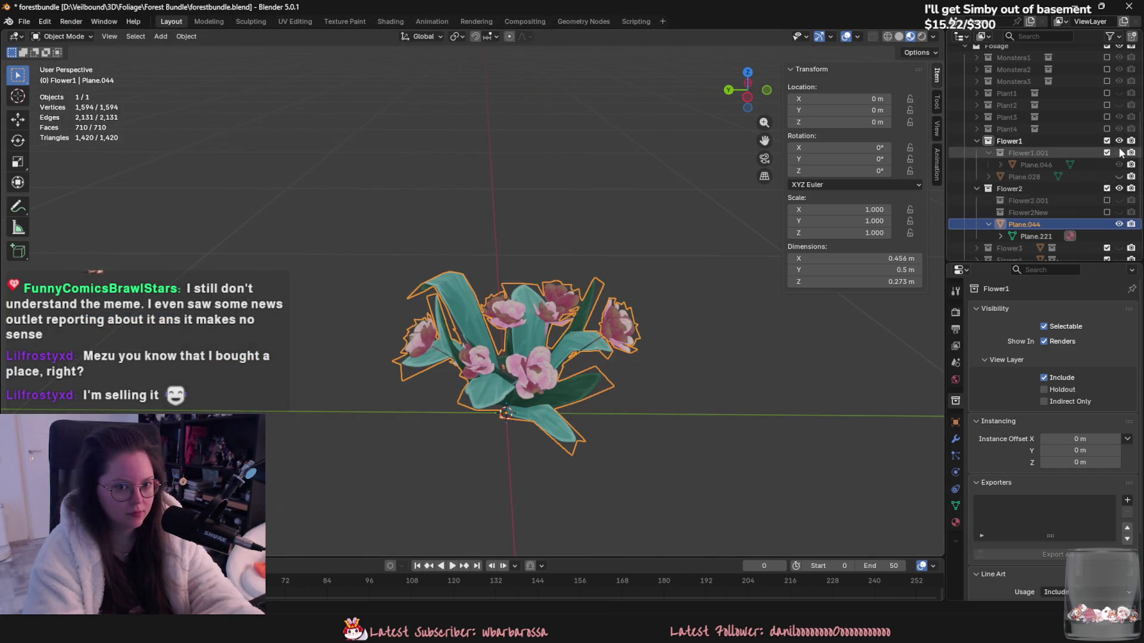
Step: Re-show Flower1.001, shrink Plane.046 to 0.380 scale and apply all transforms
click(1036, 146)
click(1119, 153)
scroll(598, 260, down, 4)
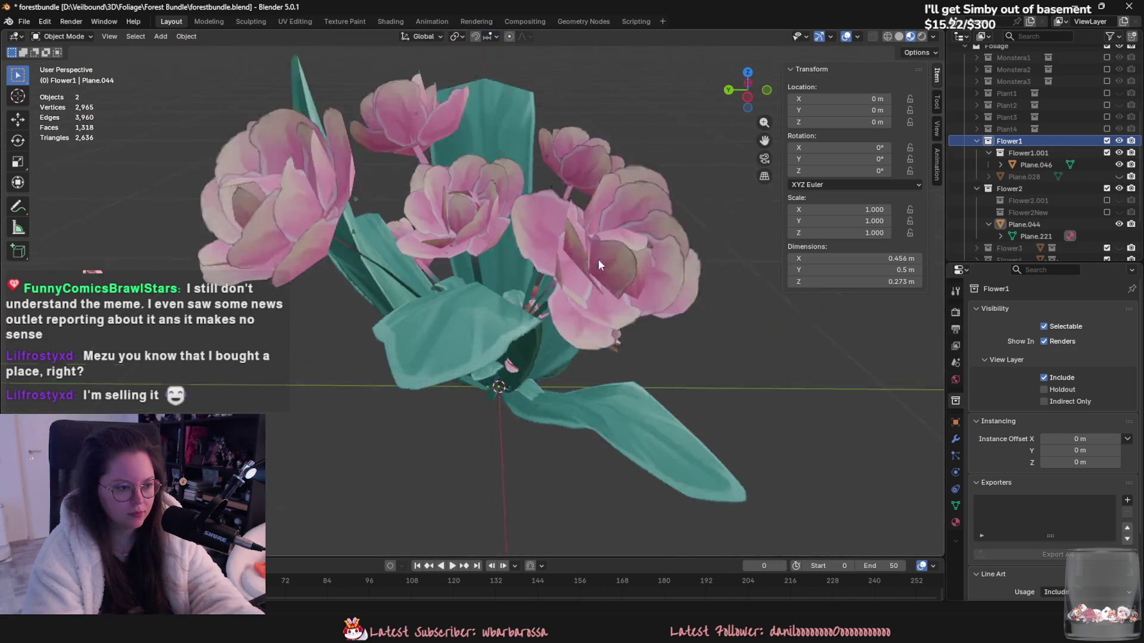
click(568, 255)
key(s)
click(559, 304)
scroll(560, 304, up, 4)
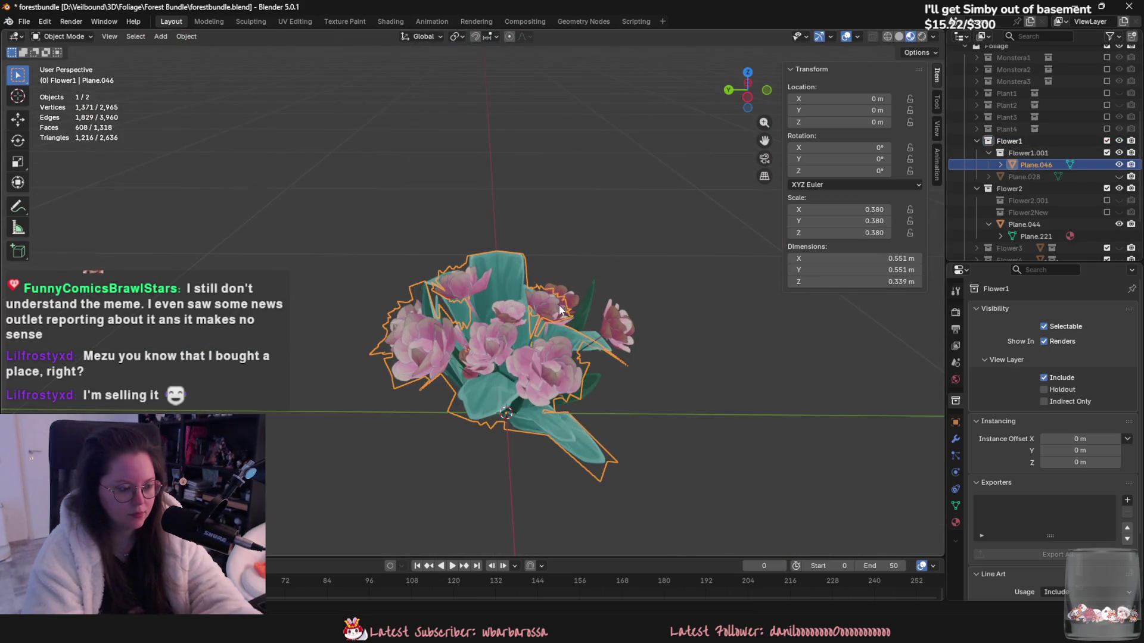
key(ctrl+a)
click(560, 307)
click(22, 24)
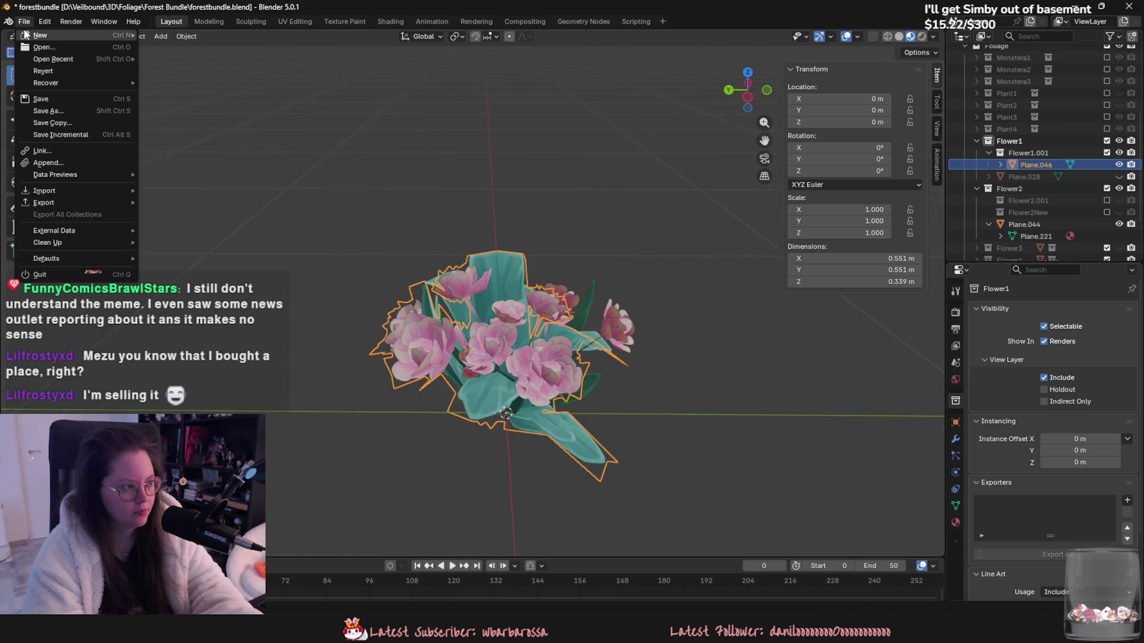
Step: Point all of Plane.046's normals upward at a target in edit mode
key(Tab)
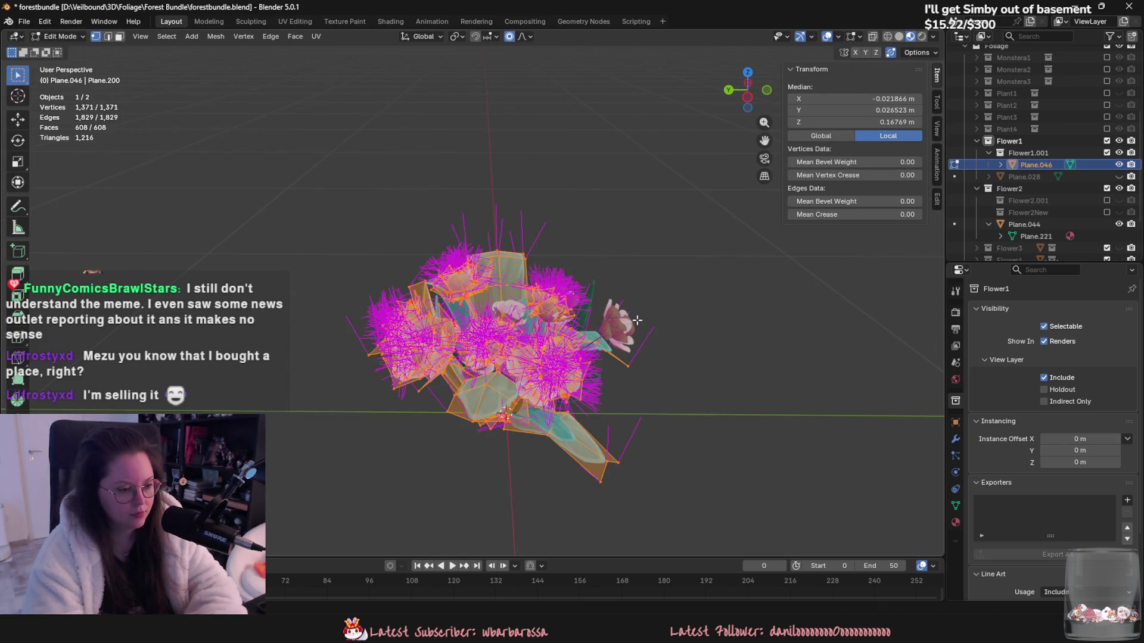
key(alt+n)
click(637, 320)
key(Tab)
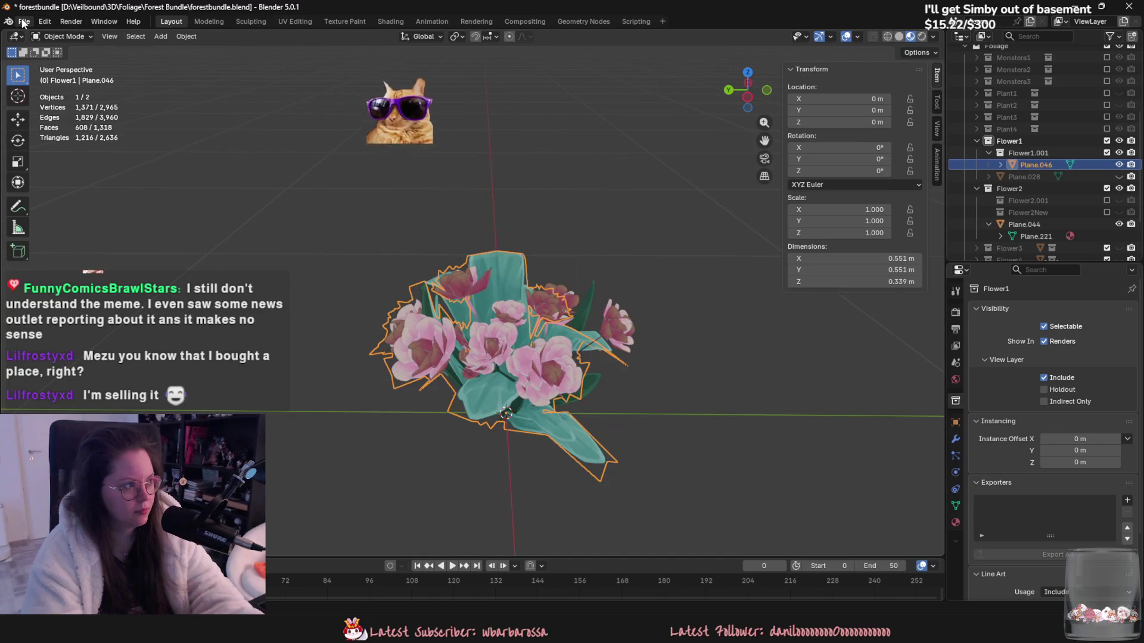
Step: Export Plane.046 as FBX over flower_1.fbx, then switch to Unreal
click(24, 21)
key(Escape)
click(25, 22)
mouse_move(83, 203)
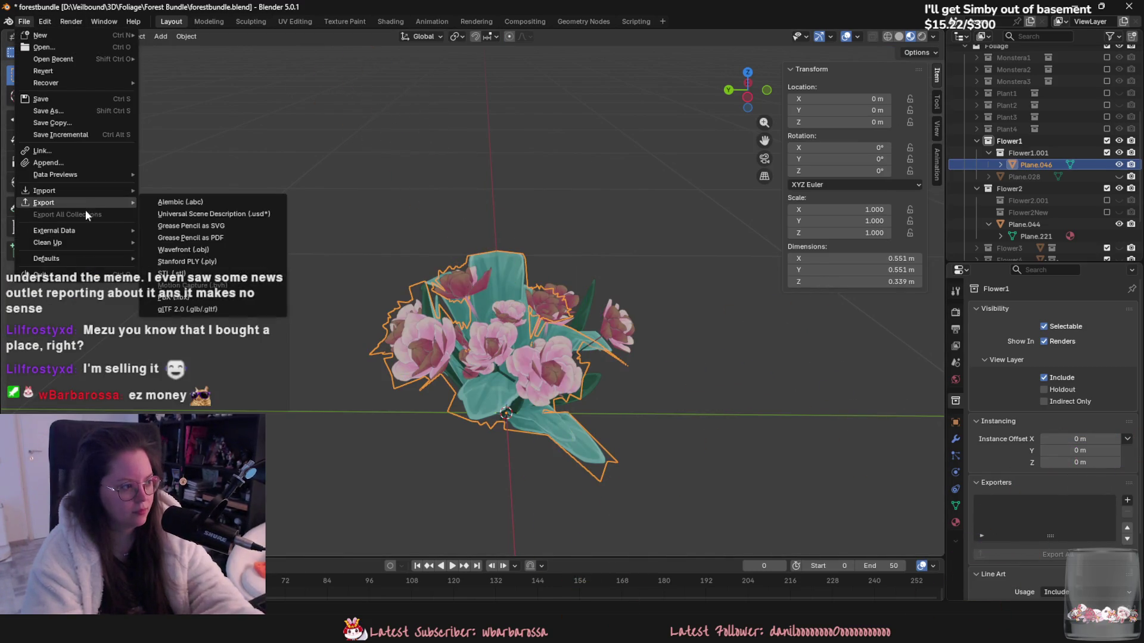
click(189, 303)
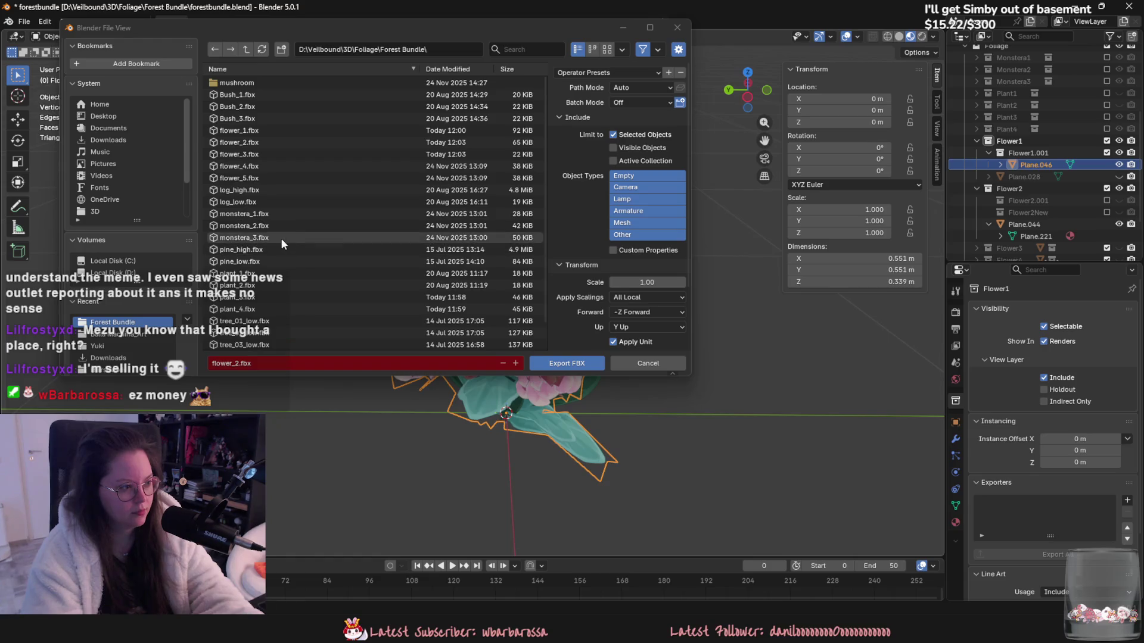
click(251, 131)
key(Return)
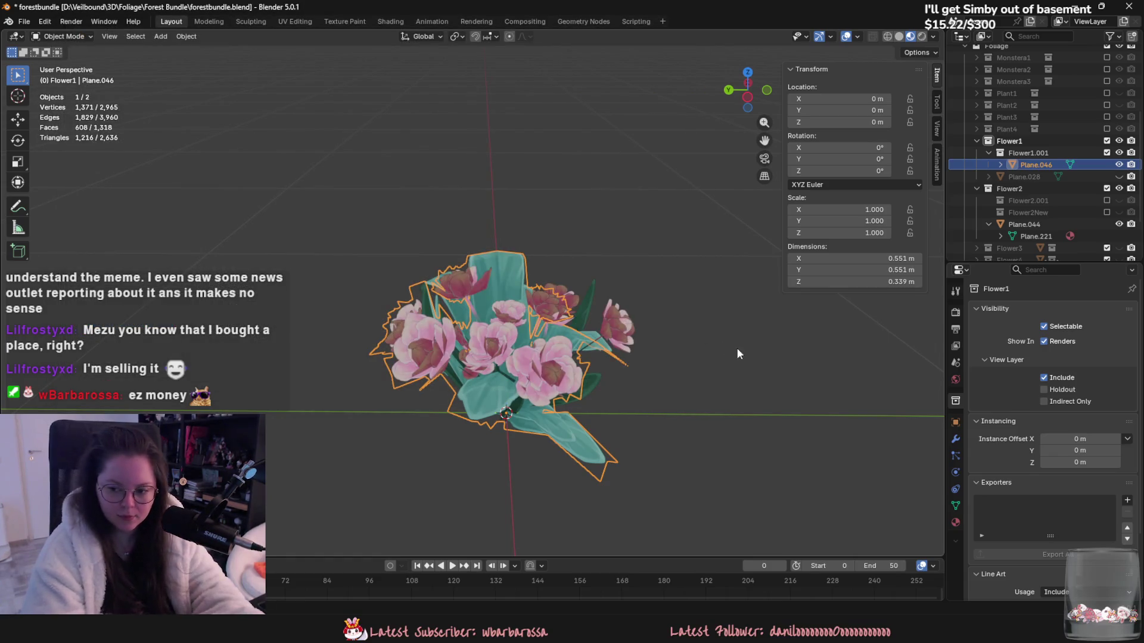
key(alt+Tab)
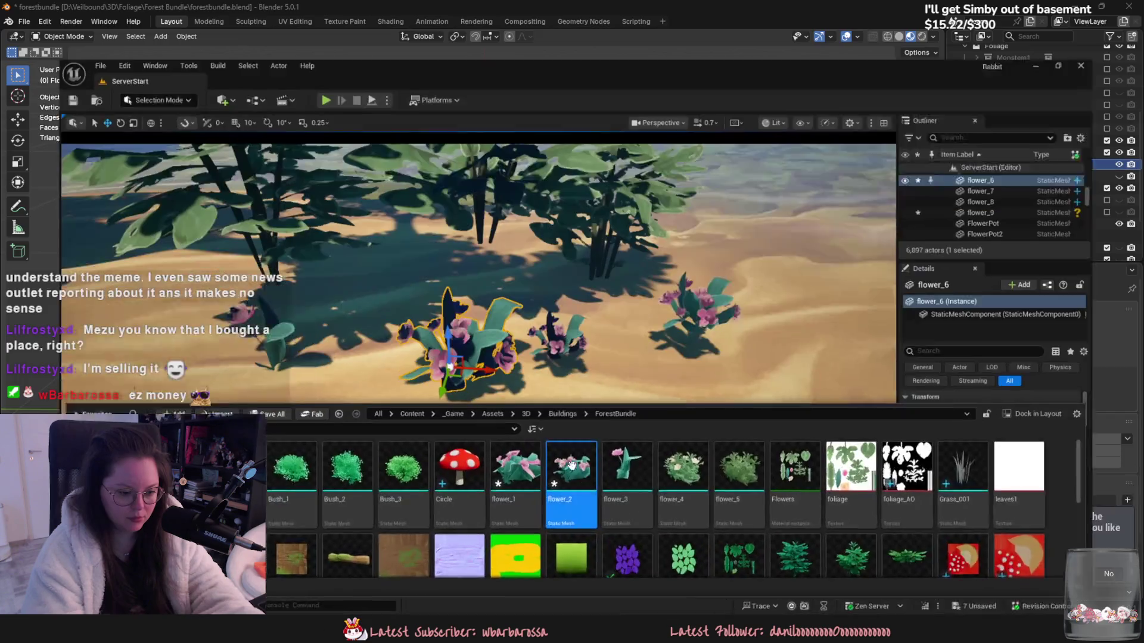
Step: Reimport the flower_1 mesh in the Content Browser from its source file
click(505, 465)
shift+click(629, 465)
right_click(629, 465)
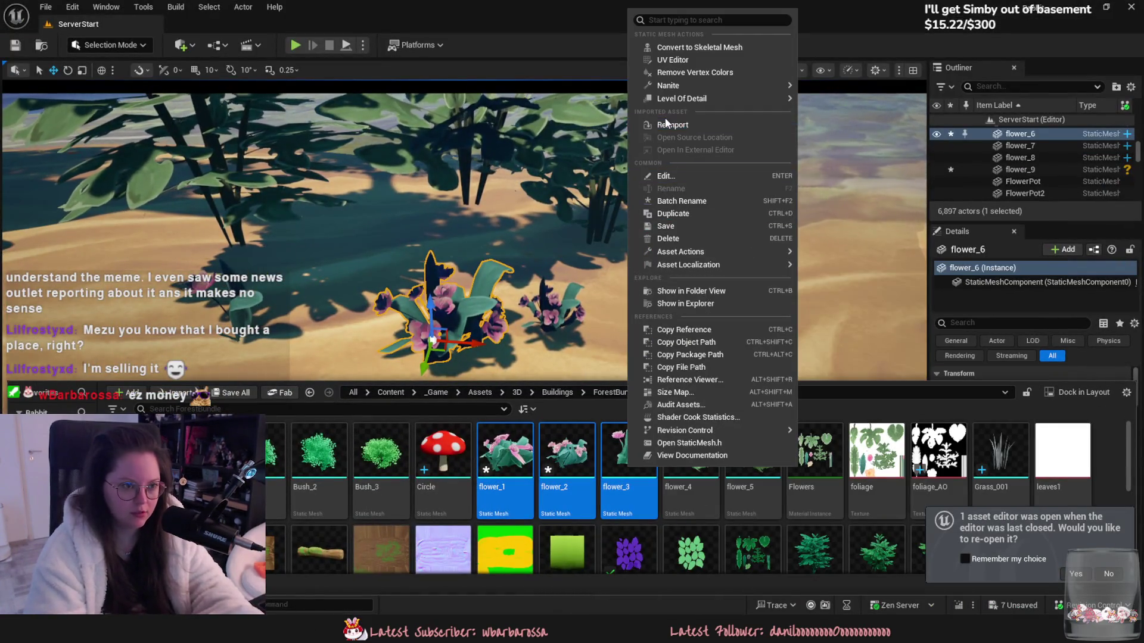
click(671, 124)
click(924, 385)
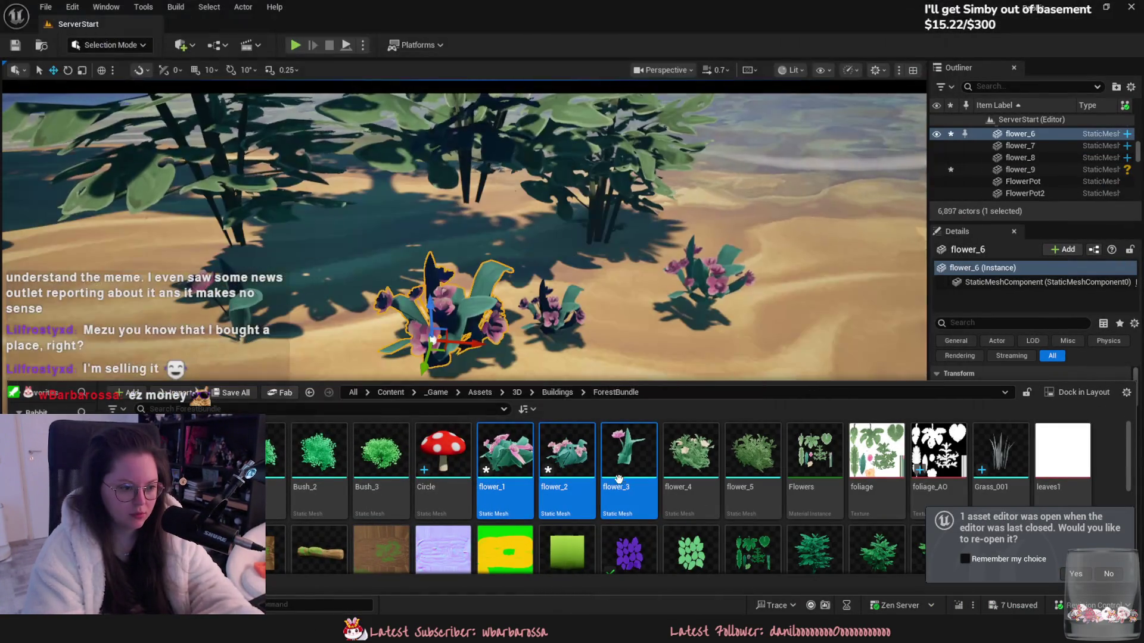
right_click(505, 465)
click(505, 465)
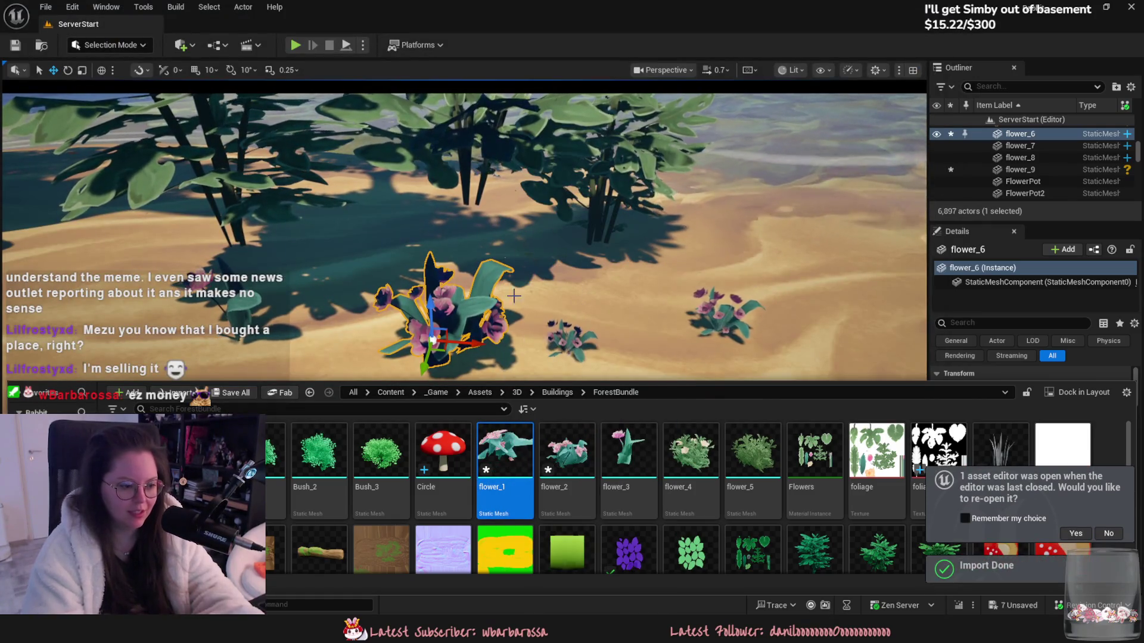
Step: Reimport flower_2, and reimport flower_3 with the new file flower_3.fbx
click(588, 468)
right_click(588, 468)
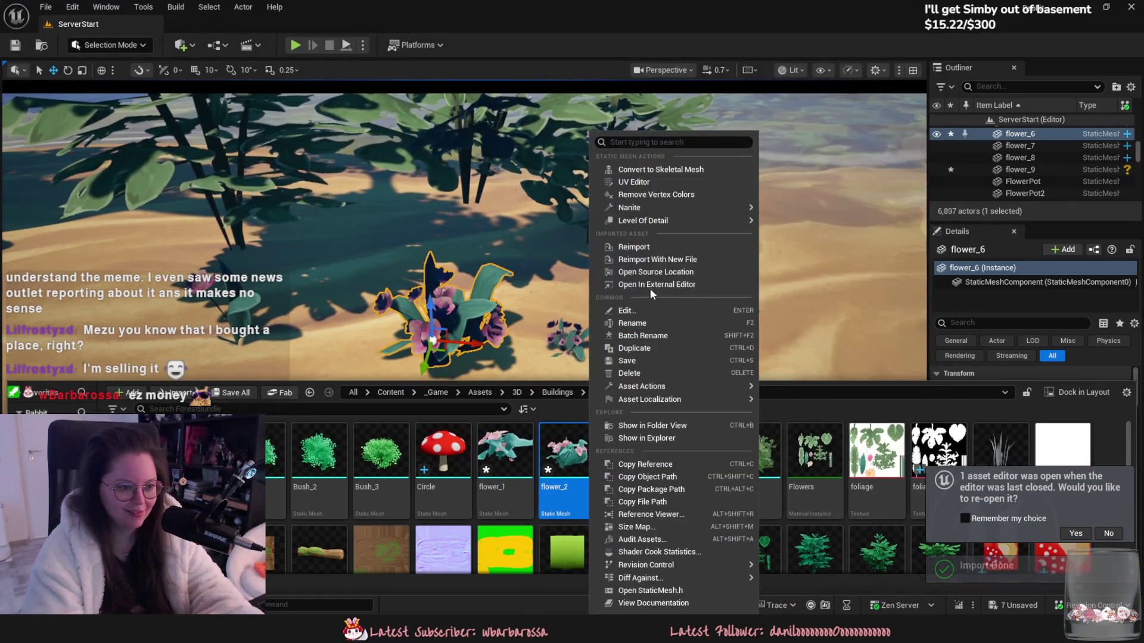
click(643, 247)
click(628, 468)
right_click(628, 468)
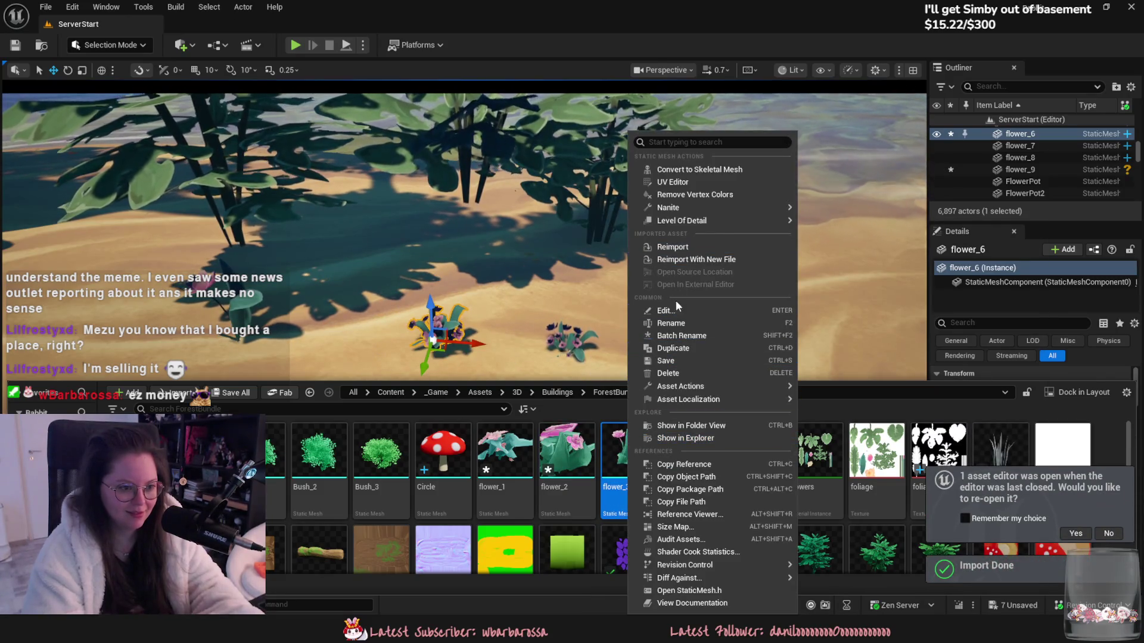
click(671, 246)
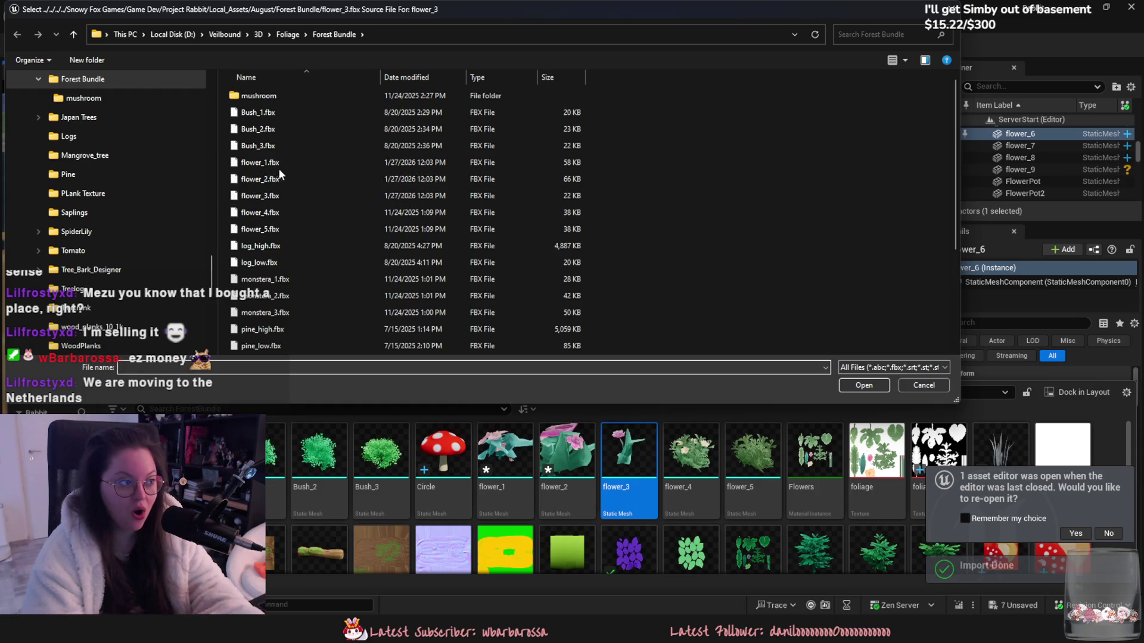
double_click(278, 196)
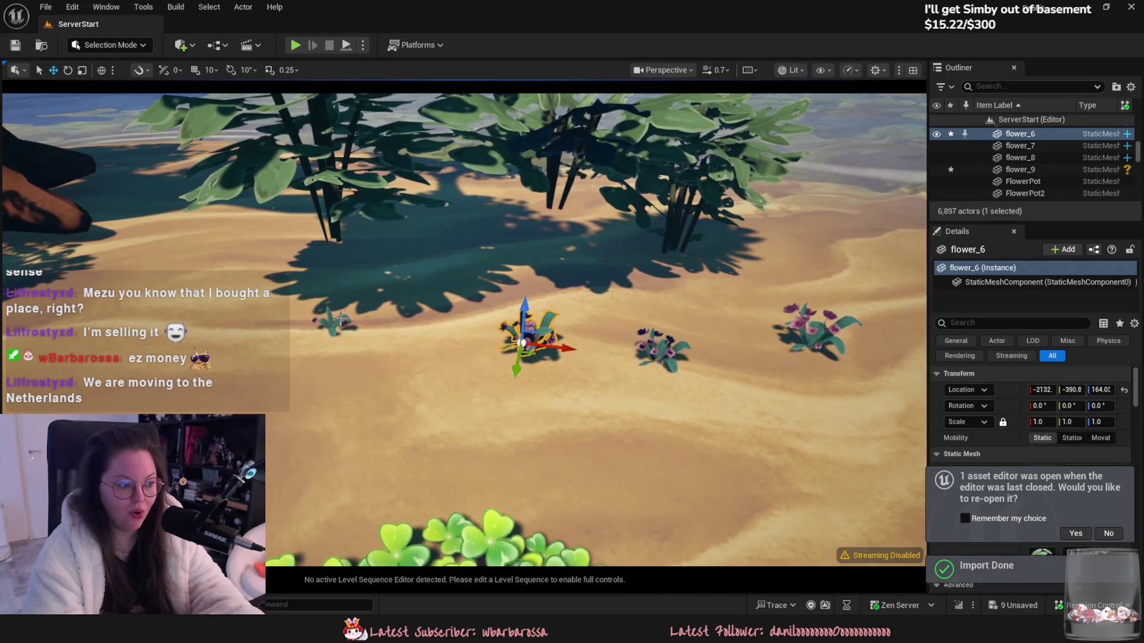
click(337, 321)
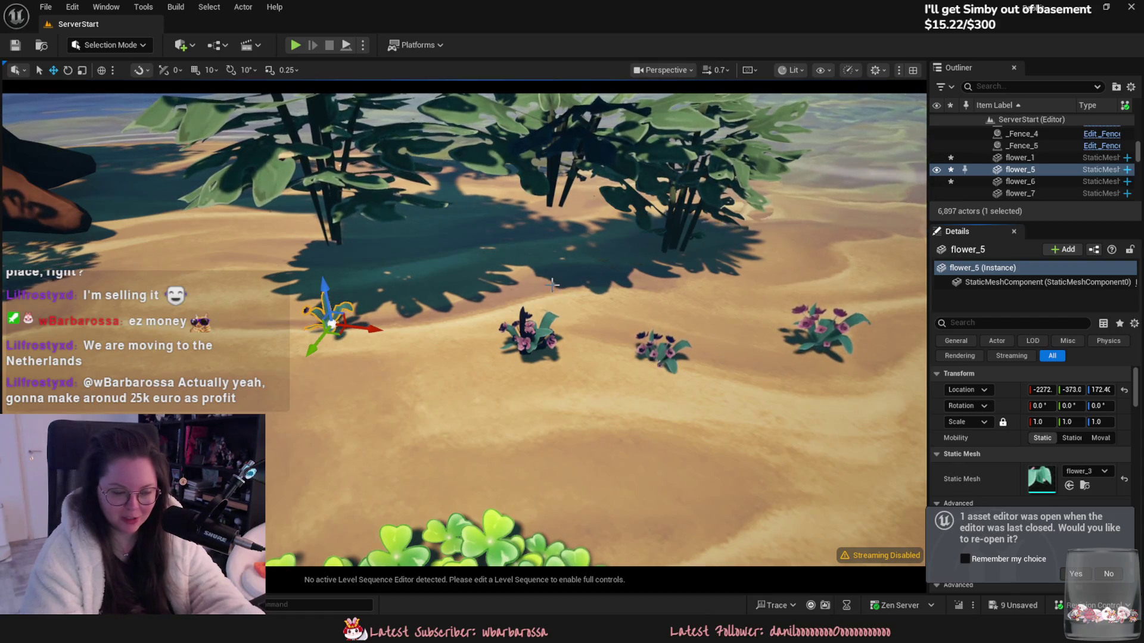
Step: Inspect the middle, flower_1 and rightmost beach flowers, pull the camera back, then return to Blender
click(529, 330)
click(669, 324)
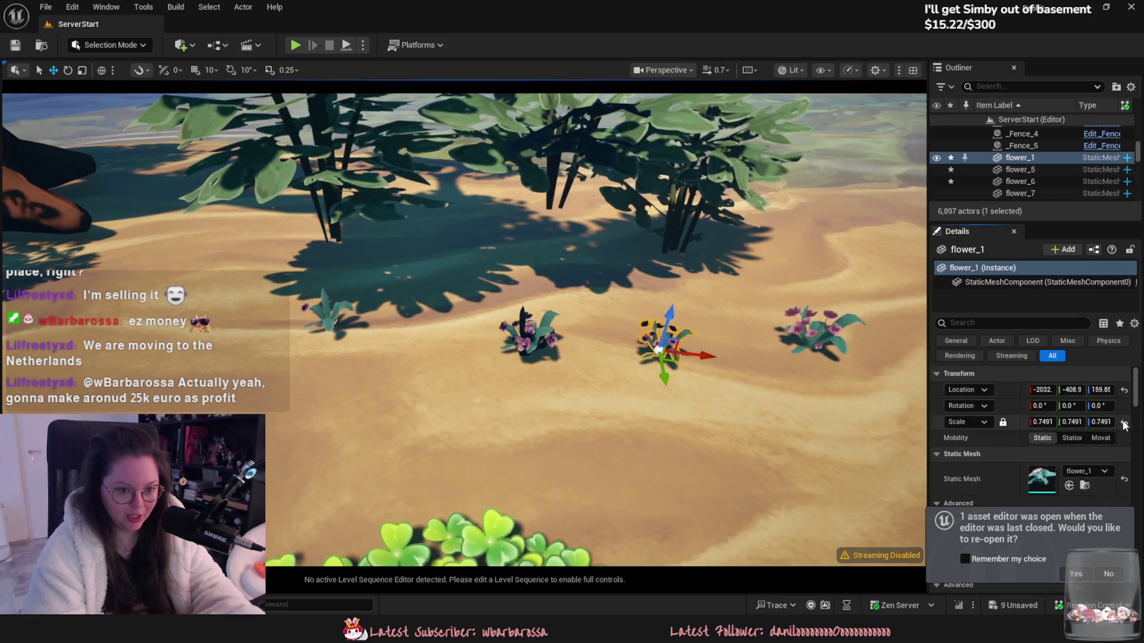
click(819, 334)
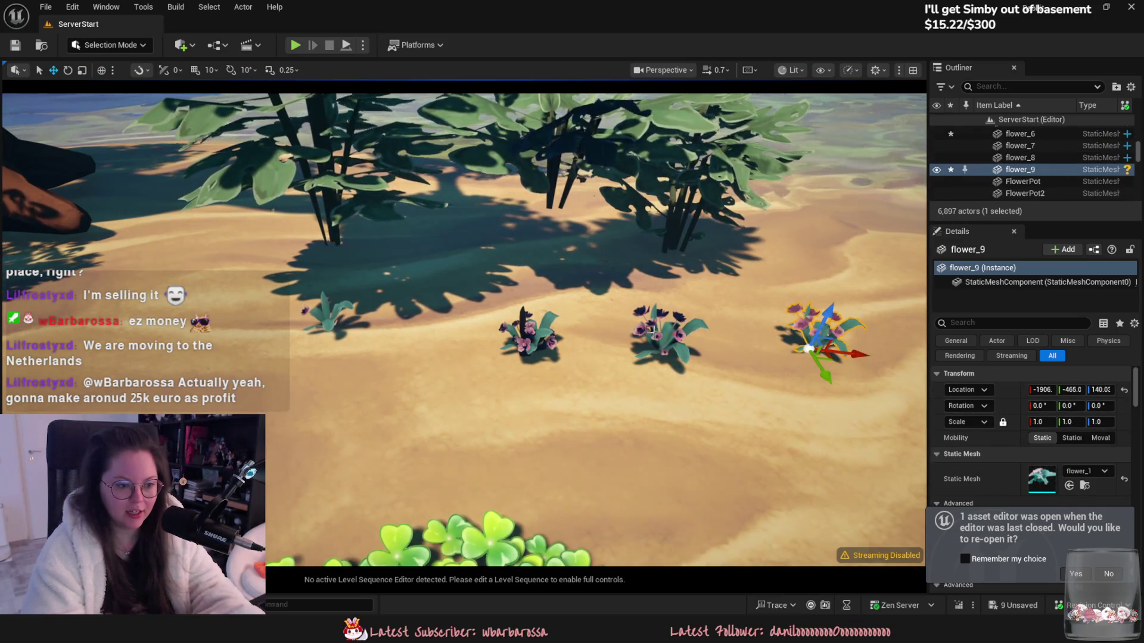
click(639, 314)
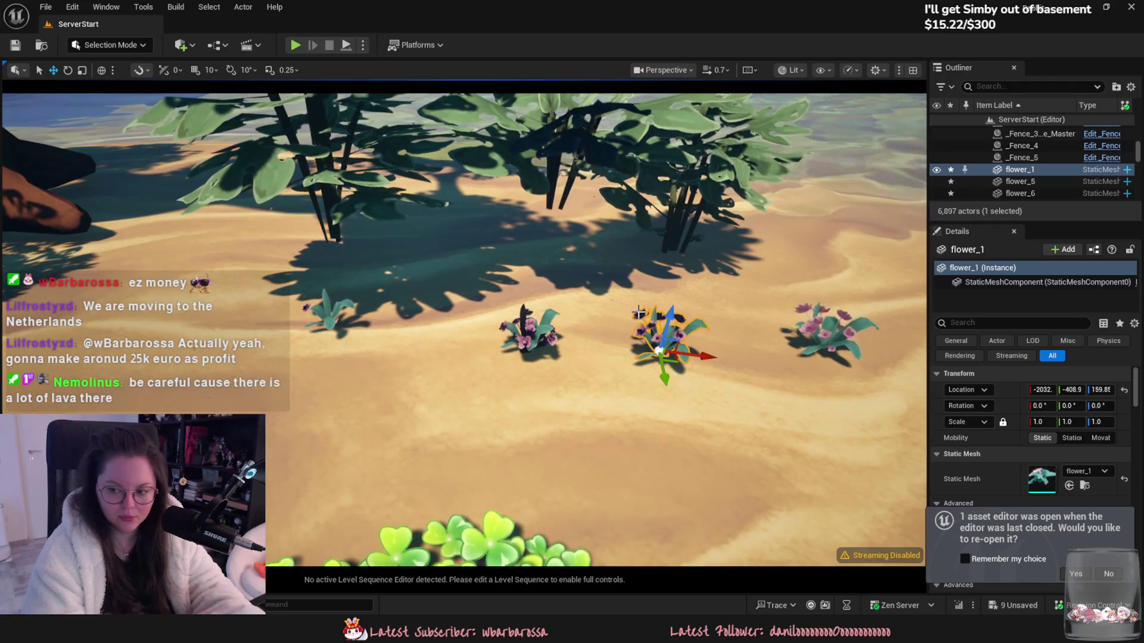
key(ctrl+z)
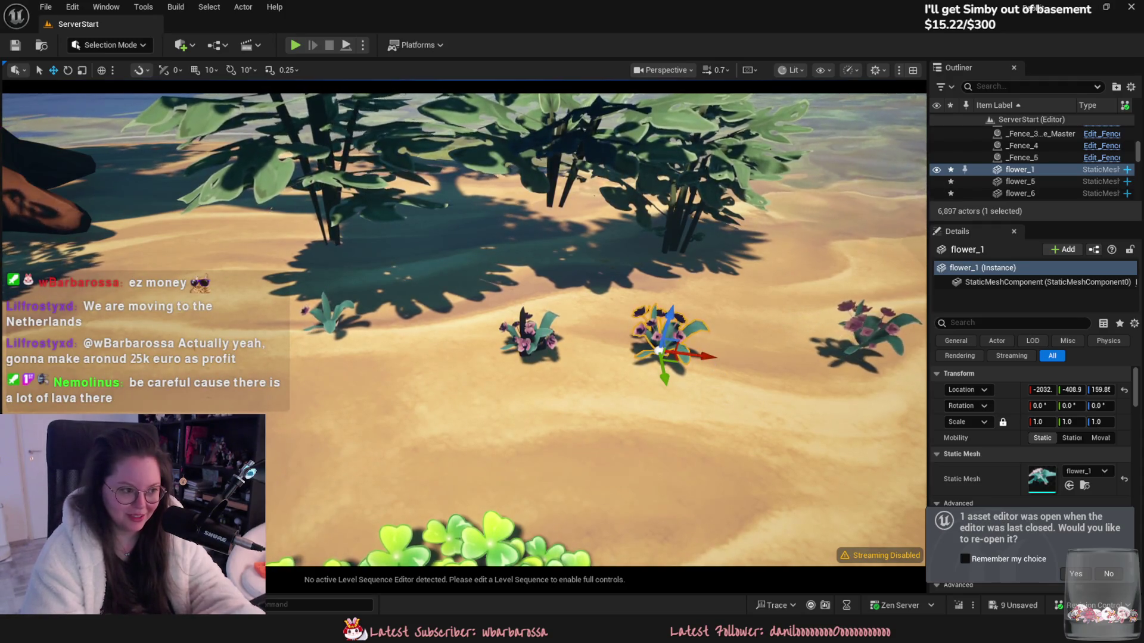
mouse_move(640, 314)
right_down()
mouse_move(632, 292)
mouse_move(766, 534)
right_up()
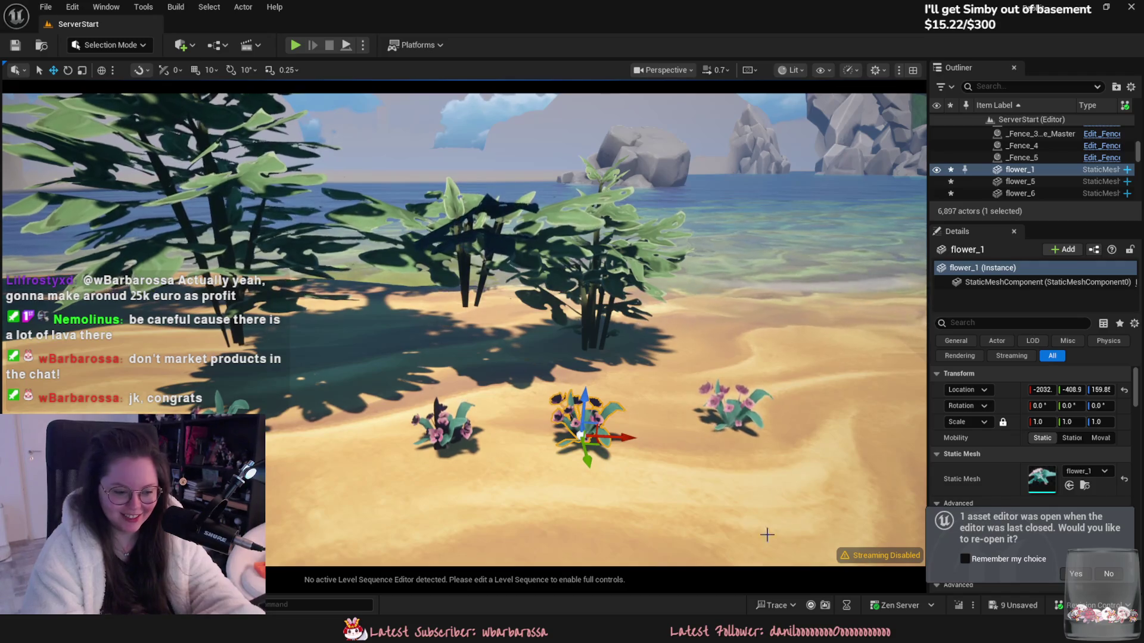
key(alt+Tab)
Step: Scale the flower meshes up by about 1.425 and keep only the bouquet mesh selected
key(a)
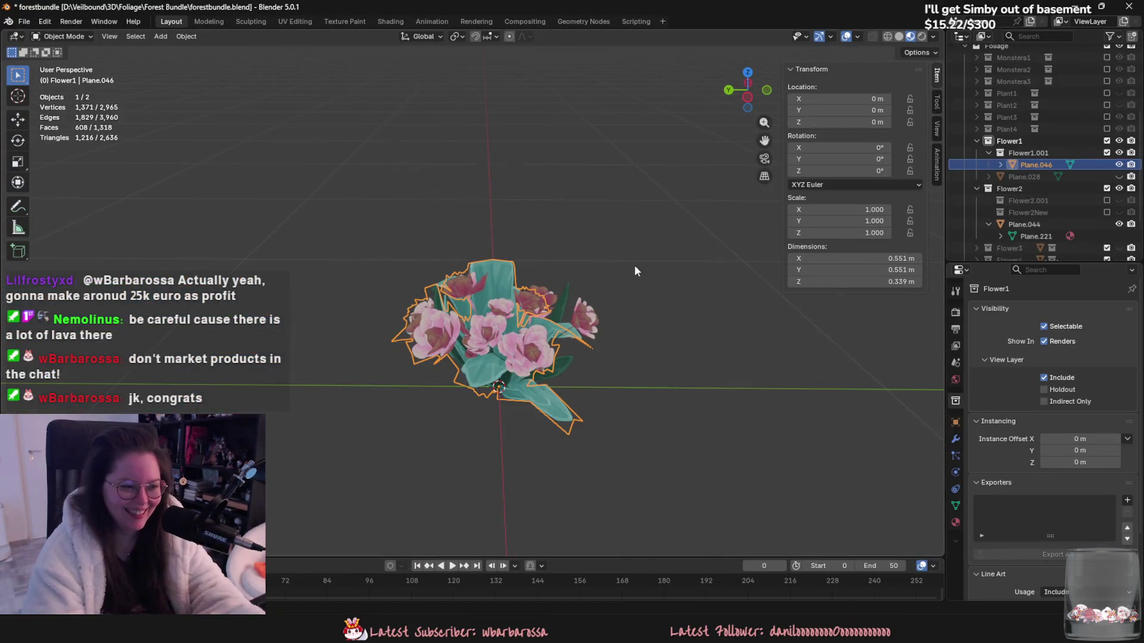
key(s)
click(717, 472)
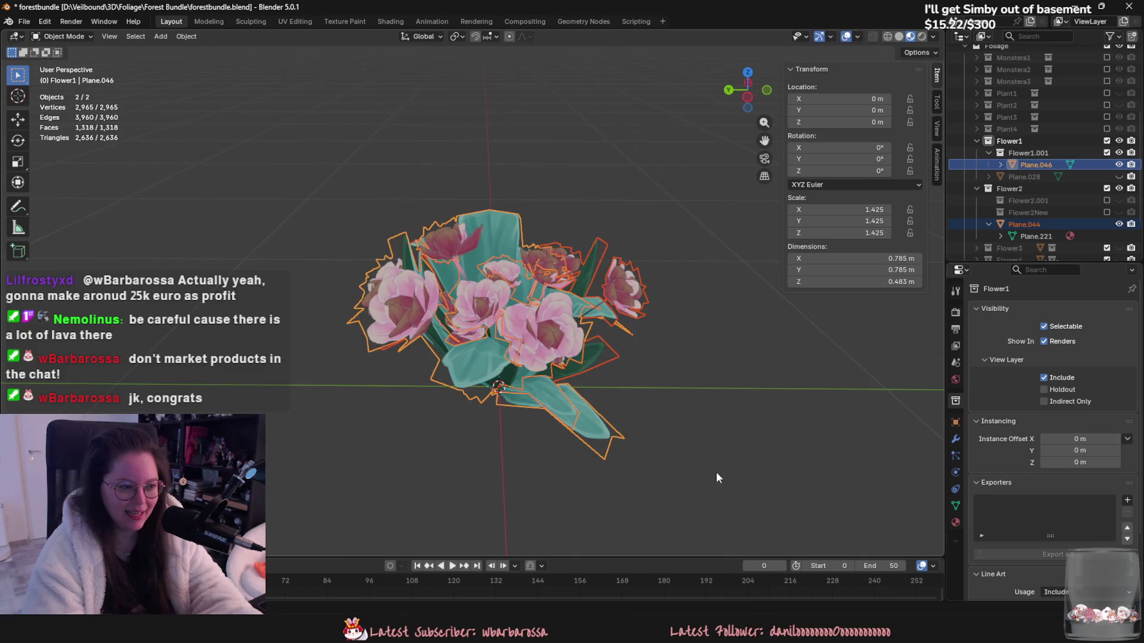
click(487, 279)
click(26, 23)
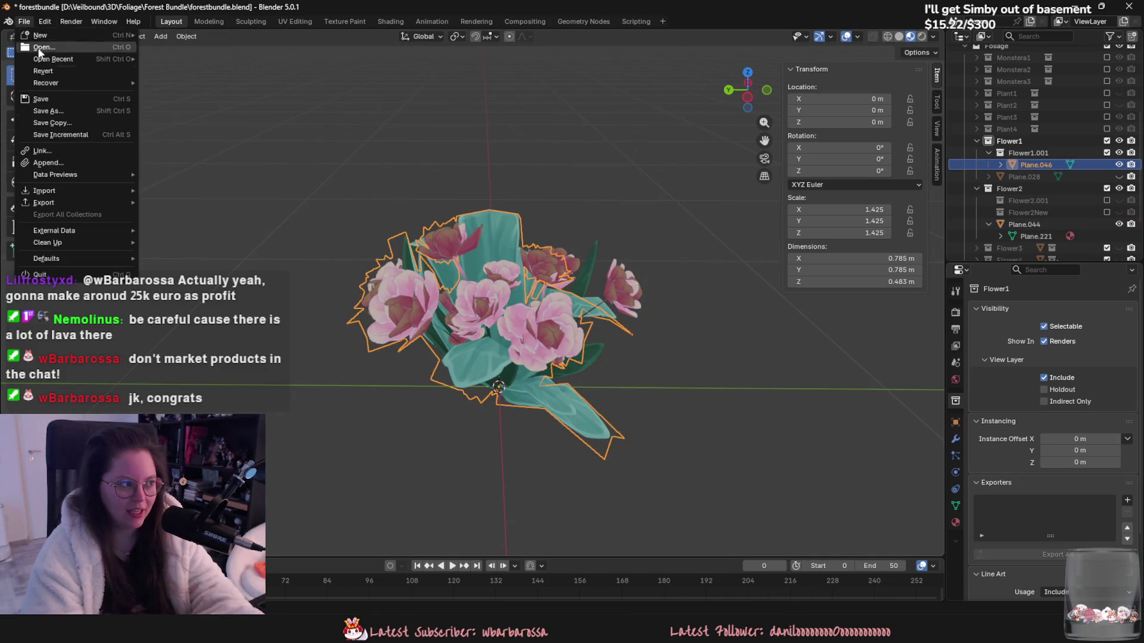
mouse_move(71, 202)
click(200, 297)
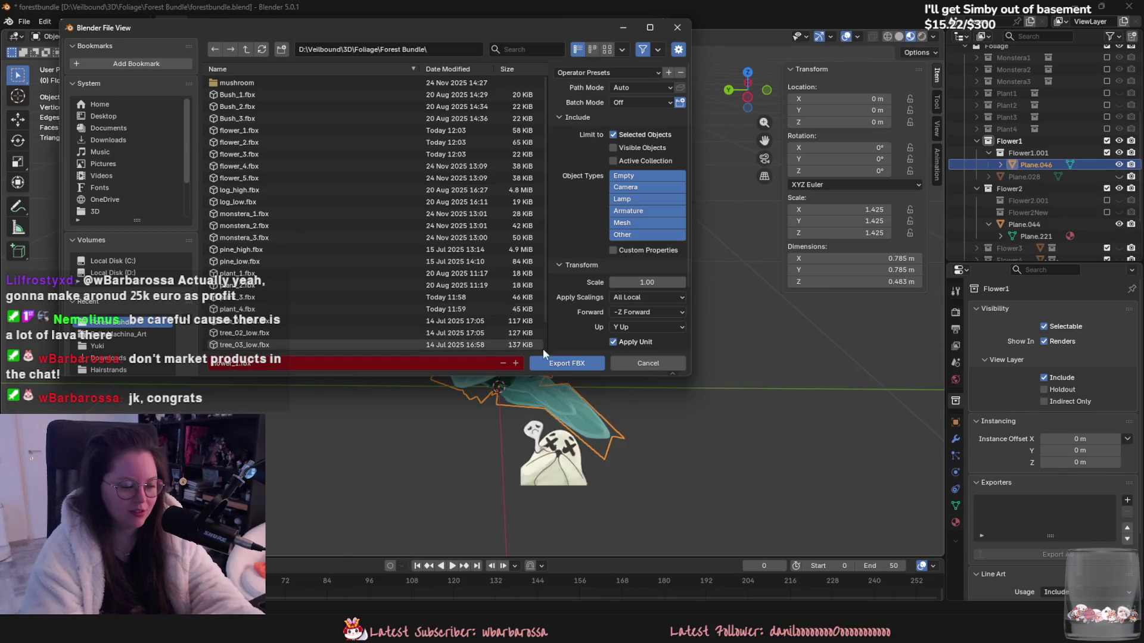
click(561, 360)
key(h)
key(alt+h)
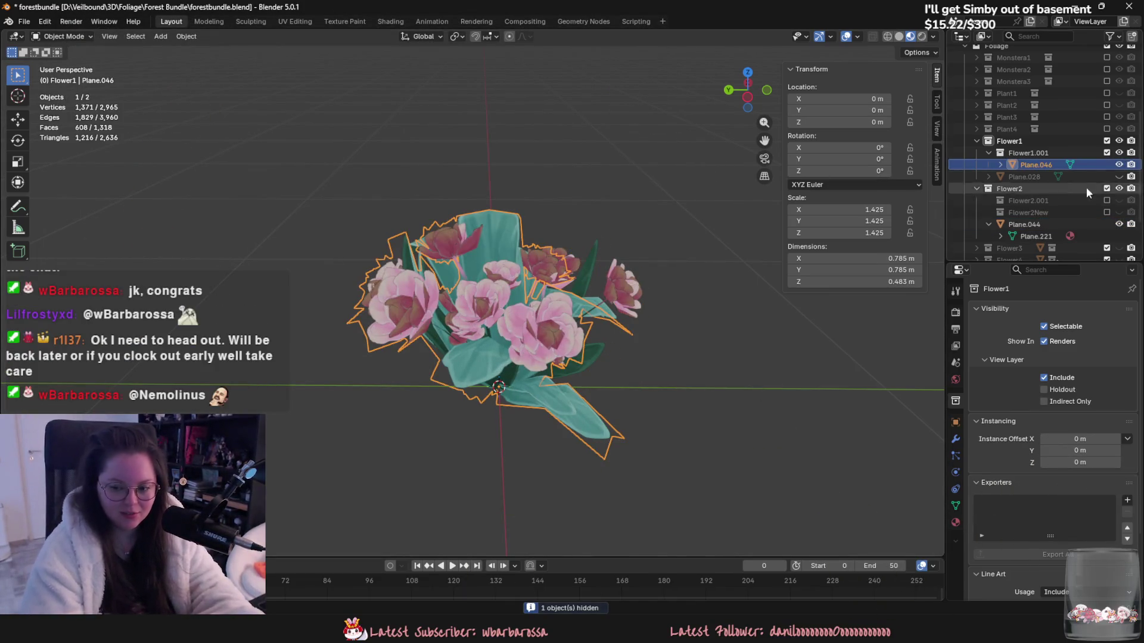
Step: Collapse the Flower1 and Flower2 collections and show only the Flower3 tulip
scroll(1083, 191, down, 1)
click(975, 160)
click(973, 130)
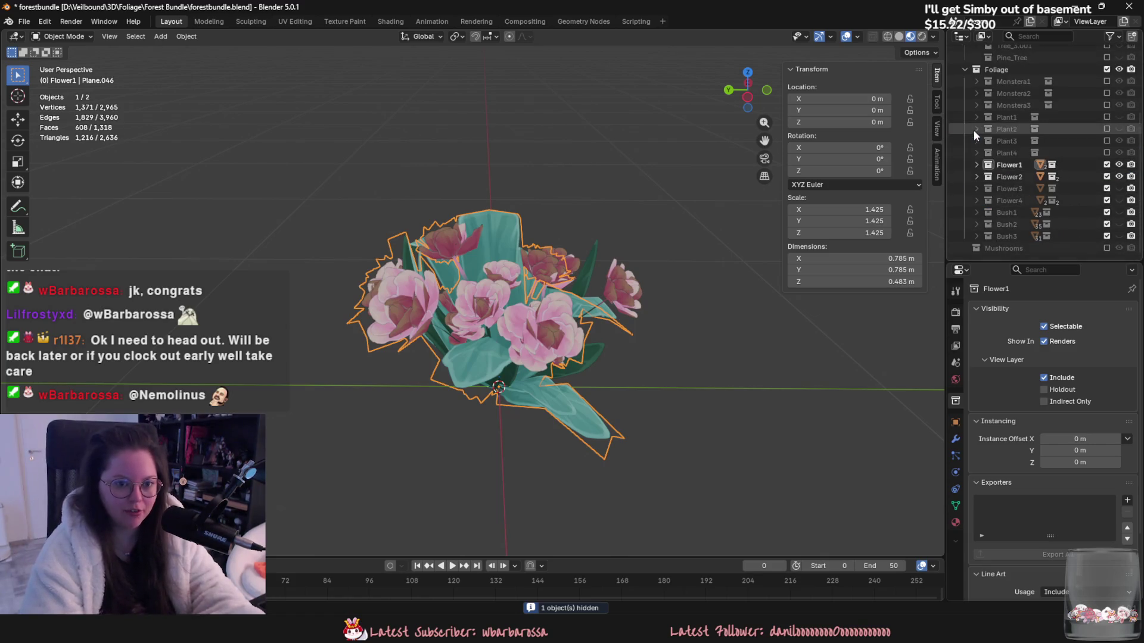
click(1118, 189)
drag(1119, 189, 1119, 176)
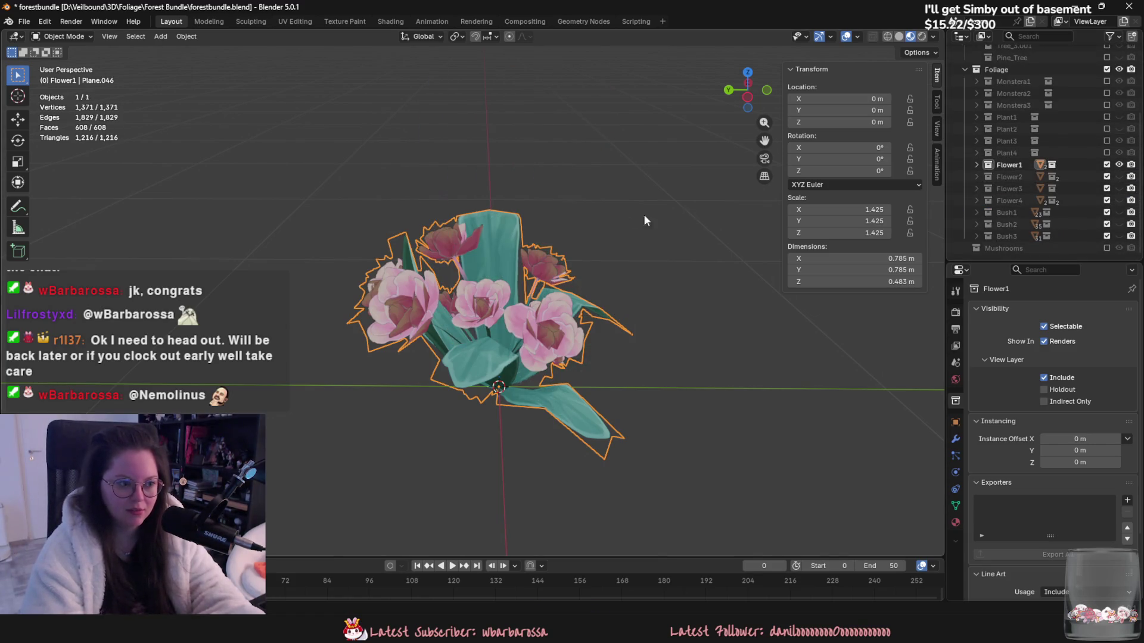
click(1120, 189)
Step: Shrink the tulip, apply all transforms to both flowers, then hide Flower3 and reselect the bouquet
click(560, 158)
key(s)
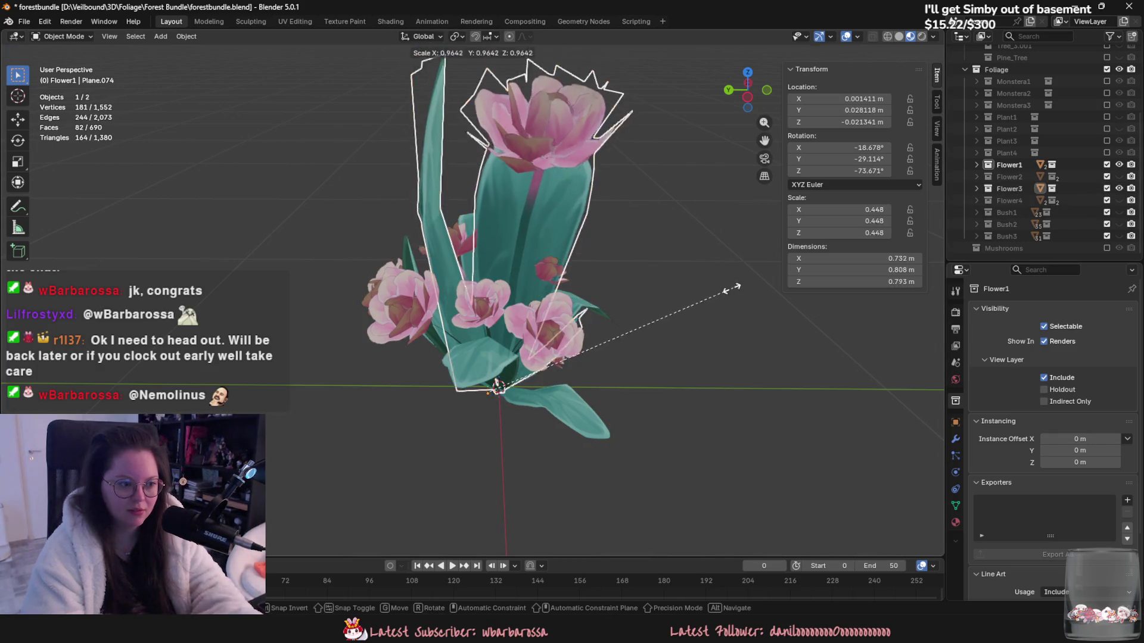
click(605, 282)
drag(607, 206, 425, 350)
key(ctrl+a)
click(426, 351)
click(1119, 188)
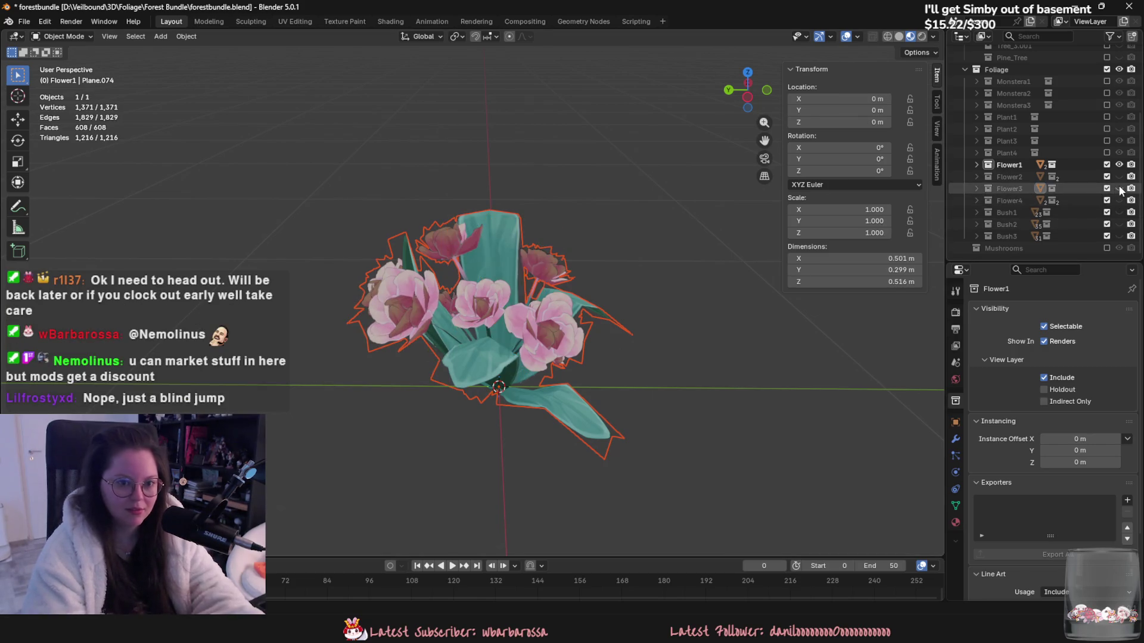
click(517, 284)
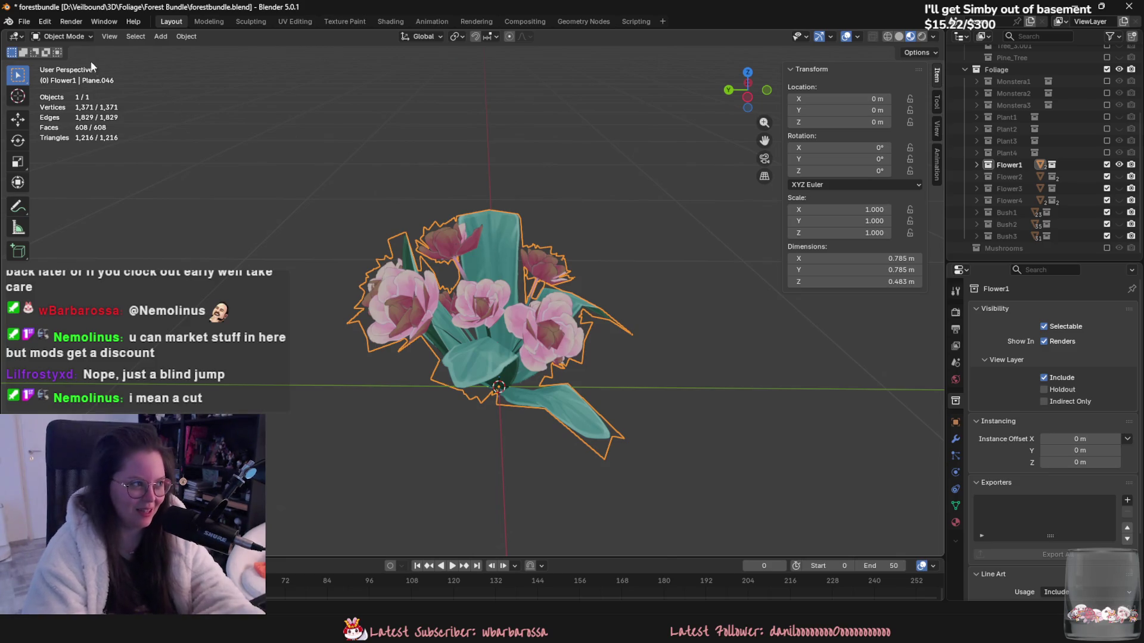
click(24, 22)
Step: Export the Flower1 bouquet as FBX over flower_1.fbx
mouse_move(77, 203)
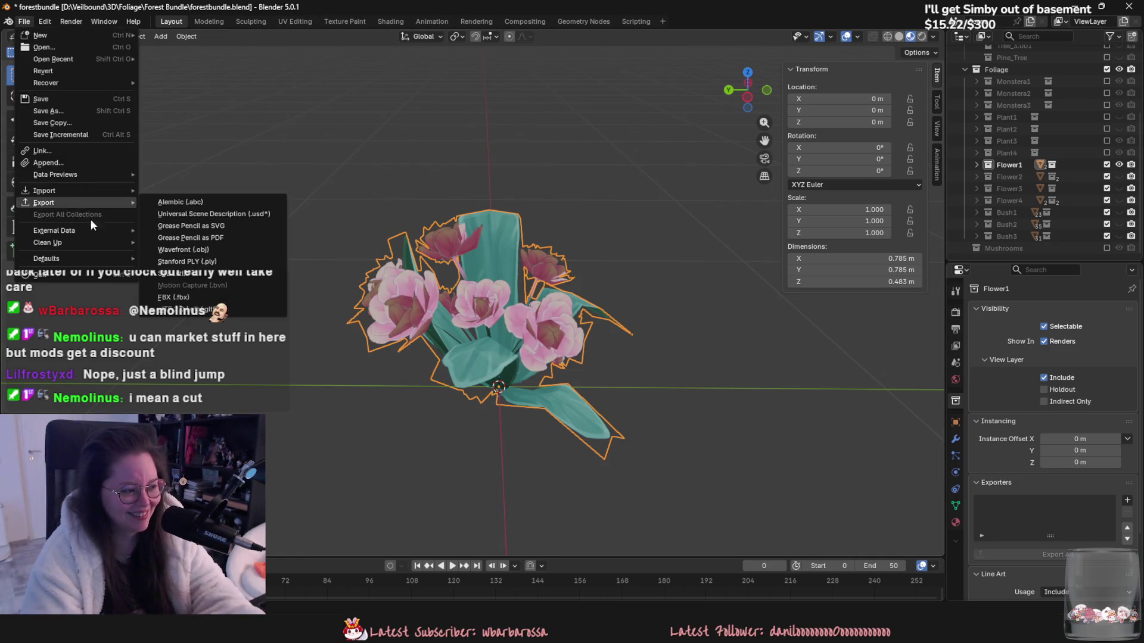
click(187, 297)
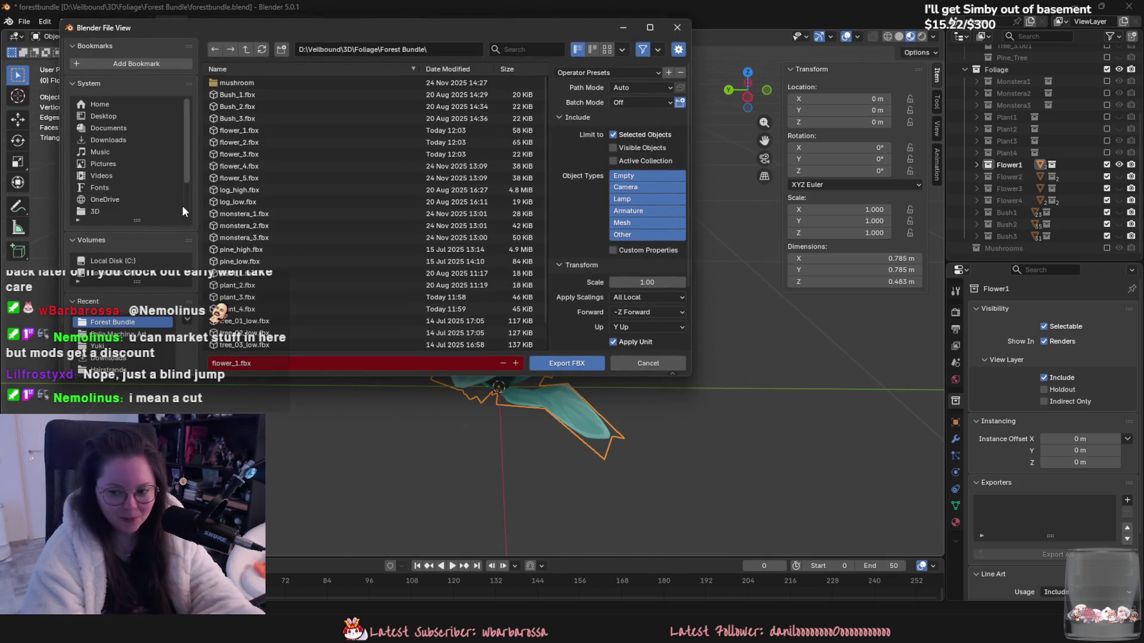
drag(309, 26, 375, 34)
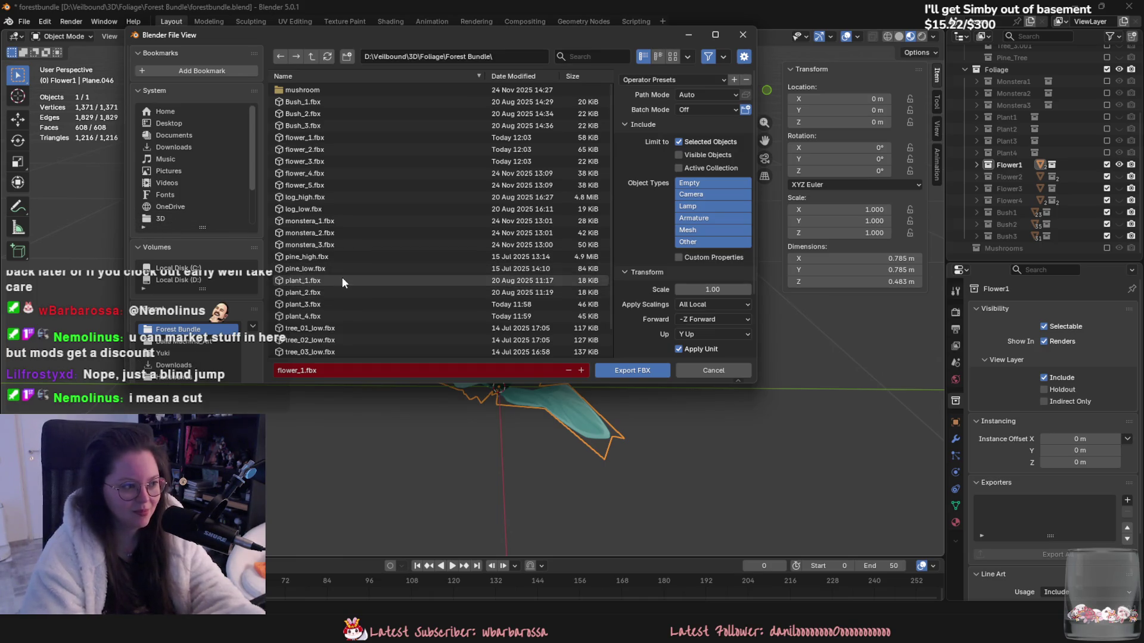
double_click(327, 138)
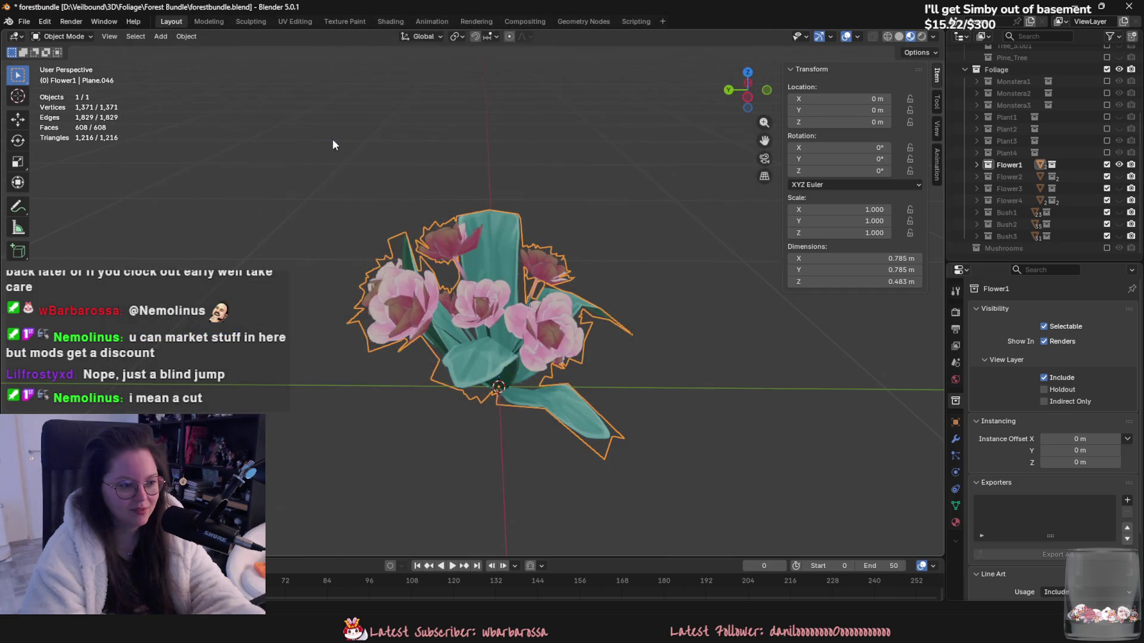
Step: Show only Flower2, export its mesh as flower_2.fbx, then hide it
click(1119, 165)
click(1119, 177)
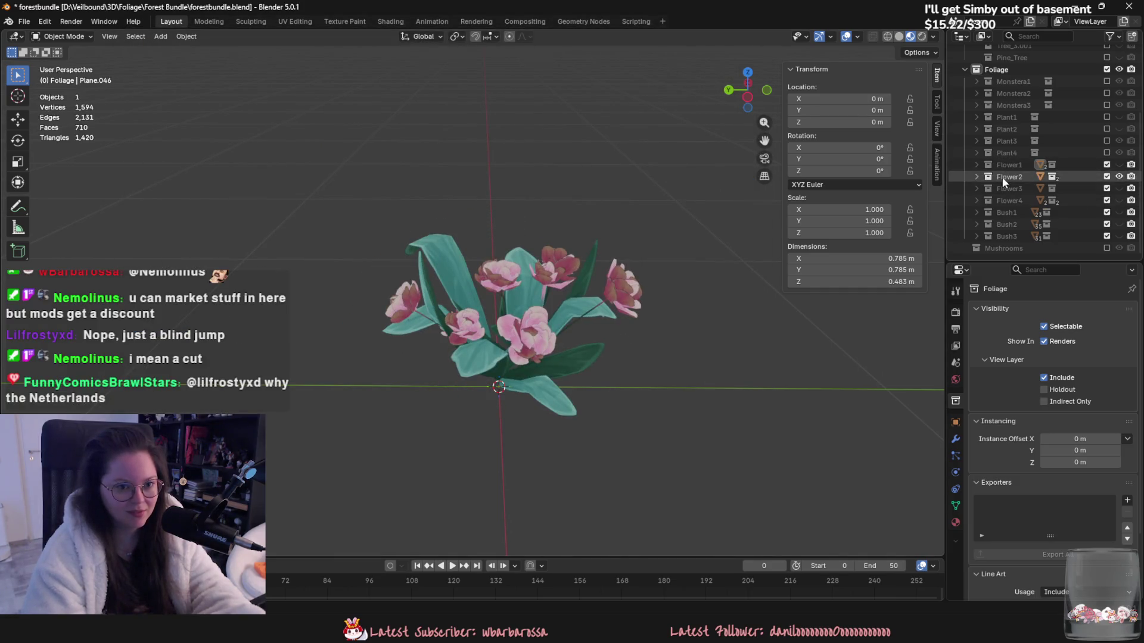
click(408, 226)
click(30, 25)
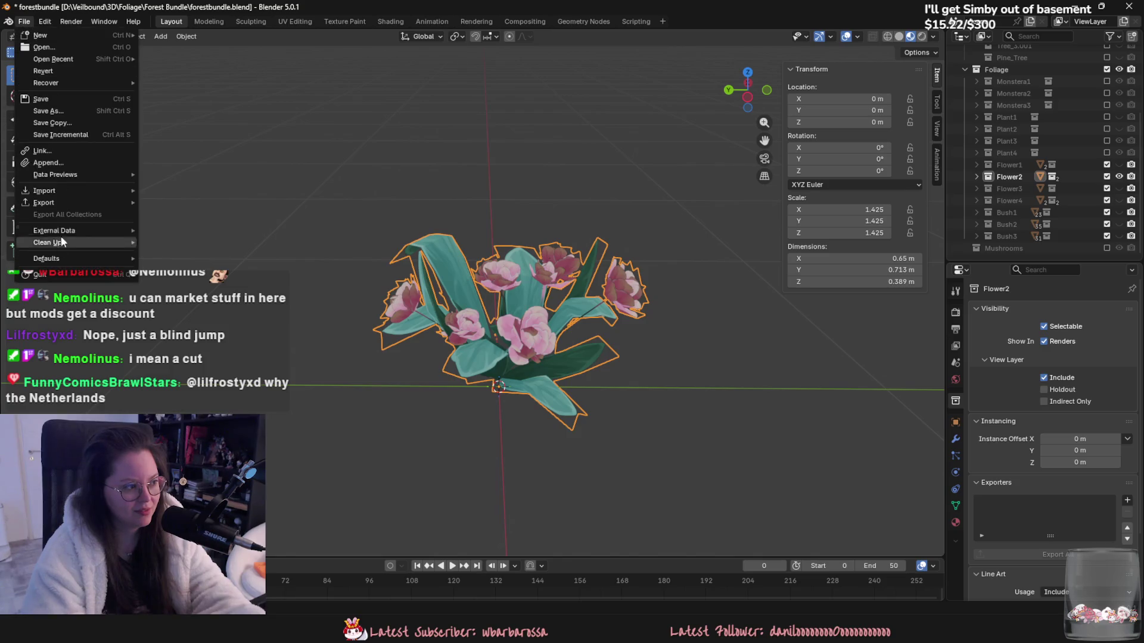
mouse_move(47, 203)
click(239, 262)
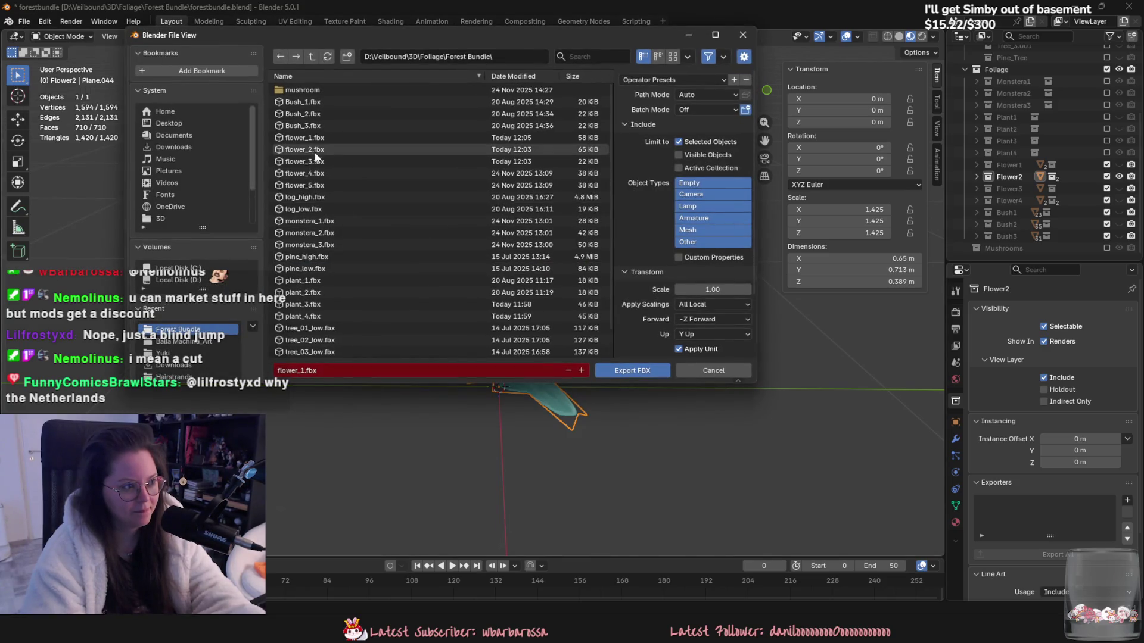
double_click(313, 149)
click(1119, 176)
Step: Show Flower3, export it as FBX, hide Flower3 and Flower4, and switch to Unreal
click(1118, 188)
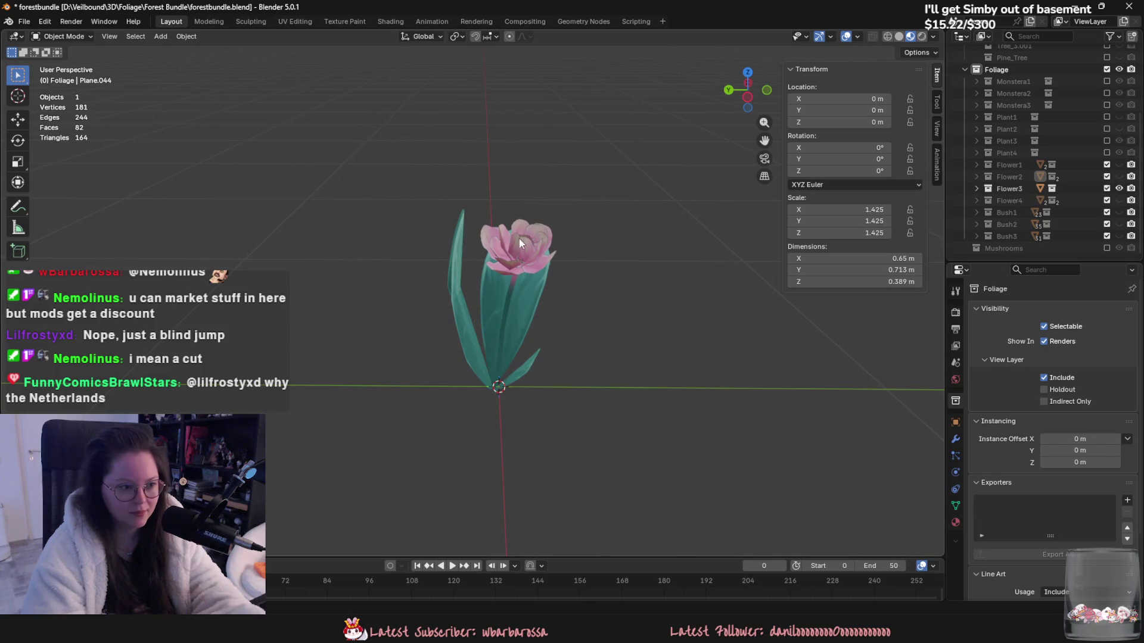
click(25, 21)
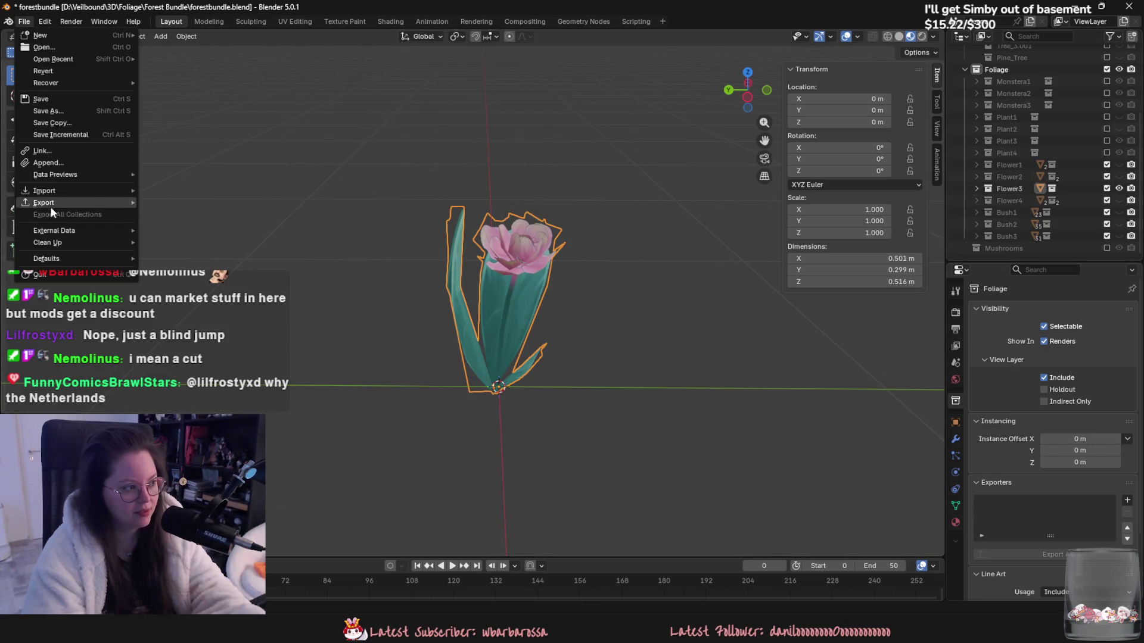
mouse_move(51, 204)
click(190, 296)
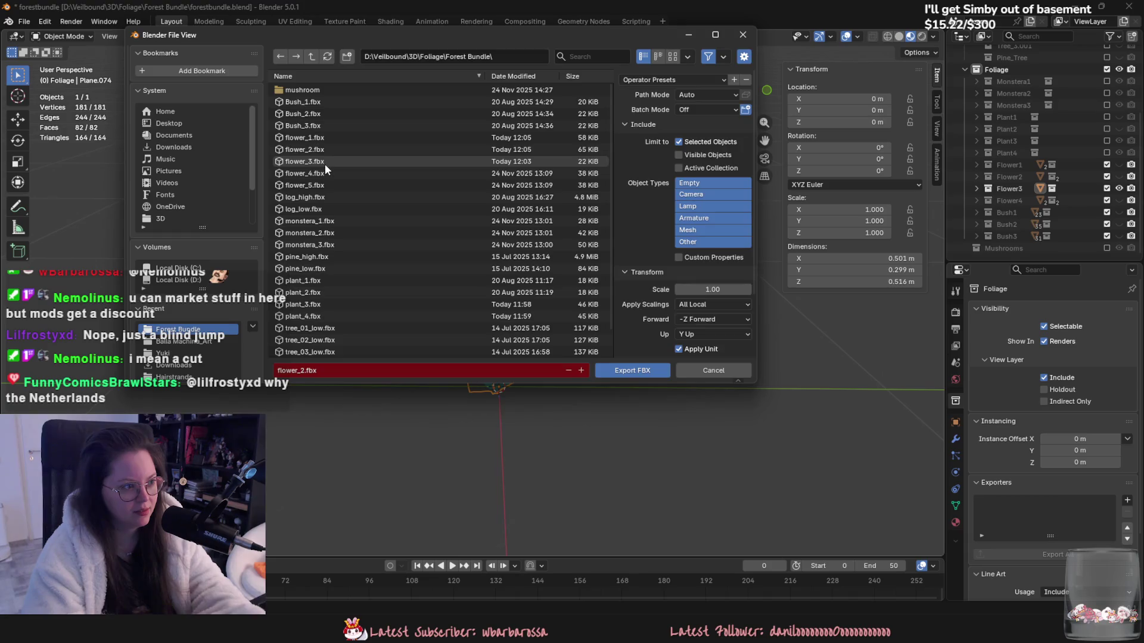
key(Return)
ctrl+click(1118, 198)
click(1117, 198)
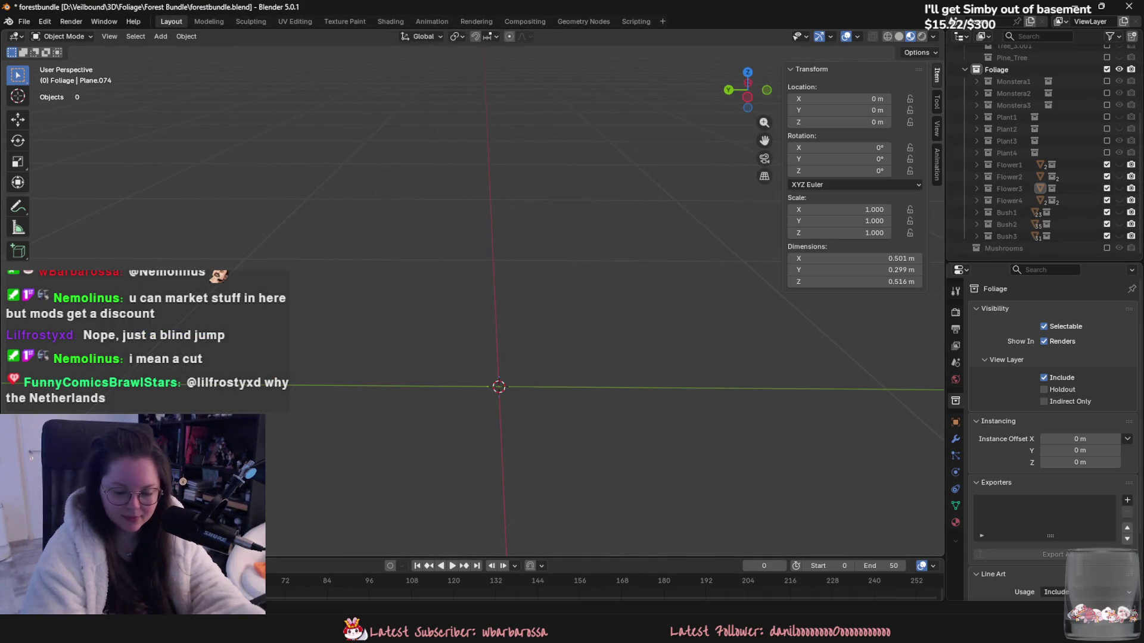
click(678, 630)
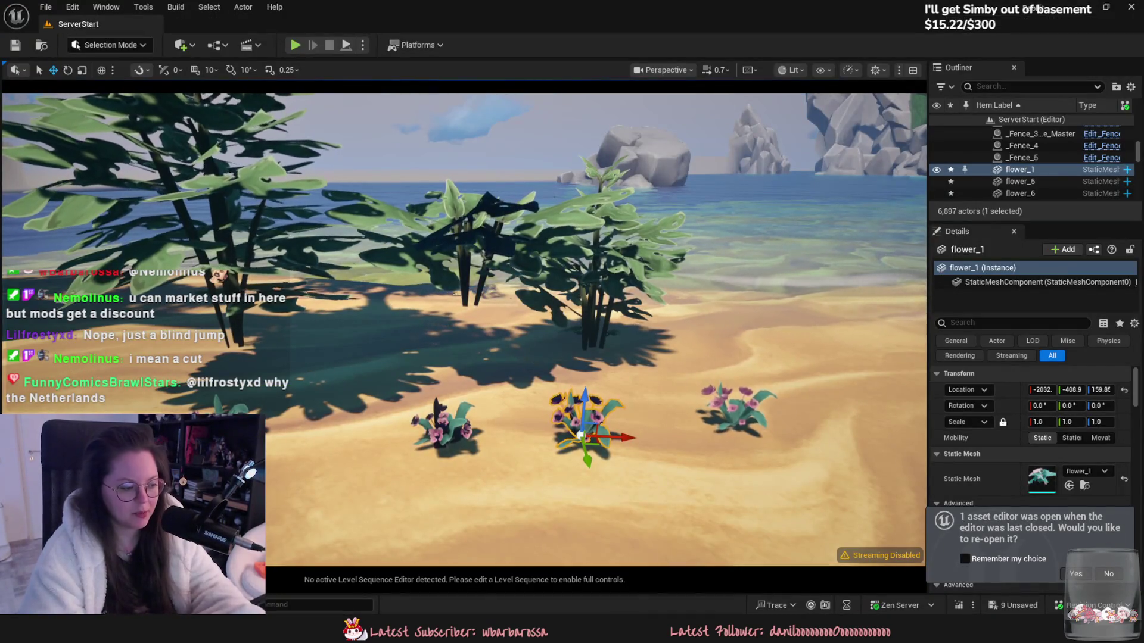
Step: Reimport the flower_1, flower_2 and flower_3 assets from the Content Drawer
key(ctrl+space)
ctrl+click(566, 453)
ctrl+click(625, 458)
right_click(625, 457)
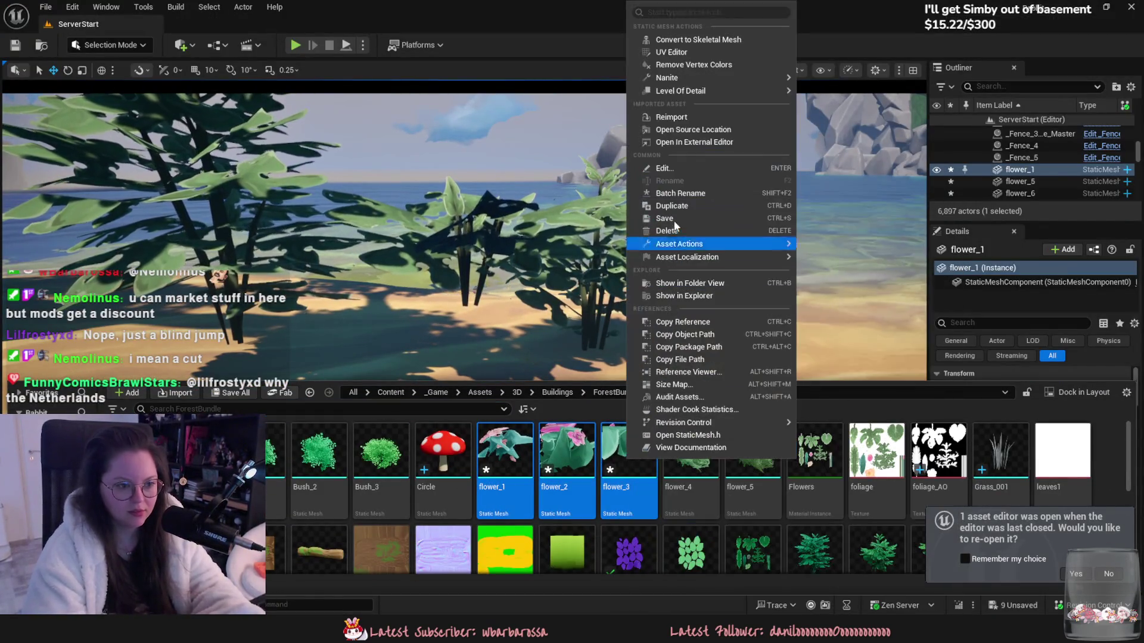
click(676, 118)
Step: Inspect the updated flowers on the beach, selecting flower_9, then pick the left monstera
drag(572, 299, 569, 408)
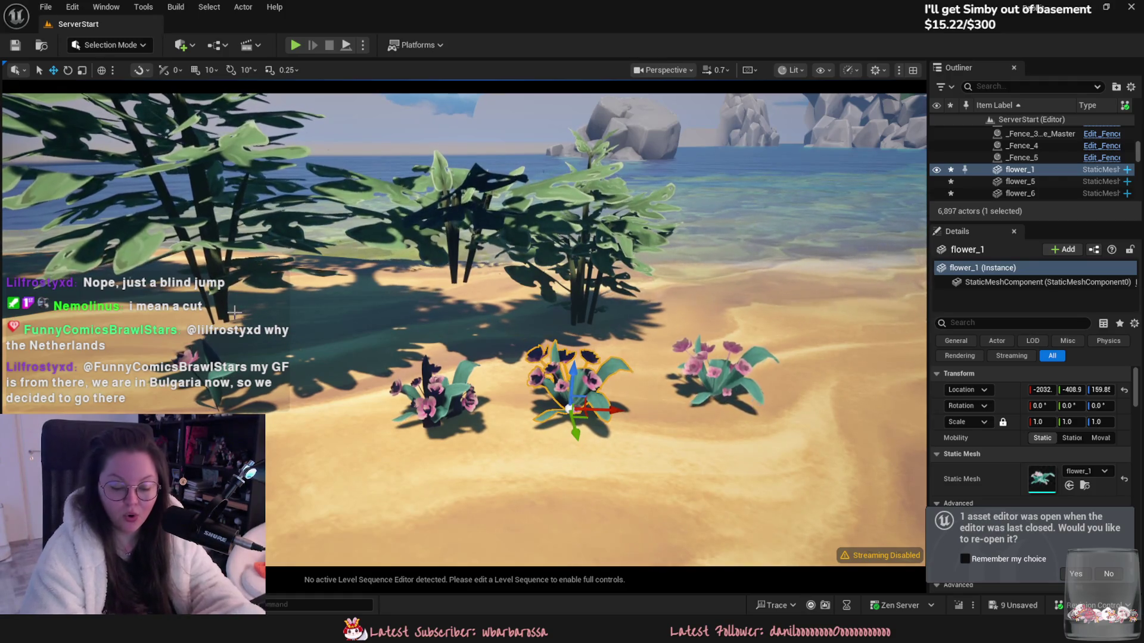
click(703, 385)
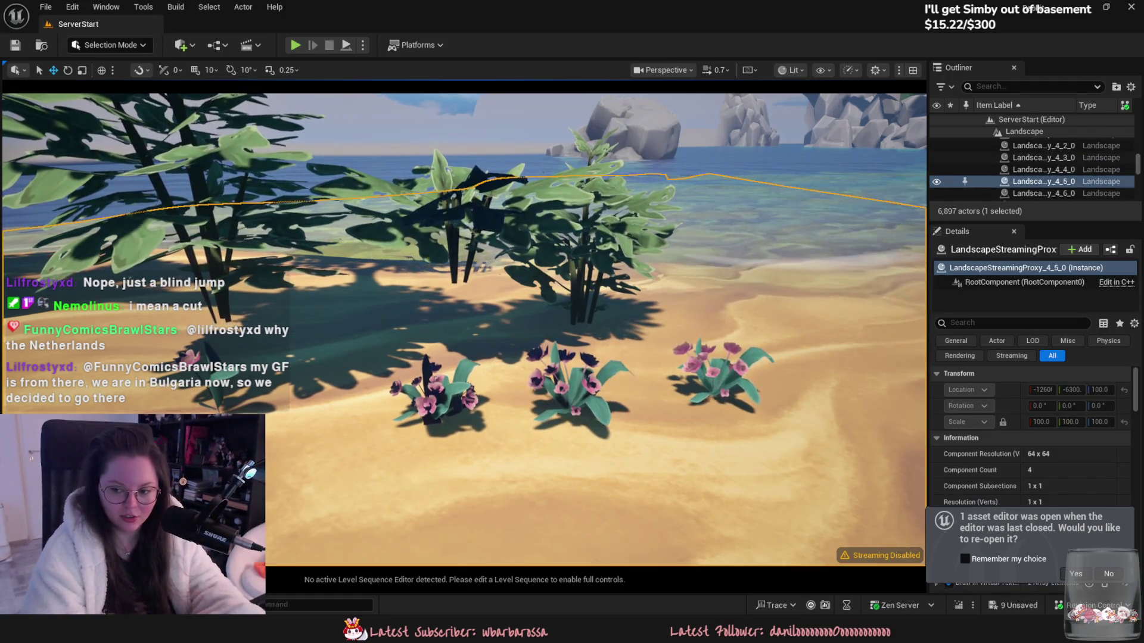
click(712, 381)
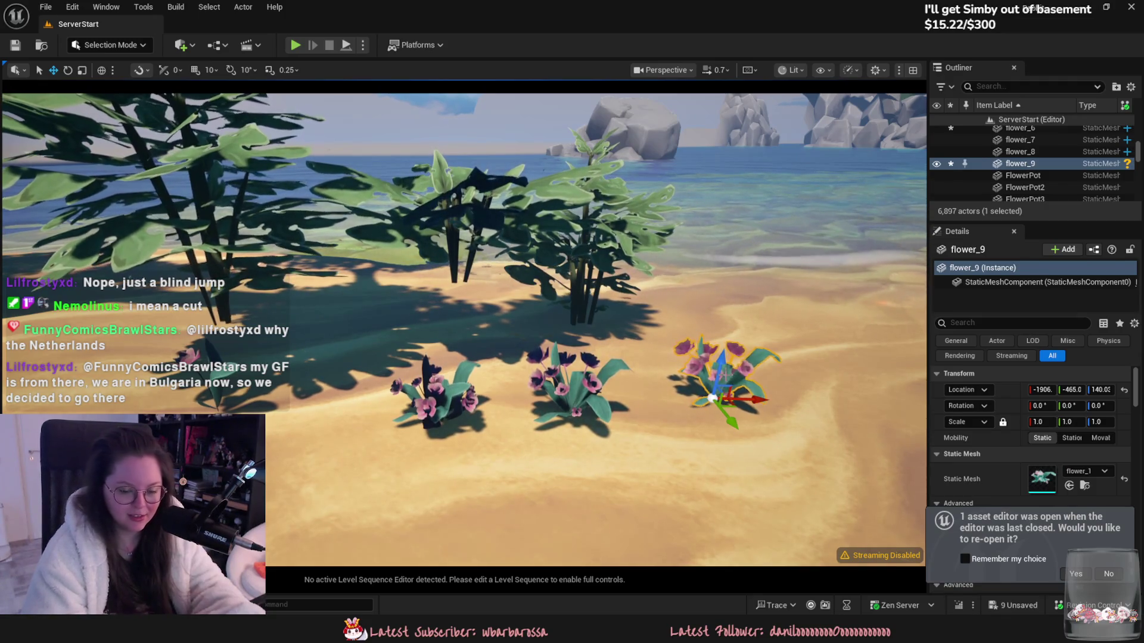
scroll(705, 428, down, 2)
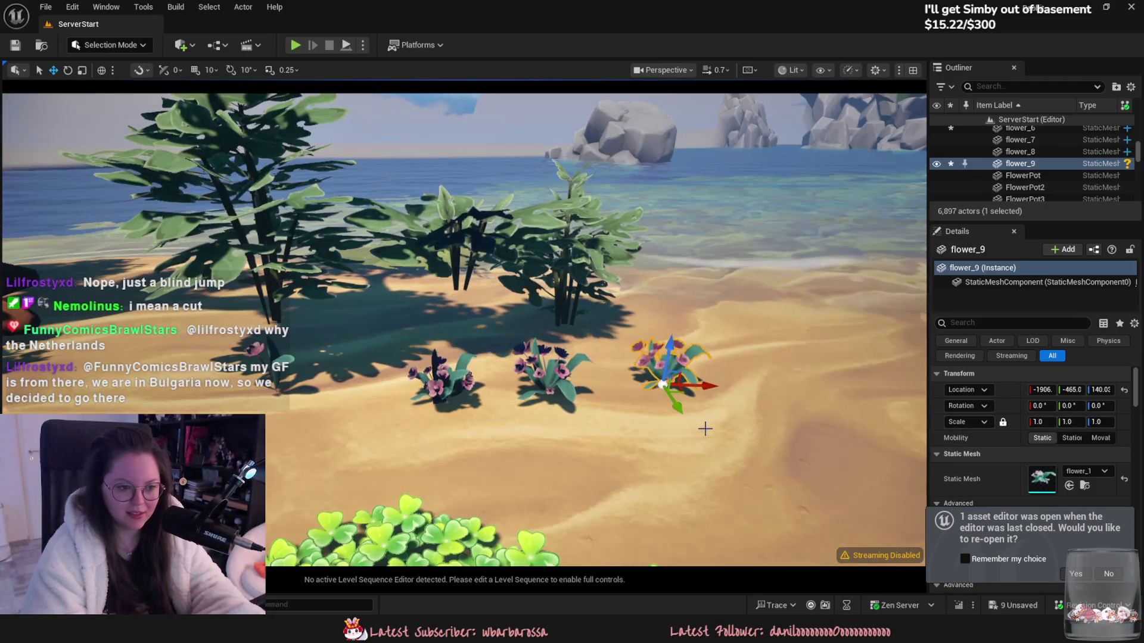
scroll(958, 444, down, 3)
right_drag(596, 298, 524, 304)
right_drag(623, 326, 464, 322)
click(262, 298)
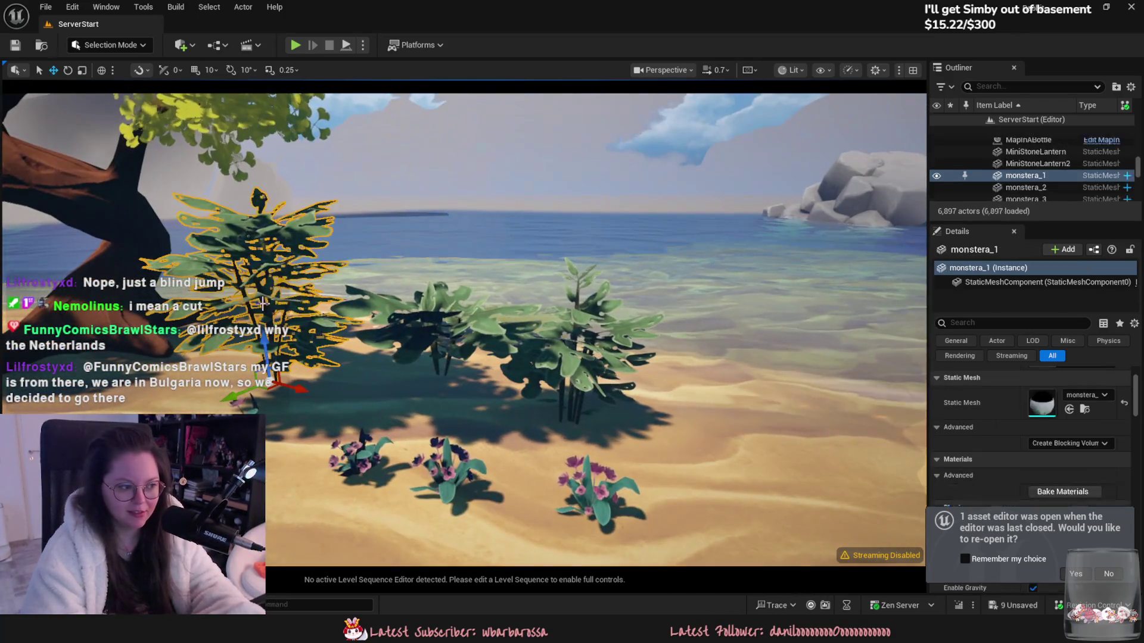
Step: Select the middle monstera and then only monstera_2, orbiting around the plants toward the trees
ctrl+click(429, 306)
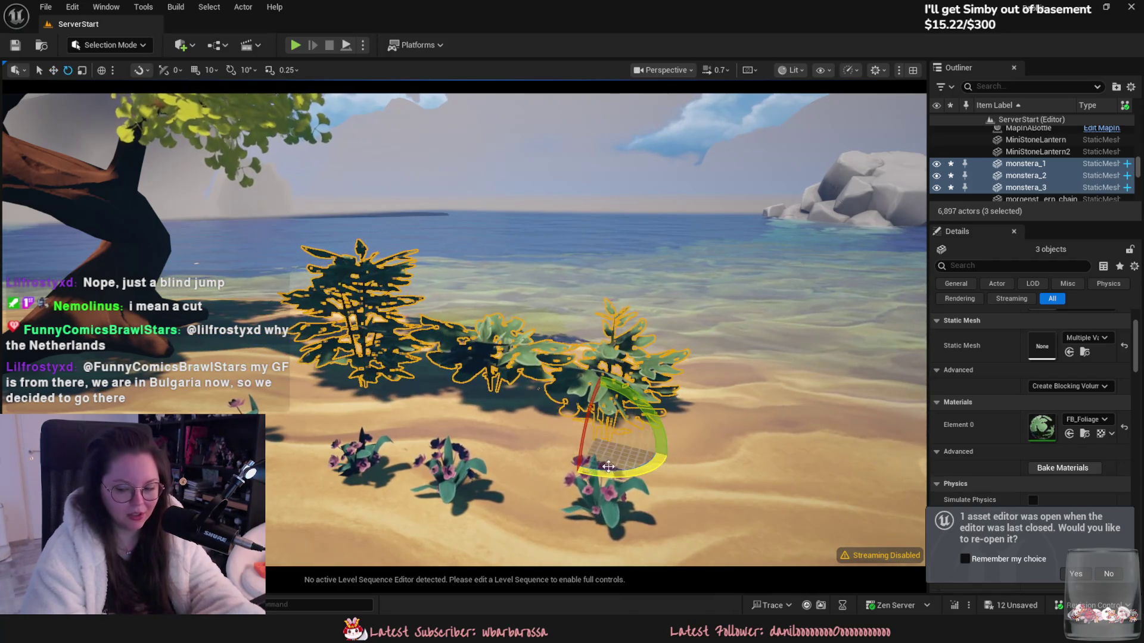
mouse_move(511, 360)
right_down()
mouse_move(381, 348)
mouse_move(494, 333)
mouse_move(487, 347)
right_up()
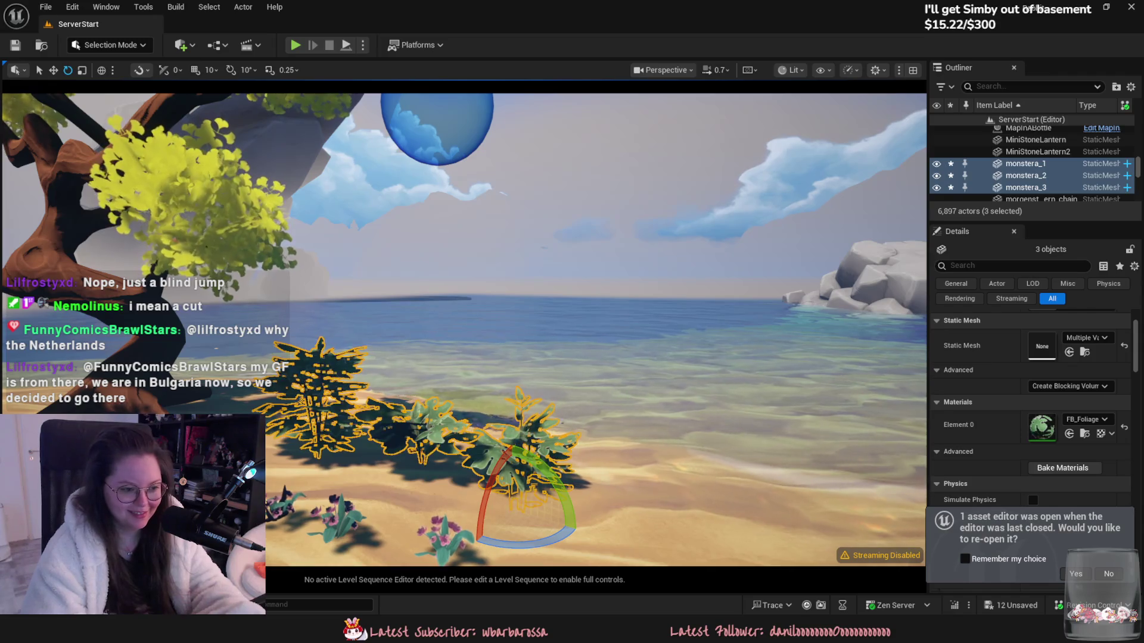
click(590, 456)
mouse_move(583, 452)
right_down()
mouse_move(426, 433)
mouse_move(453, 470)
right_up()
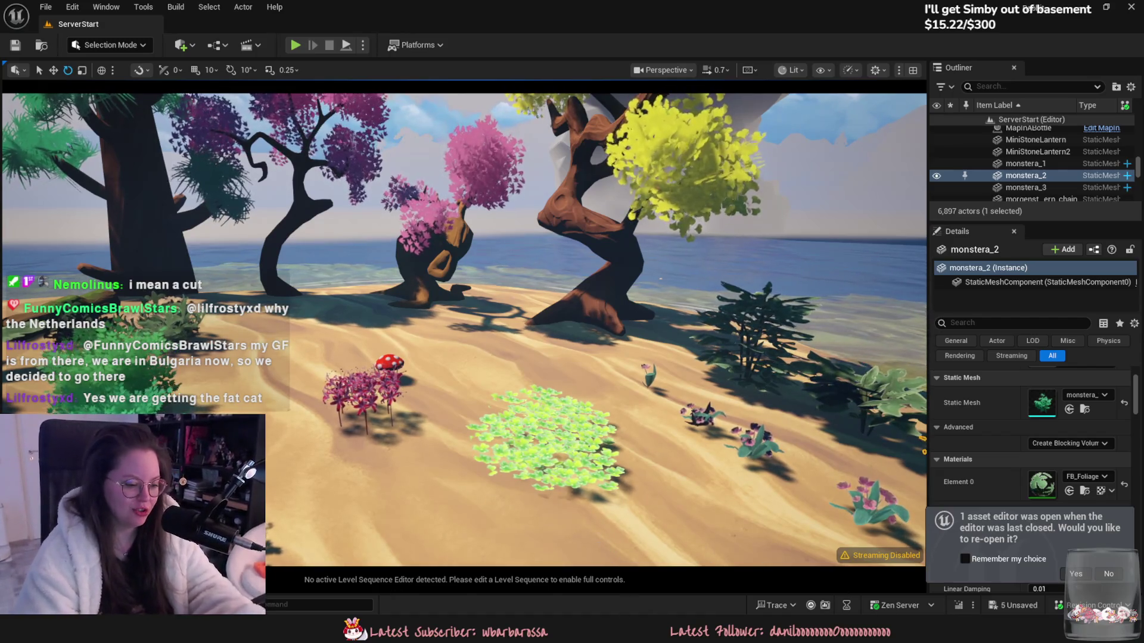
Step: Fly around the Unreal beach level to inspect the foliage and log_low, then return to Blender
key(alt+Tab)
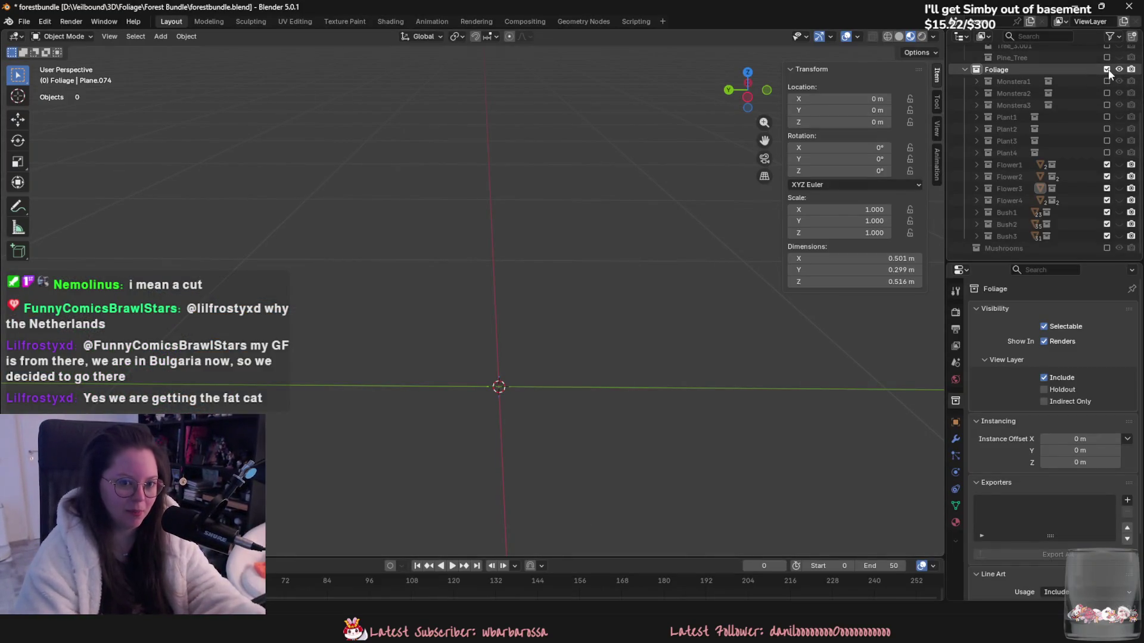
key(alt+Tab)
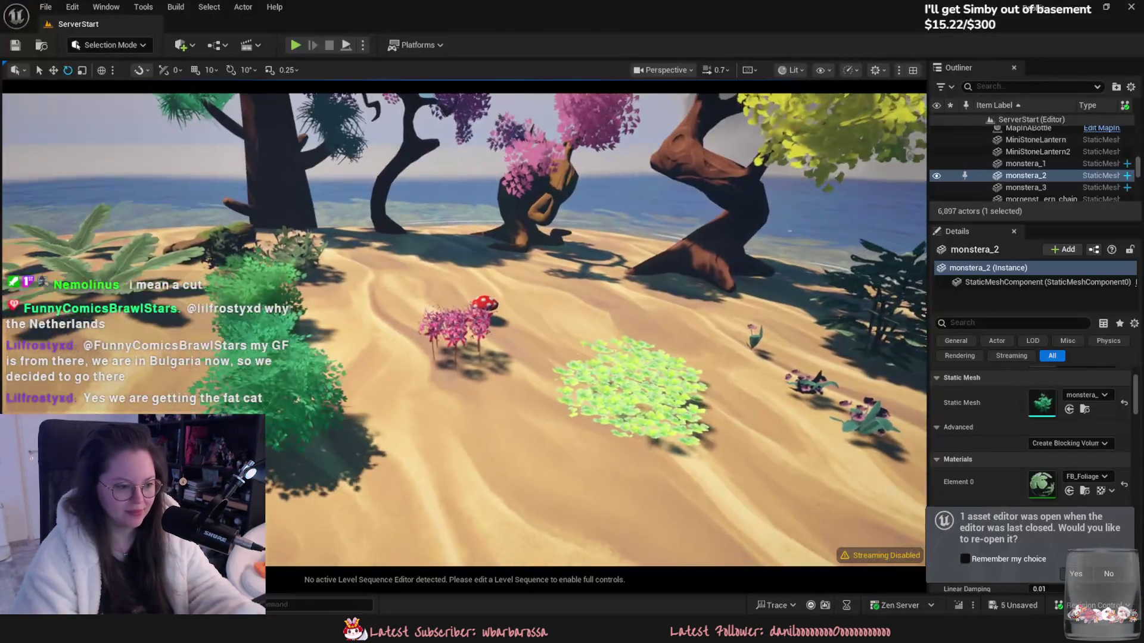
mouse_move(477, 328)
right_down()
mouse_move(369, 328)
mouse_move(298, 357)
mouse_move(340, 334)
mouse_move(488, 364)
mouse_move(593, 403)
right_up()
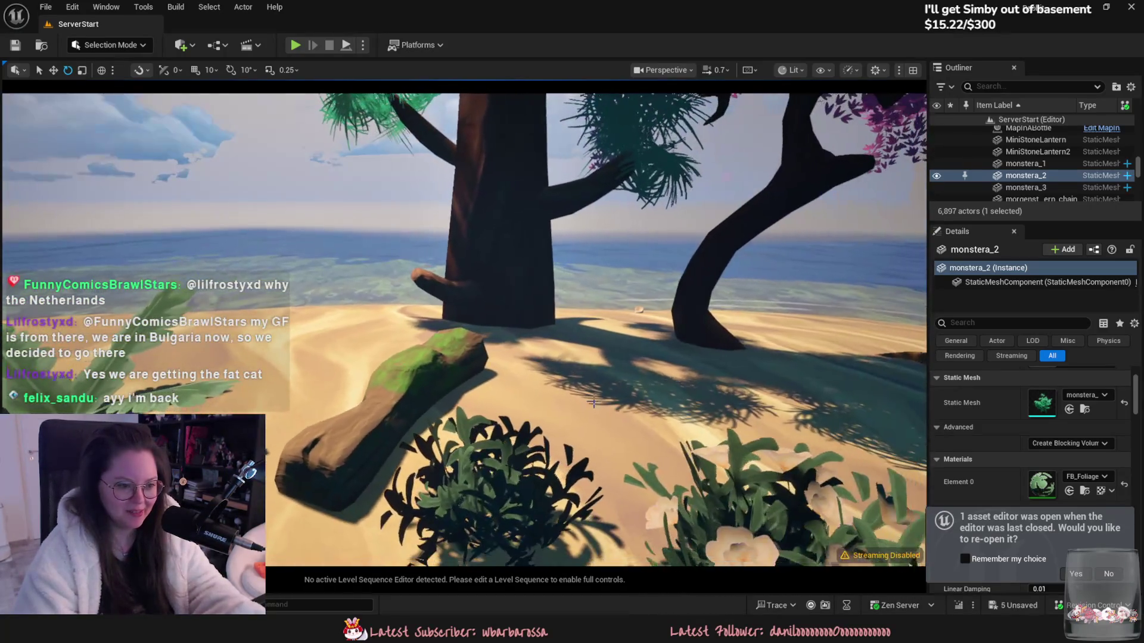
click(417, 393)
right_drag(417, 393, 515, 419)
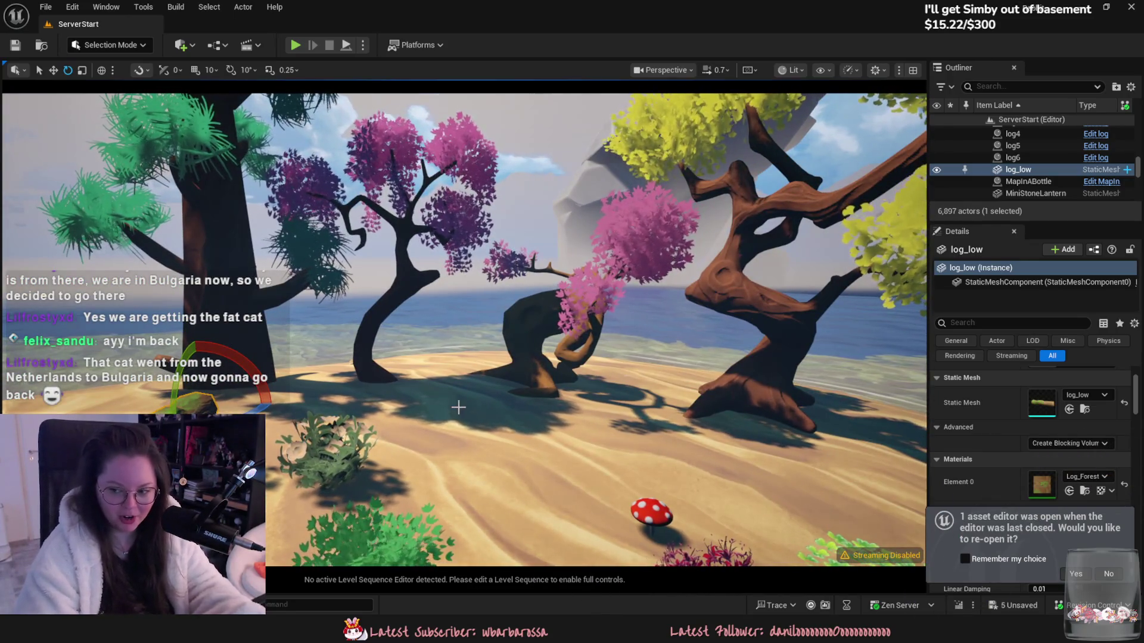
scroll(458, 407, down, 5)
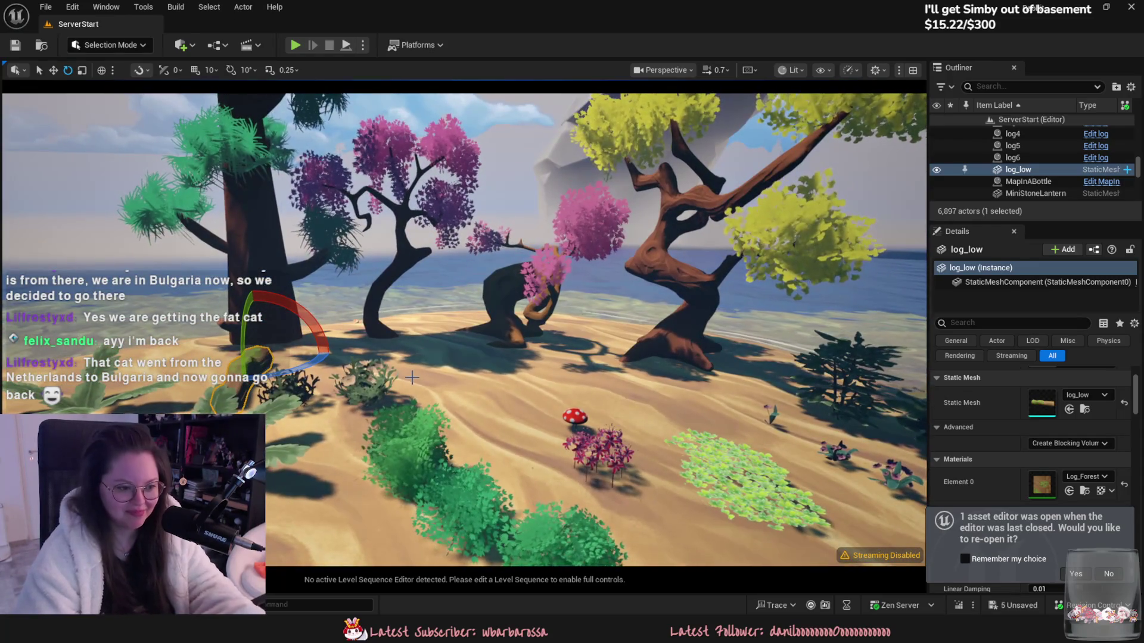
right_drag(411, 377, 572, 424)
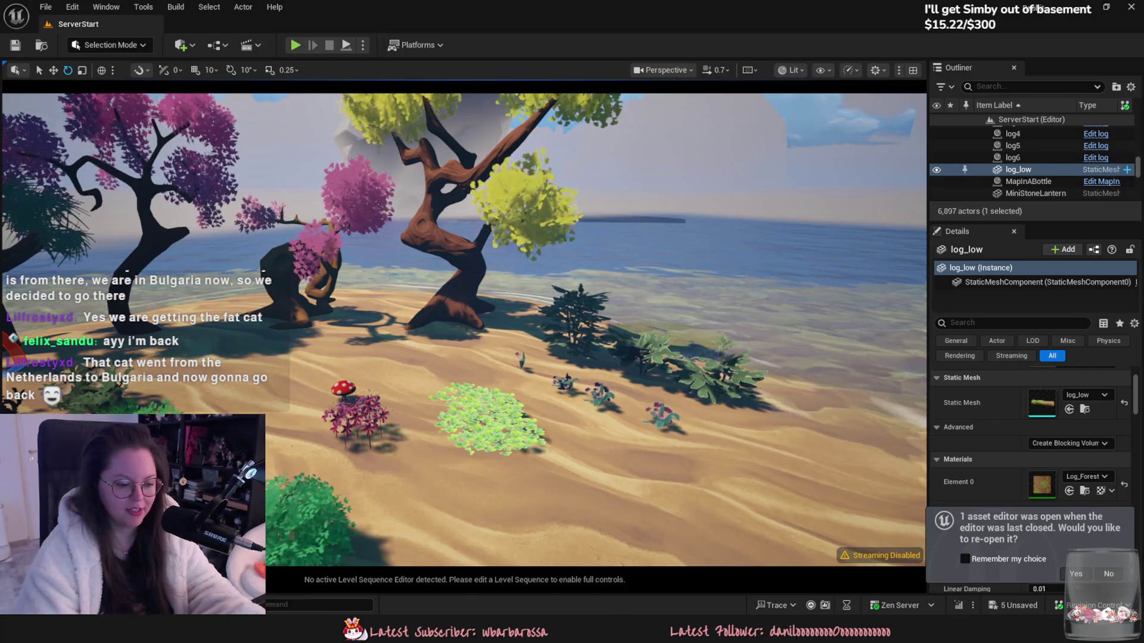
key(alt+Tab)
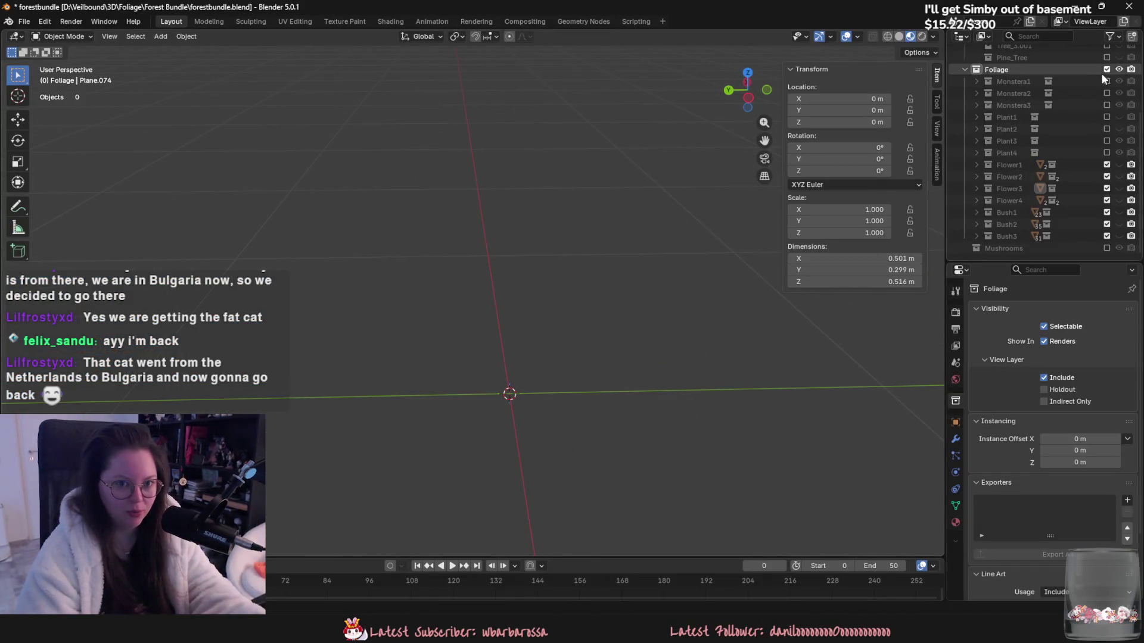
Step: Exclude the Foliage collection from the view layer and collapse it in the Outliner
click(1107, 70)
click(965, 70)
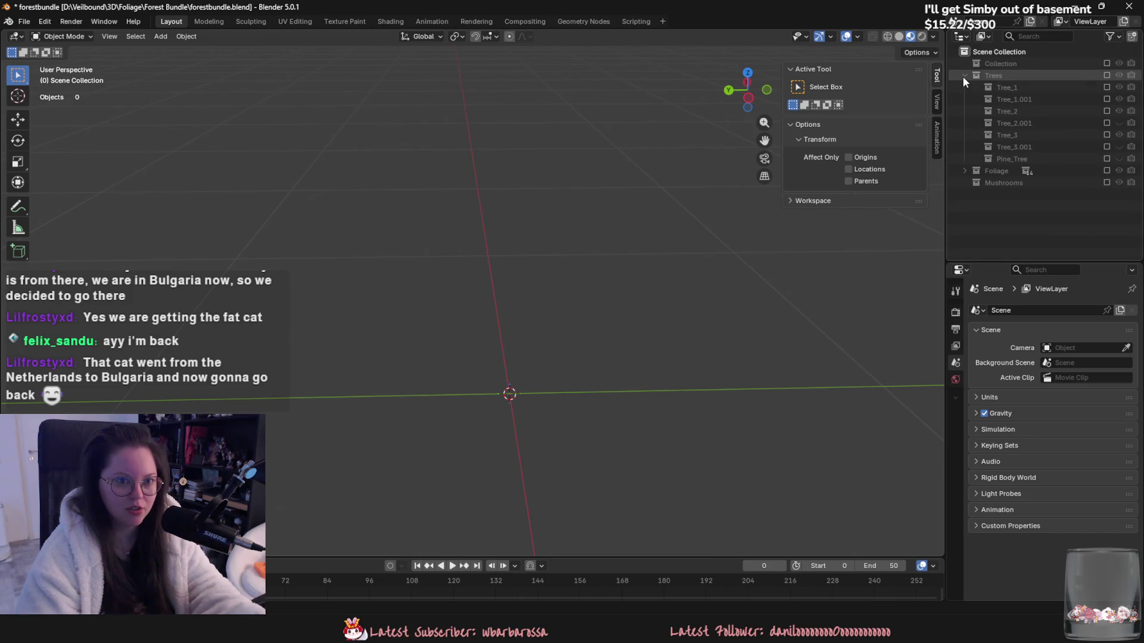
click(964, 76)
click(963, 76)
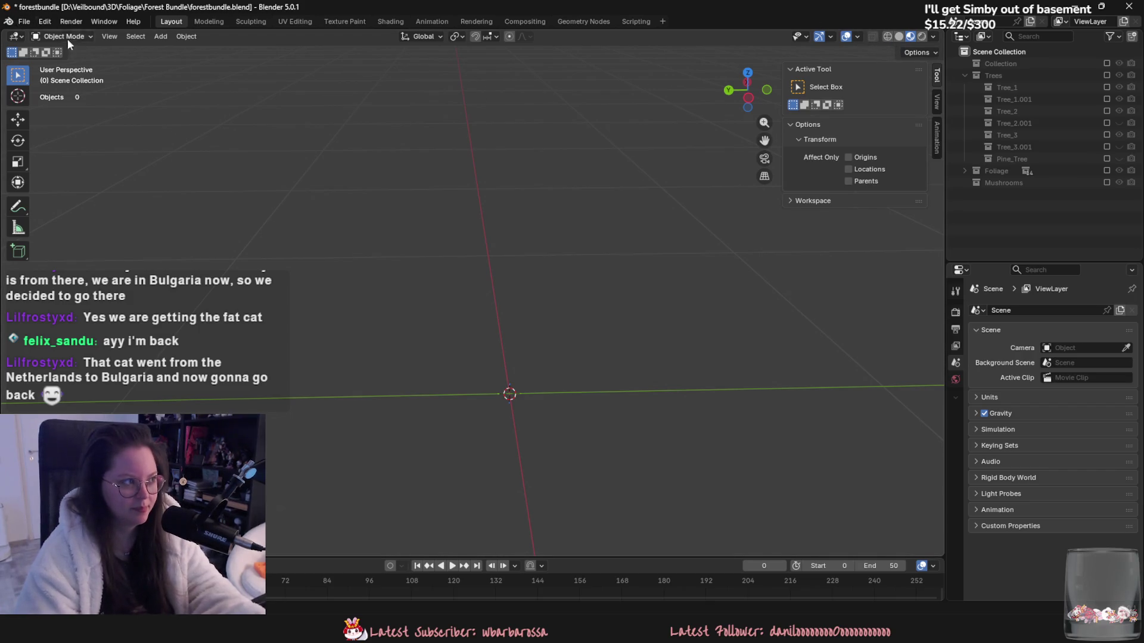
Step: Save forestbundle.blend and collapse the Trees collection
key(ctrl+s)
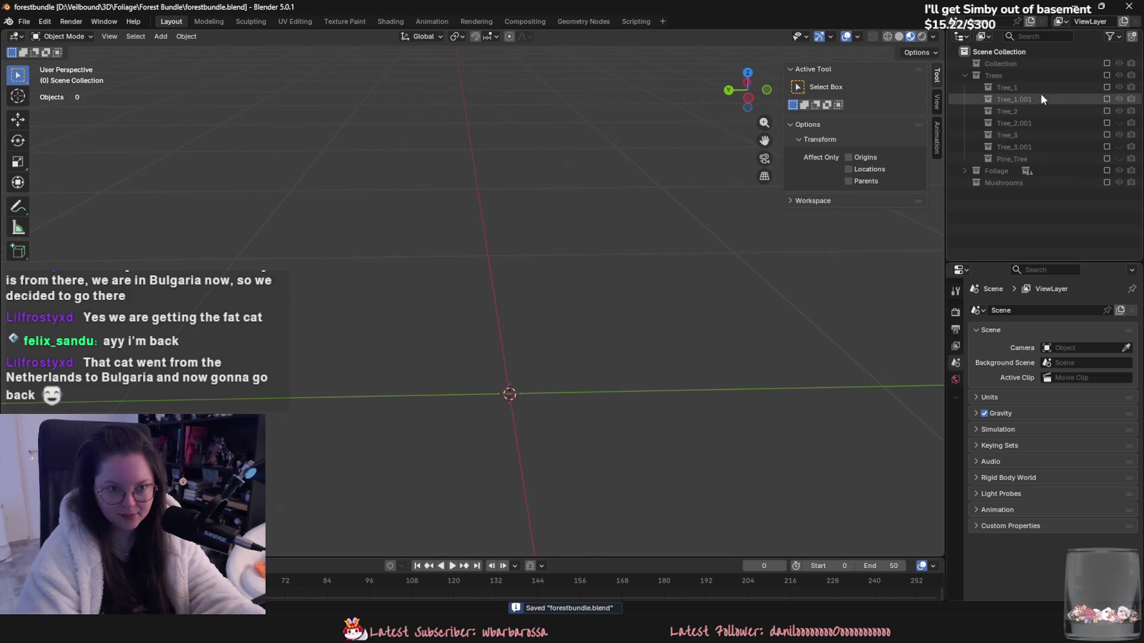
click(964, 76)
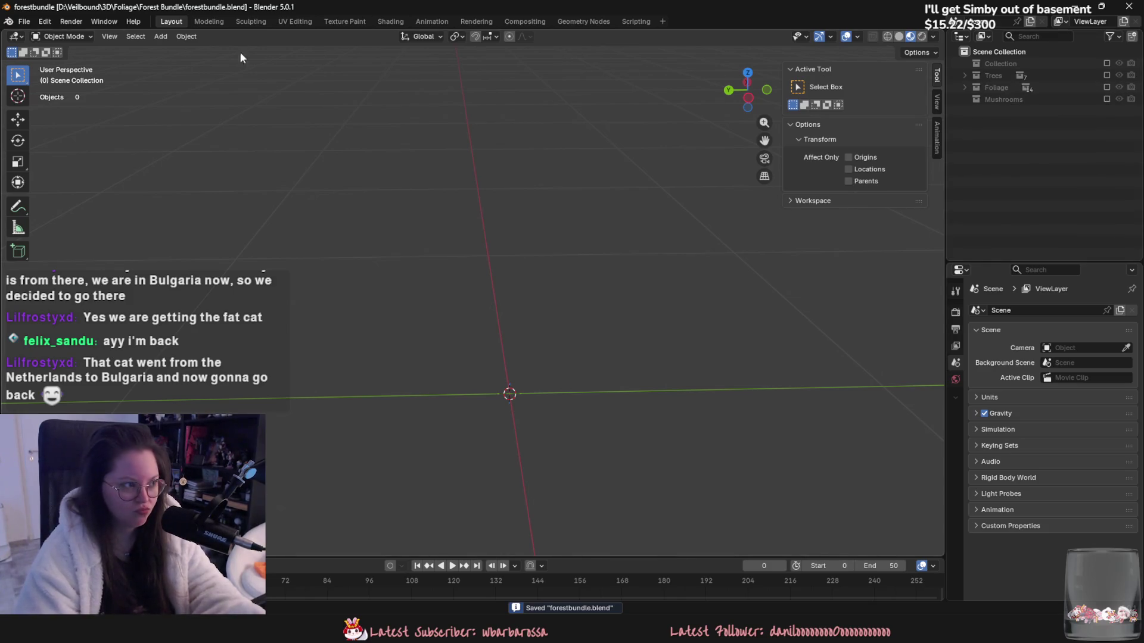
click(160, 36)
mouse_move(177, 50)
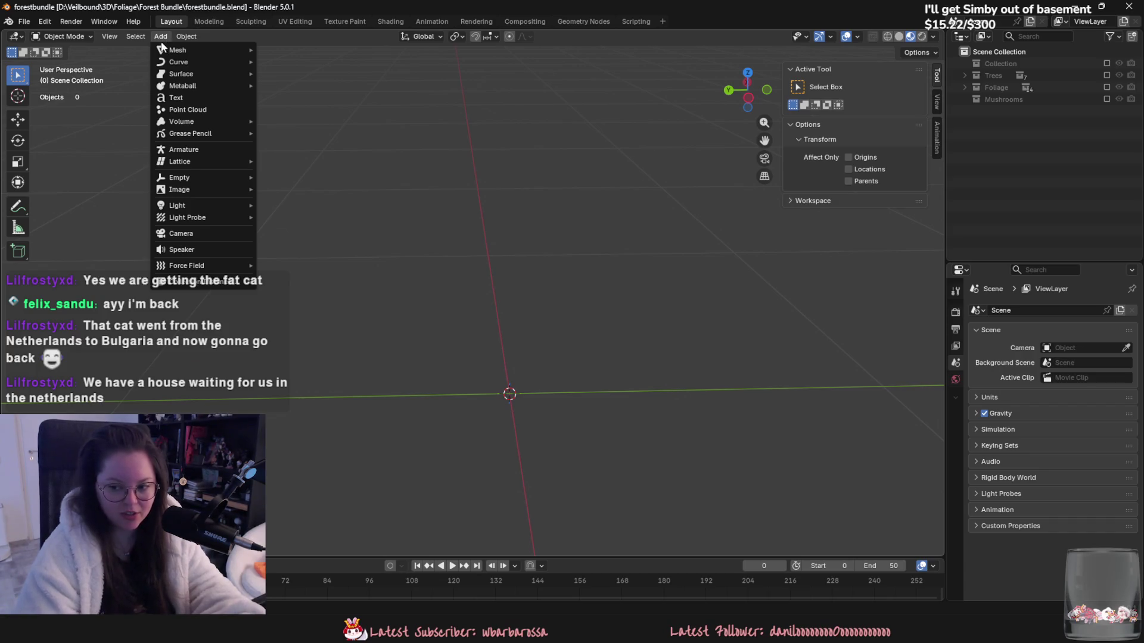
mouse_move(142, 38)
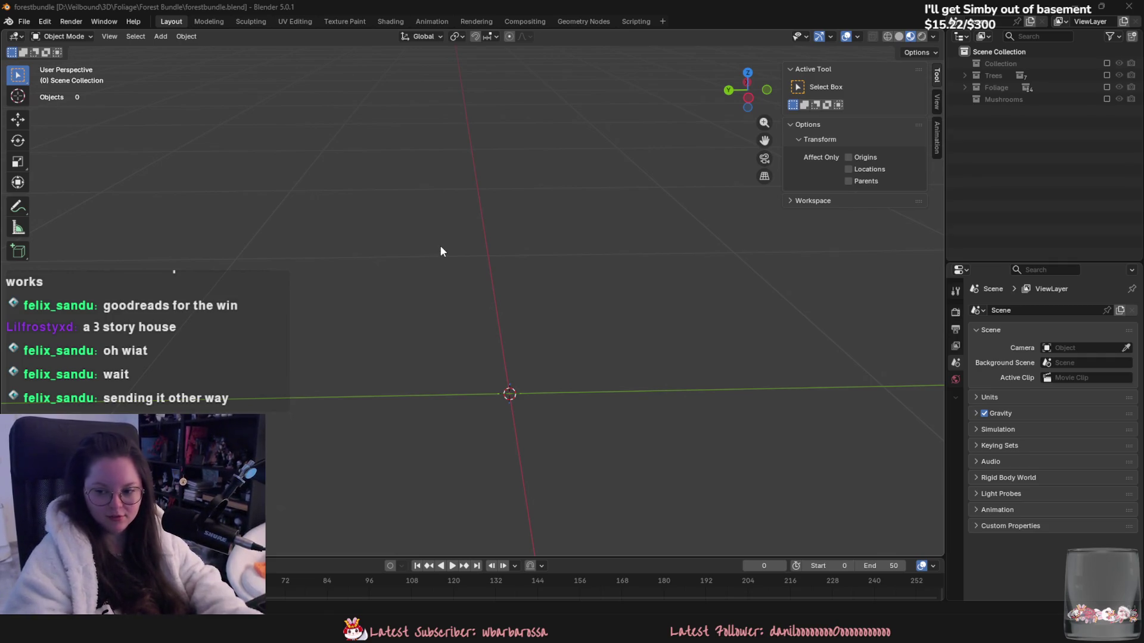
click(161, 37)
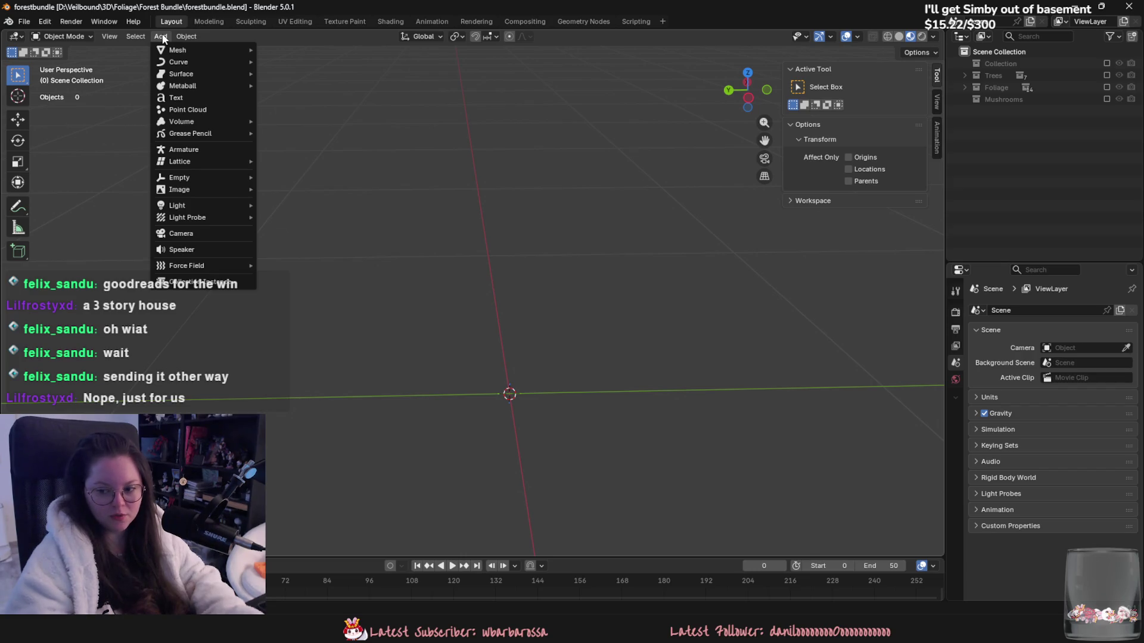
mouse_move(210, 44)
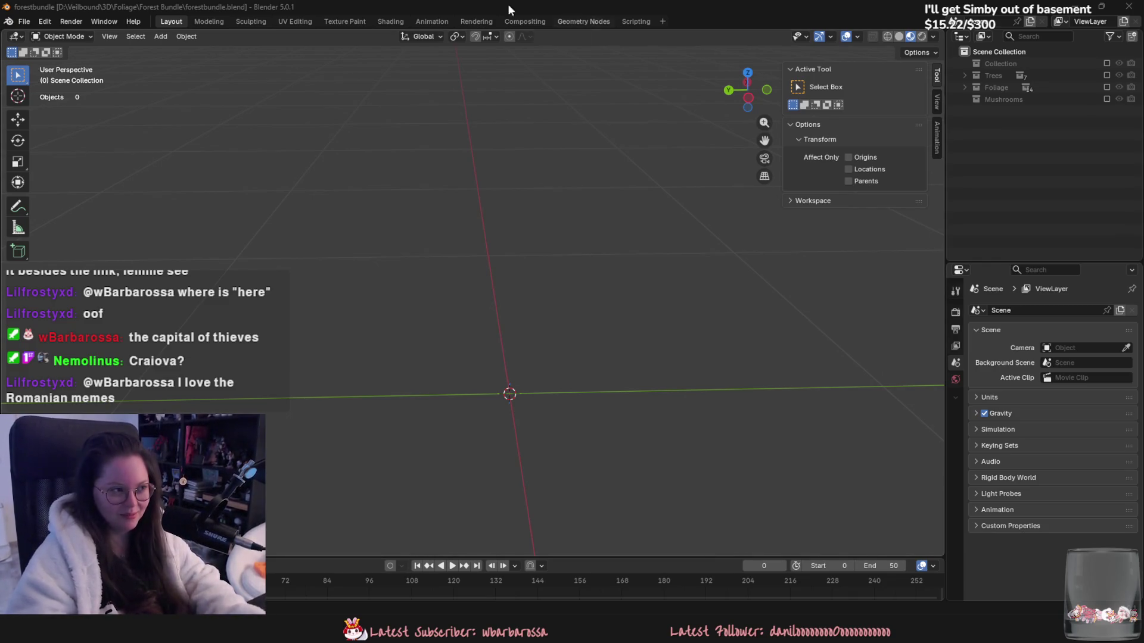
click(160, 37)
mouse_move(172, 54)
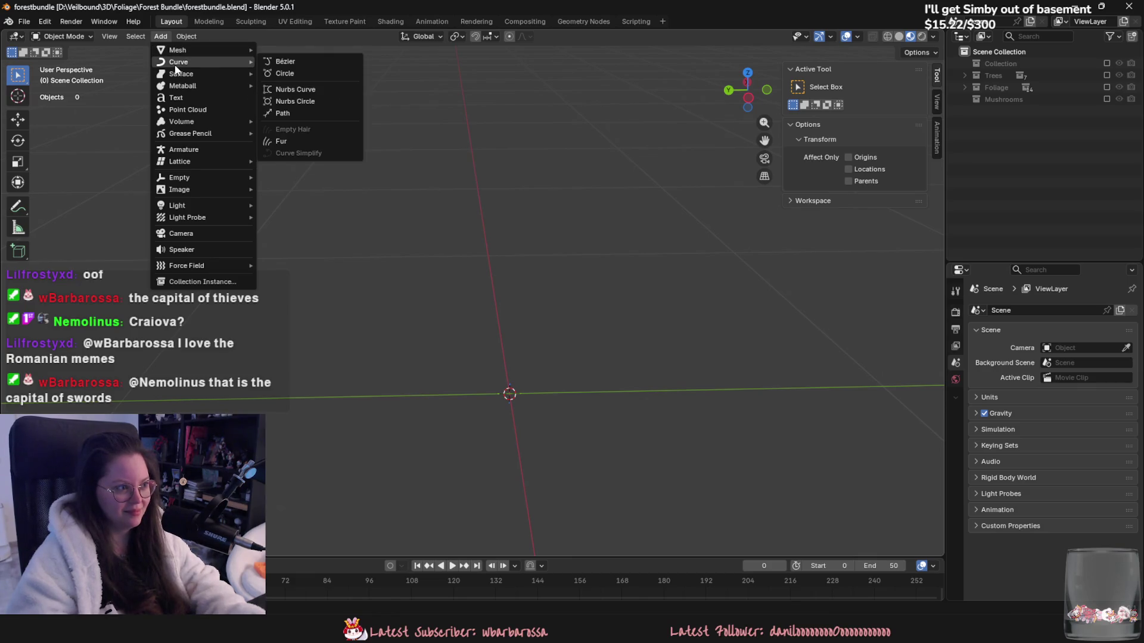
Step: Add a trial cube, view it from the left, and scale it down
click(289, 69)
scroll(517, 253, down, 4)
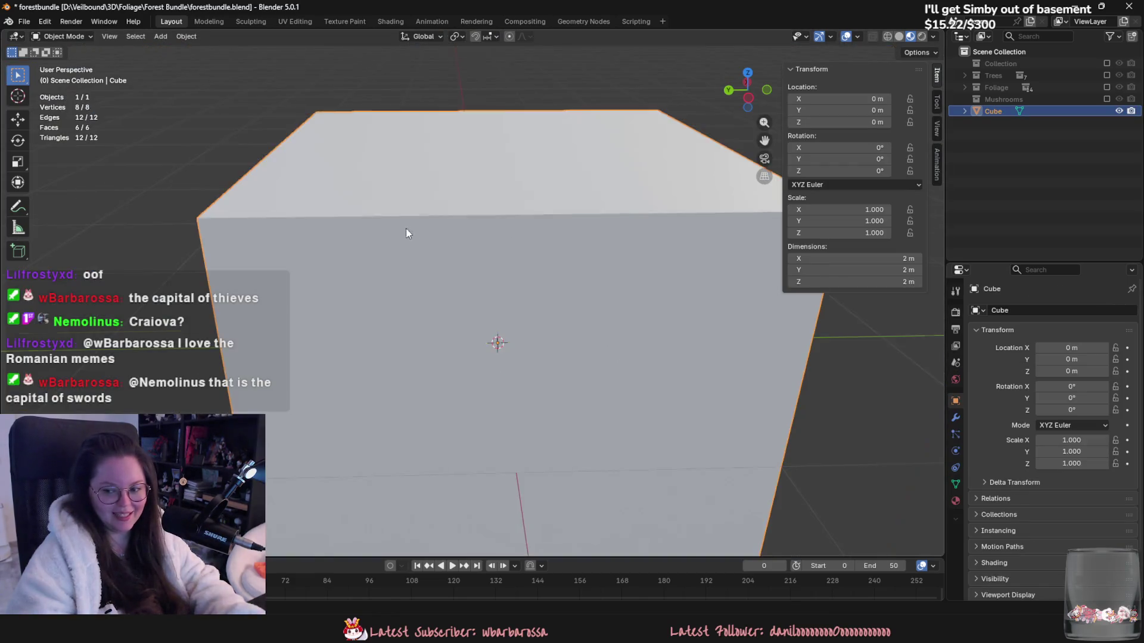
click(747, 83)
scroll(587, 286, down, 6)
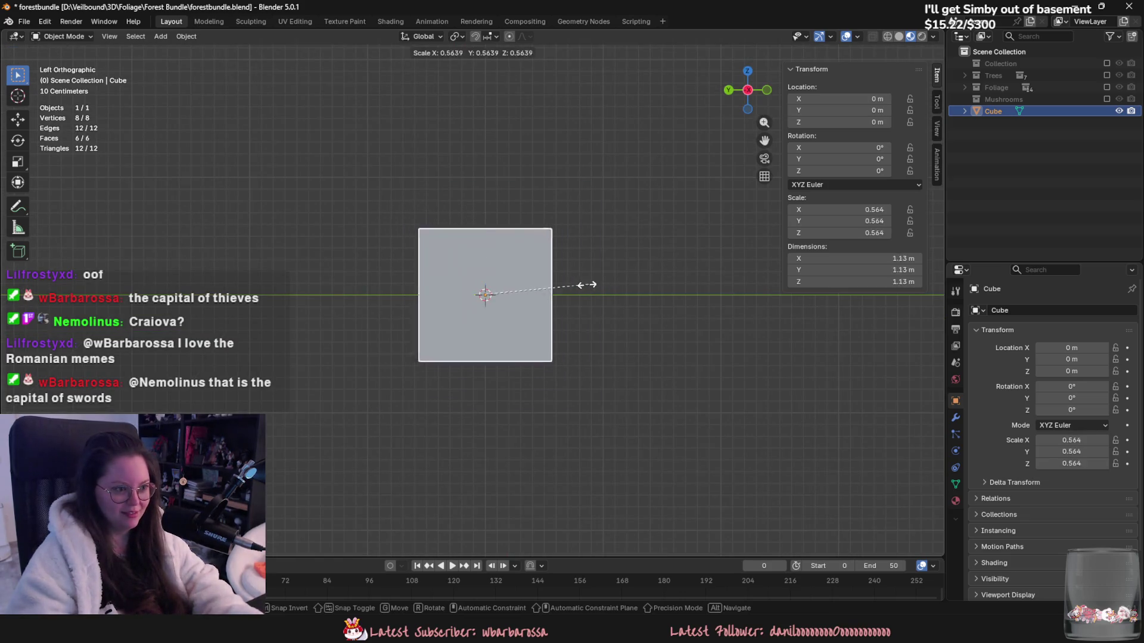
scroll(546, 290, up, 6)
key(s)
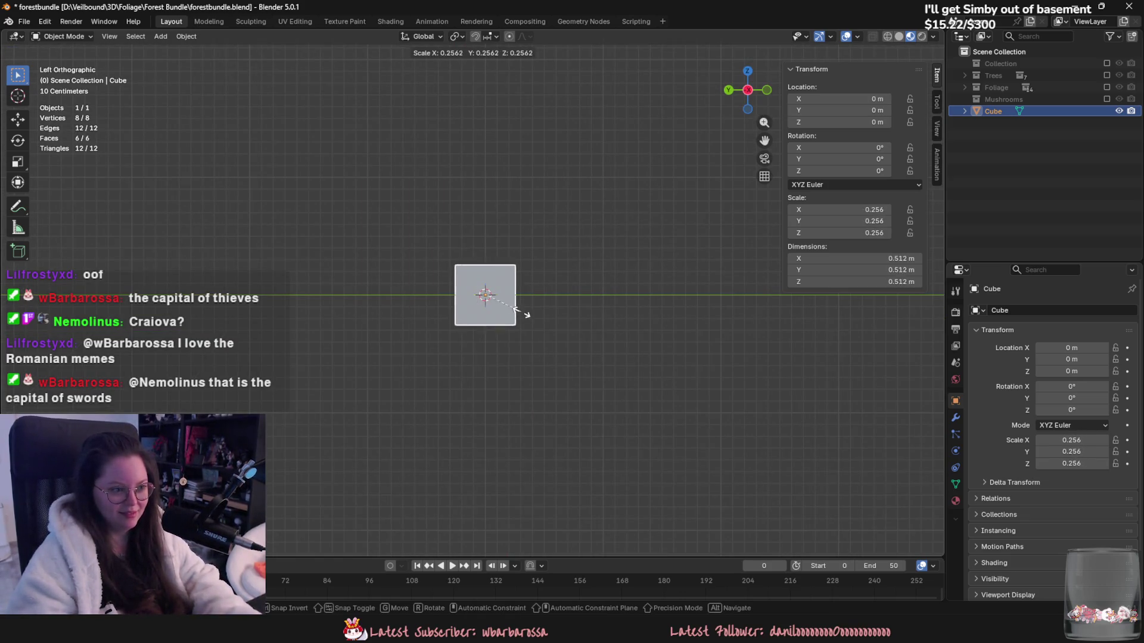
click(516, 312)
Step: Give the cube Skin and Subdivision Surface modifiers
click(957, 419)
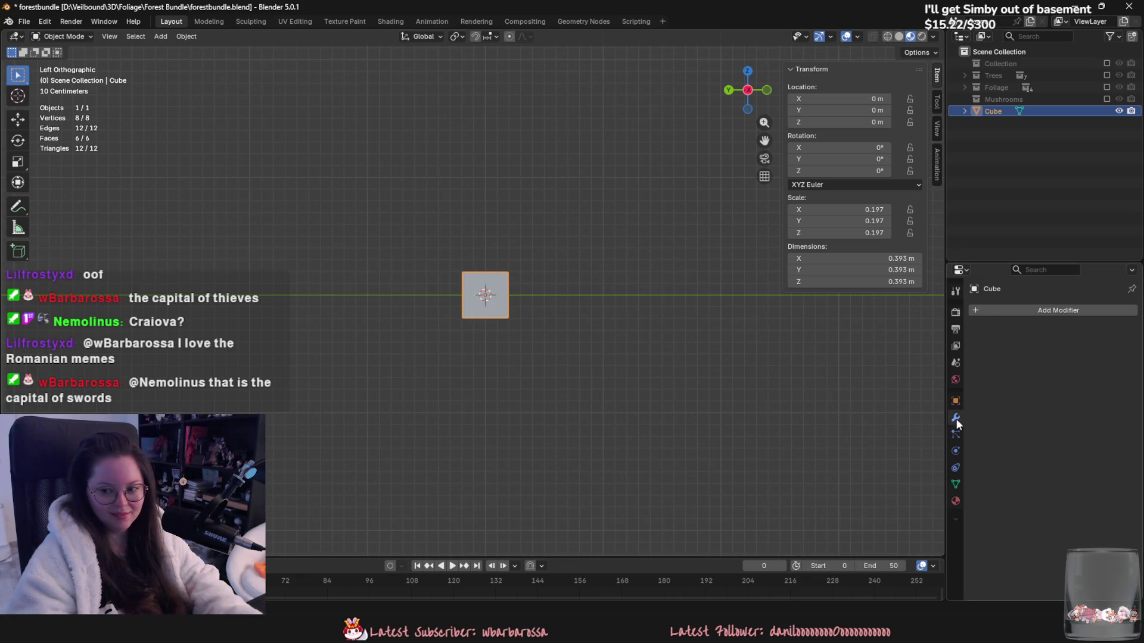
click(1008, 314)
mouse_move(990, 341)
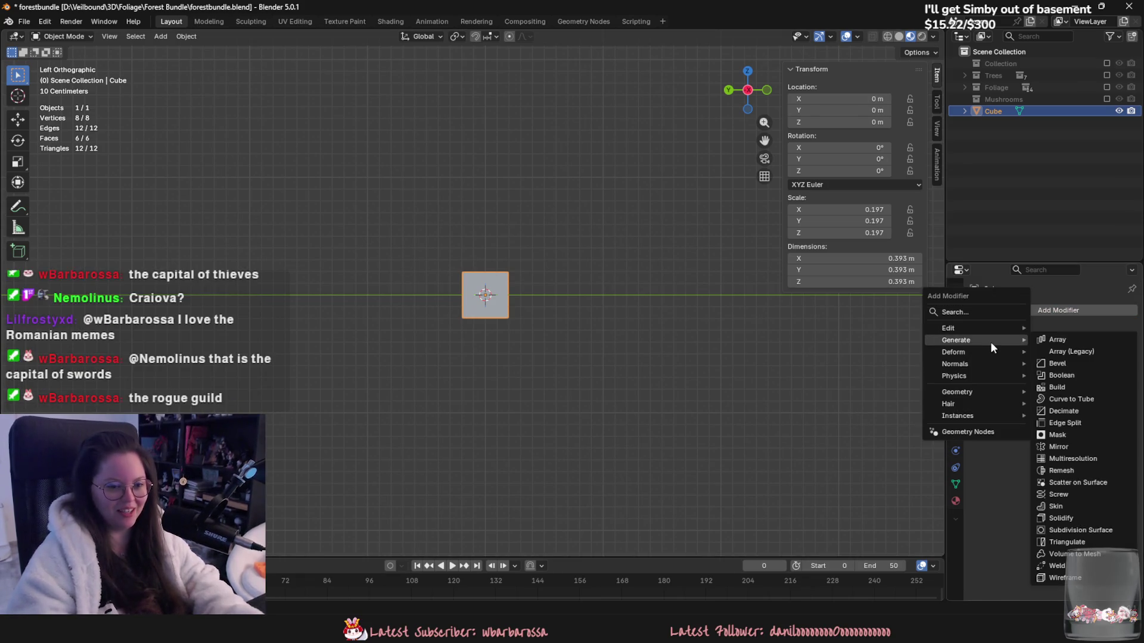
click(1066, 506)
middle_drag(846, 381, 802, 352)
click(1052, 312)
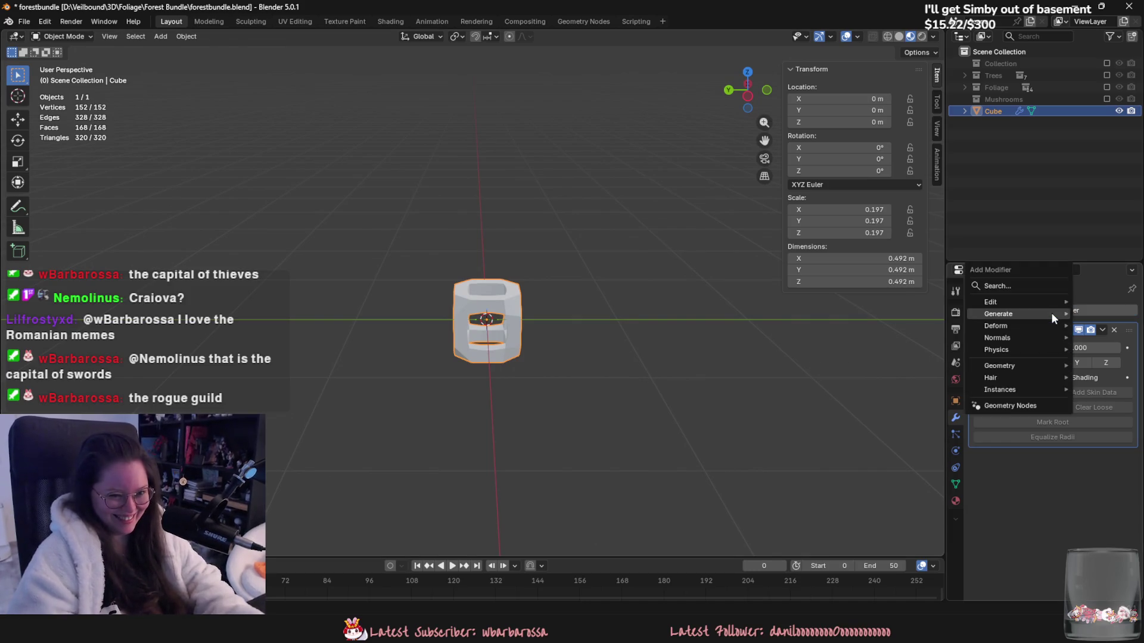
mouse_move(1051, 312)
click(930, 505)
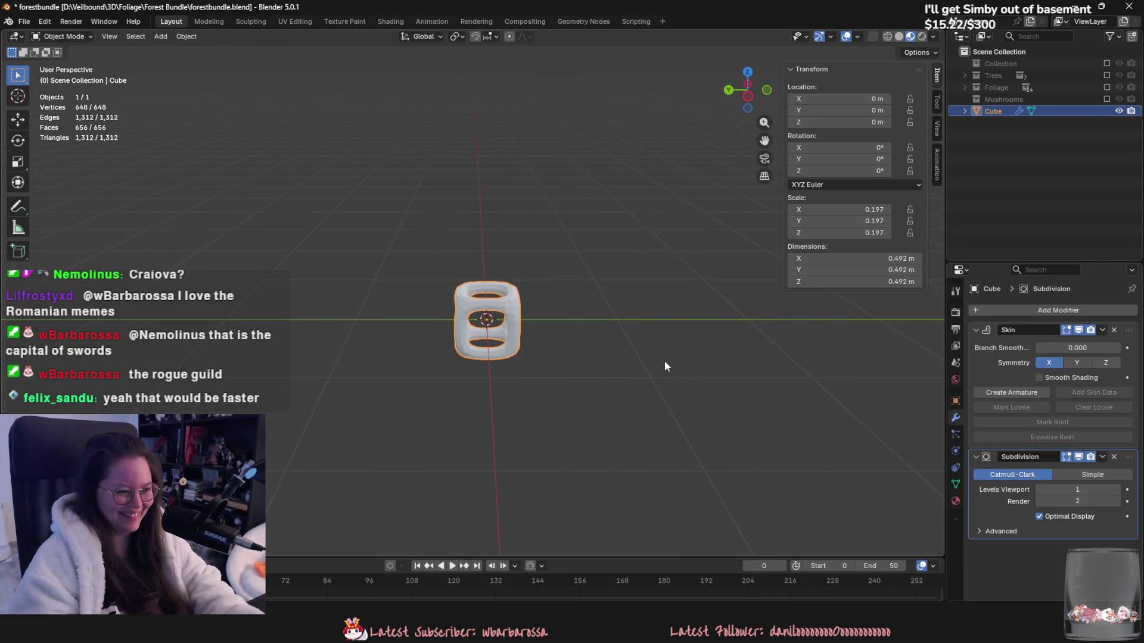
Step: Remove both modifiers and delete the trial cube
scroll(664, 360, up, 2)
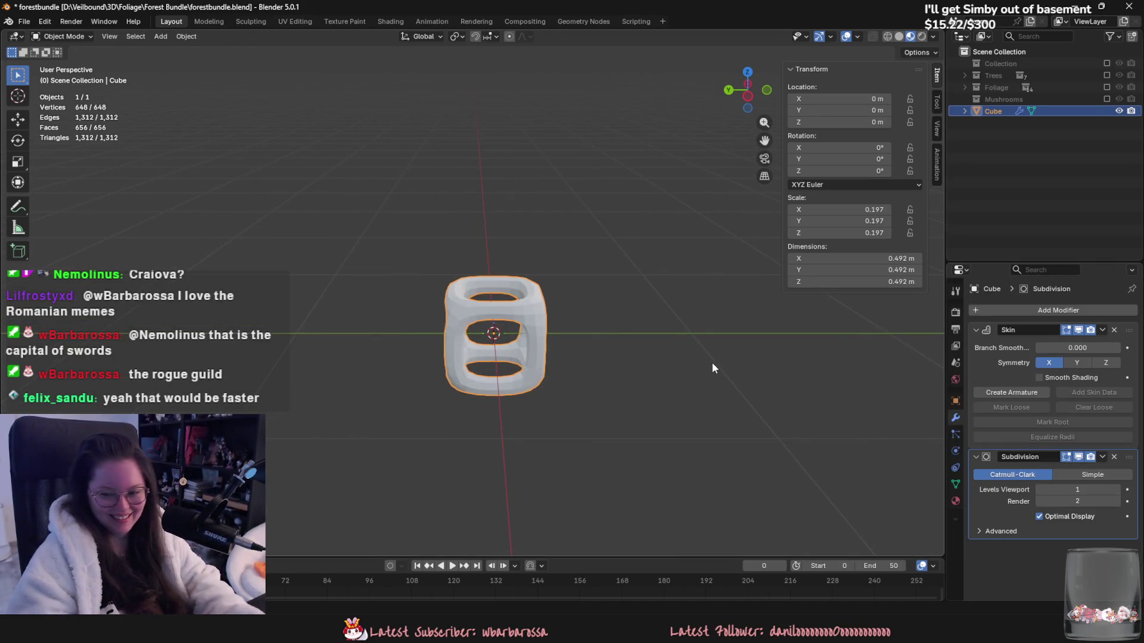
click(1117, 331)
click(1116, 331)
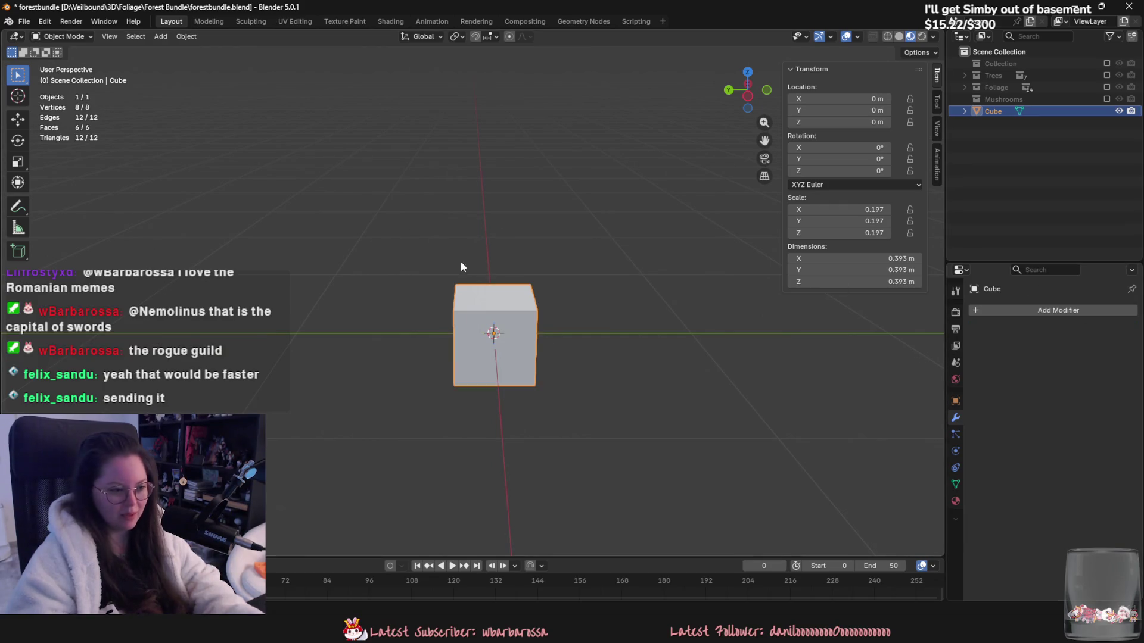
key(Delete)
click(160, 36)
Step: Add a plane and merge it into a single vertex in Edit Mode
mouse_move(179, 50)
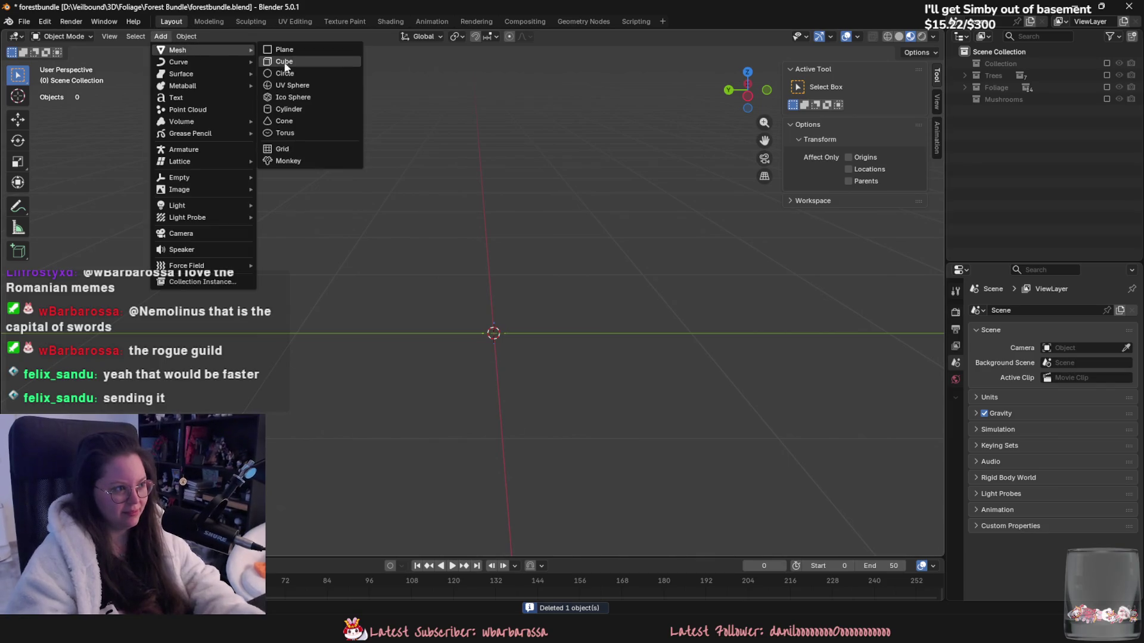
click(284, 49)
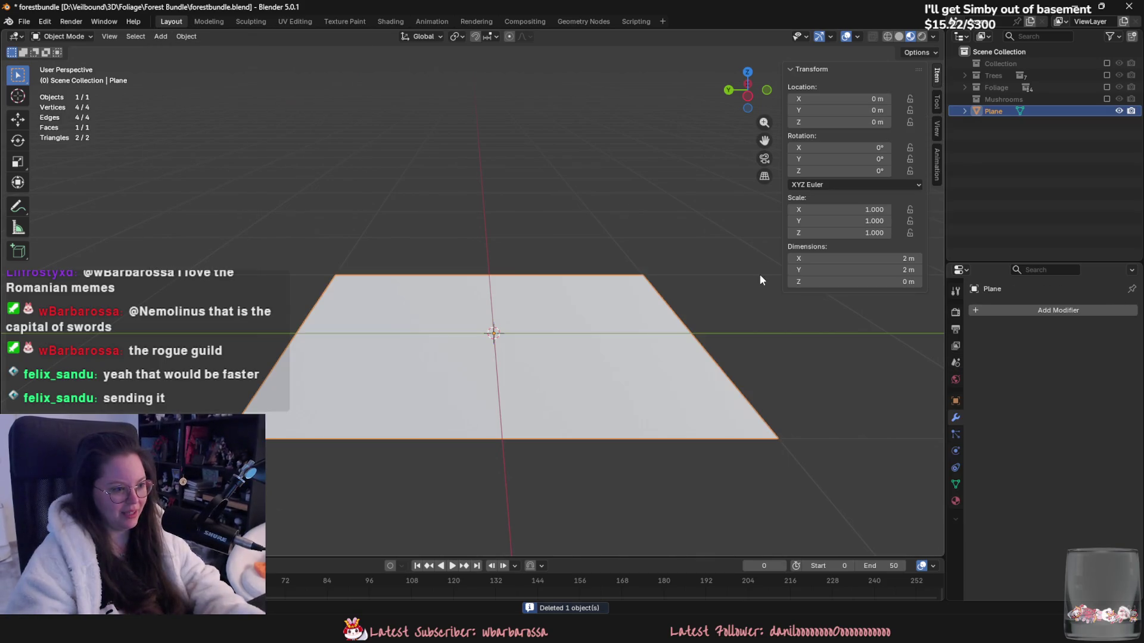
key(Tab)
key(m)
click(747, 399)
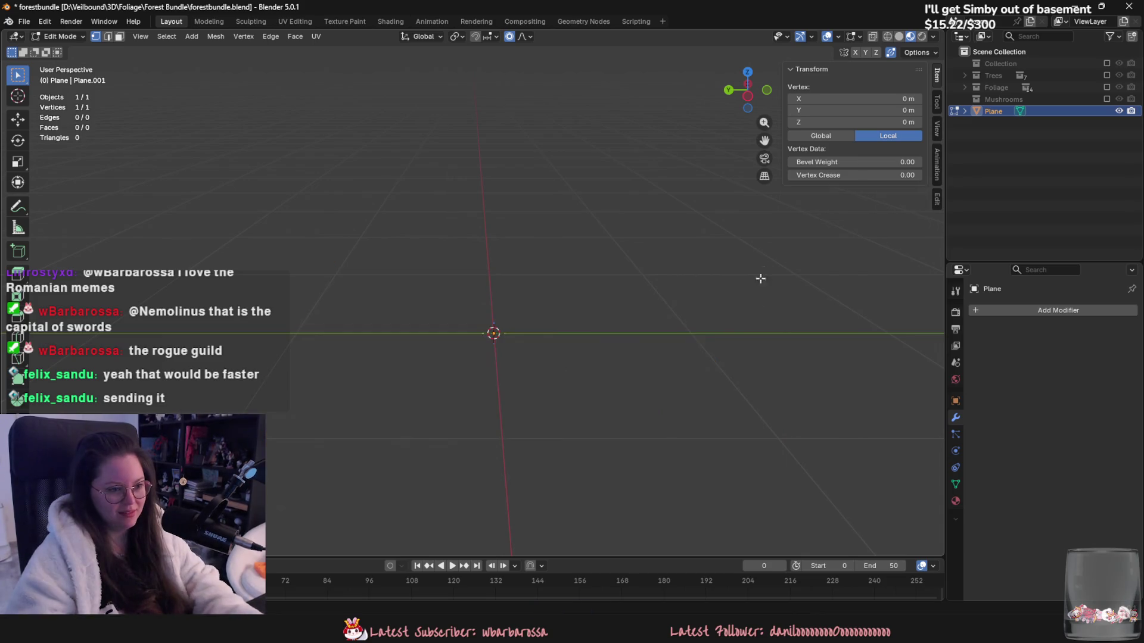
click(812, 35)
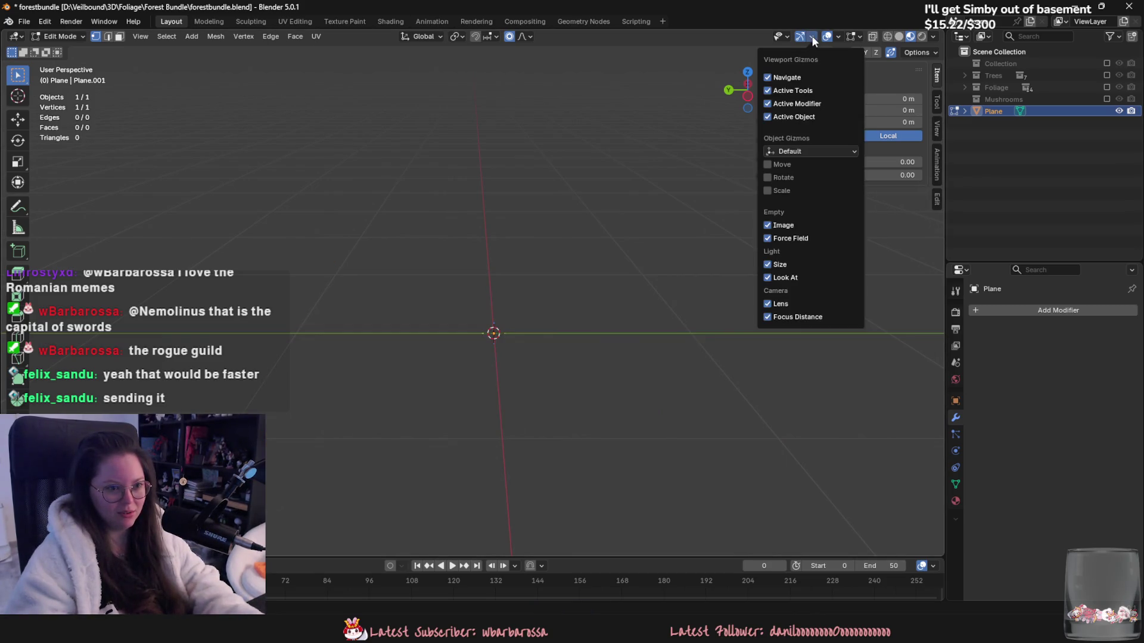
click(853, 38)
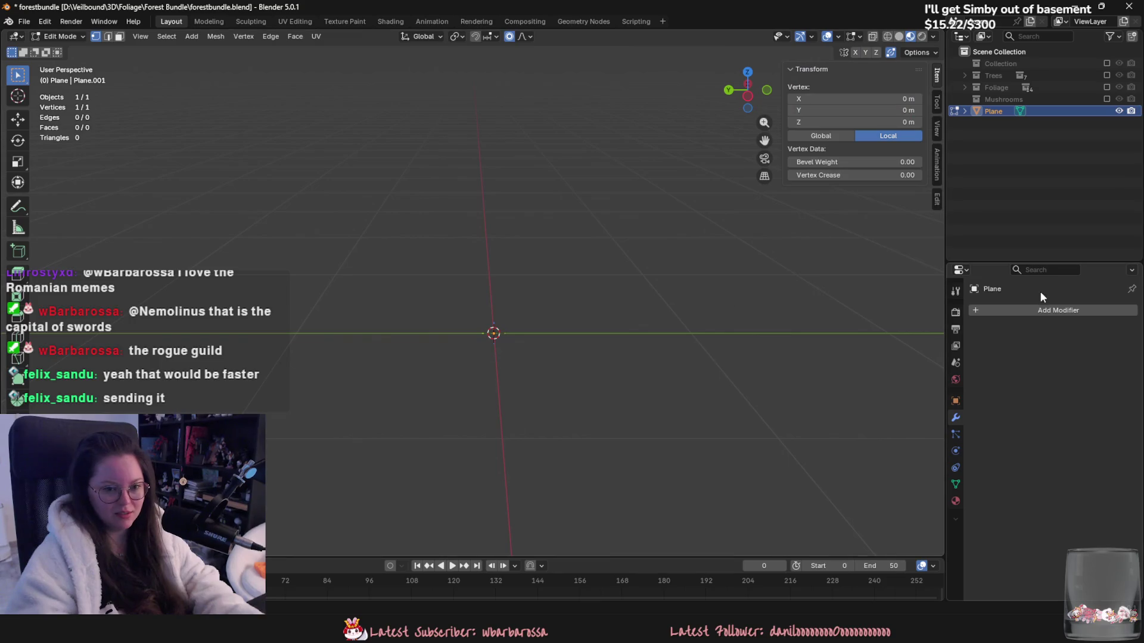
Step: Add Skin and Subdivision Surface modifiers to the vertex, viewport level 2
click(1040, 310)
mouse_move(1040, 310)
click(895, 475)
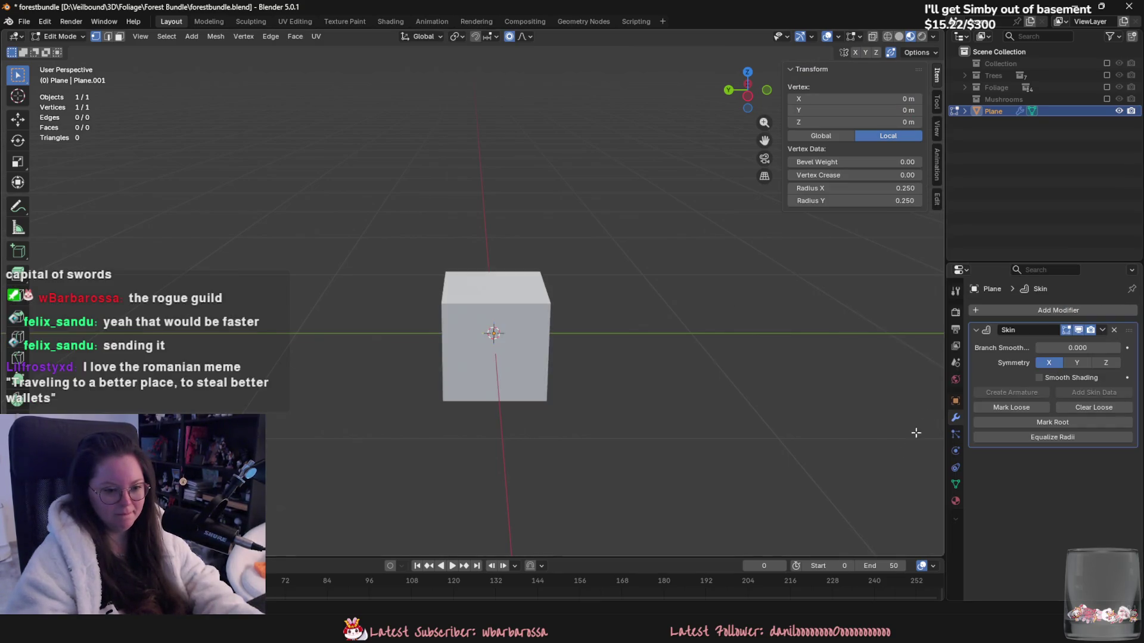
click(1070, 307)
mouse_move(1070, 305)
click(951, 497)
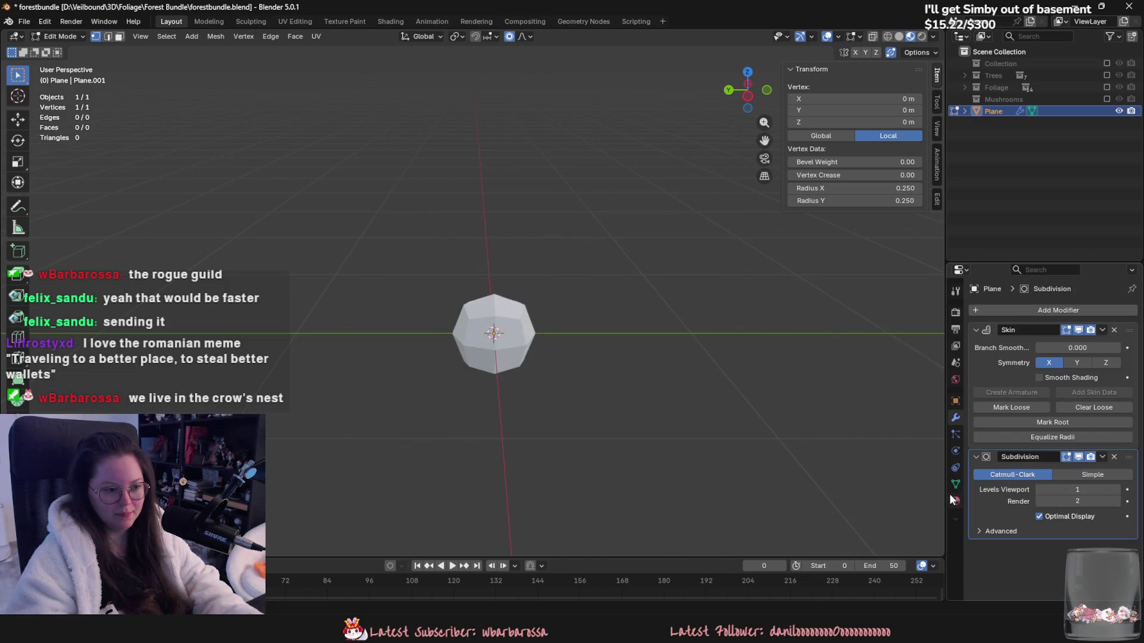
click(1115, 489)
middle_drag(864, 441, 803, 454)
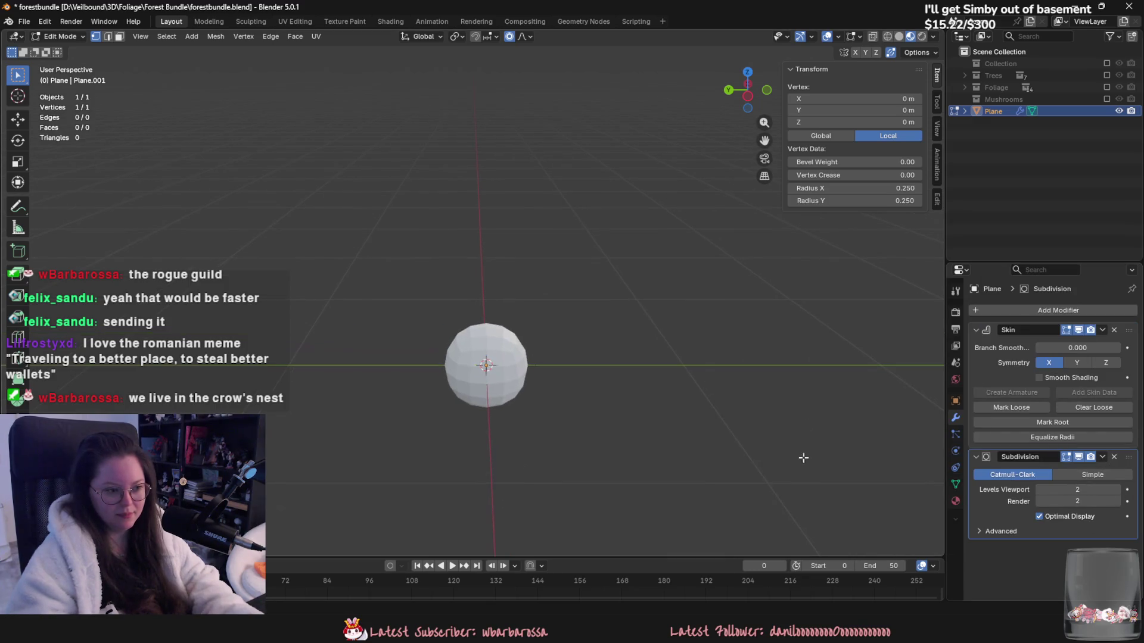
Step: Extrude the vertex straight up and narrow the top skin radius to 0.092
key(e)
key(z)
click(725, 263)
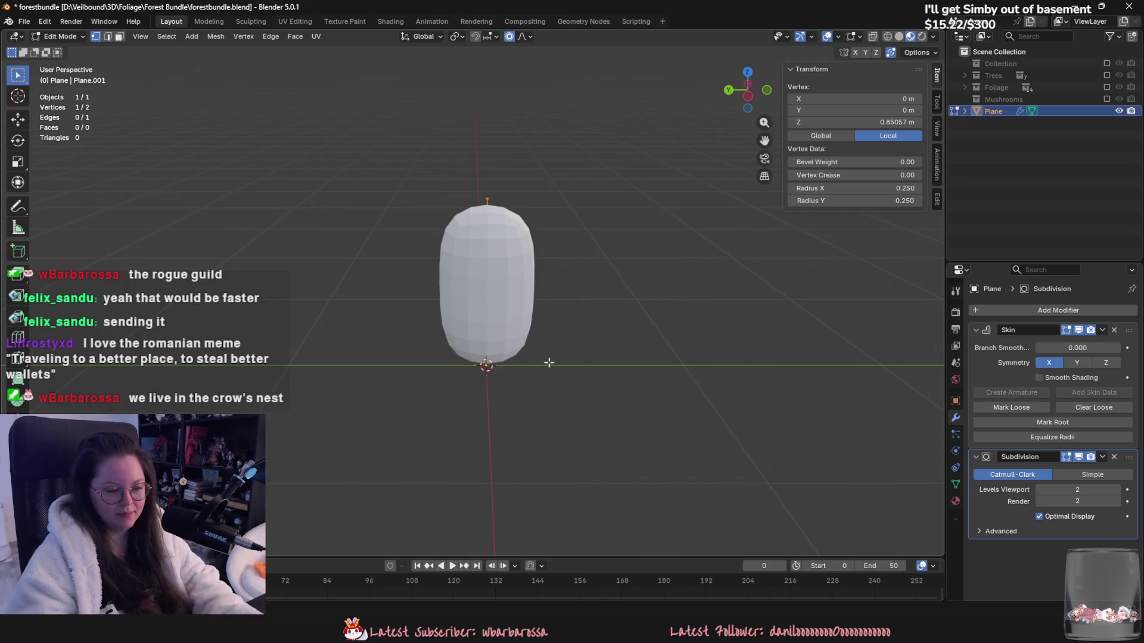
click(486, 365)
key(ctrl+a)
click(590, 378)
click(488, 199)
key(ctrl+a)
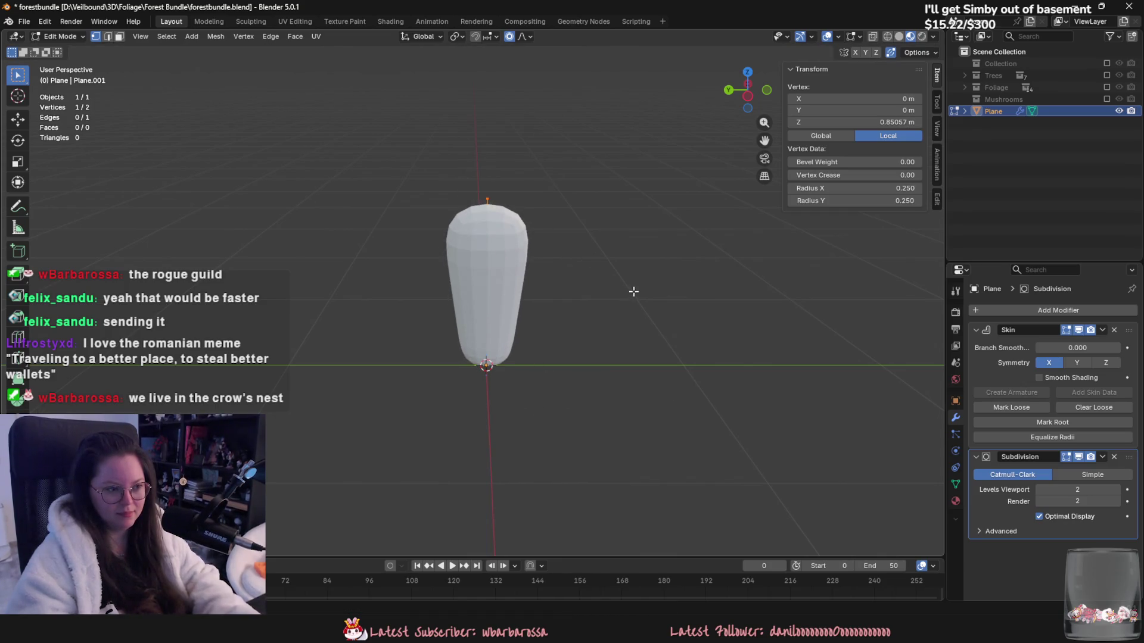
click(524, 255)
Step: Extrude the top up to 1.8215 m and taper the tip to radius 0.041
middle_drag(519, 263, 597, 360)
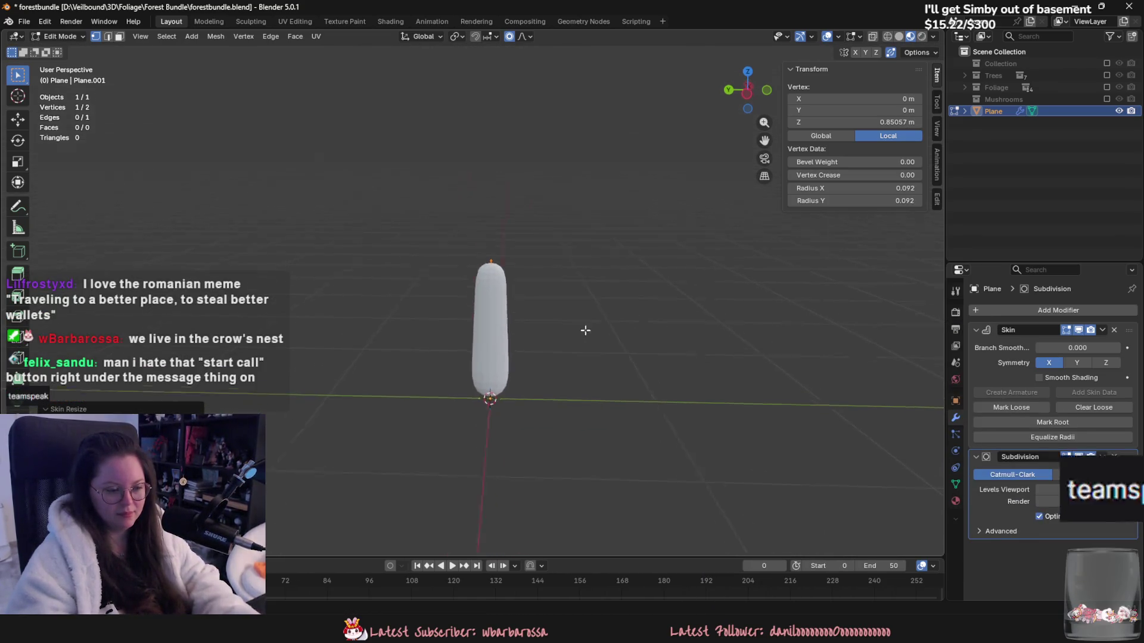
key(e)
key(z)
click(554, 153)
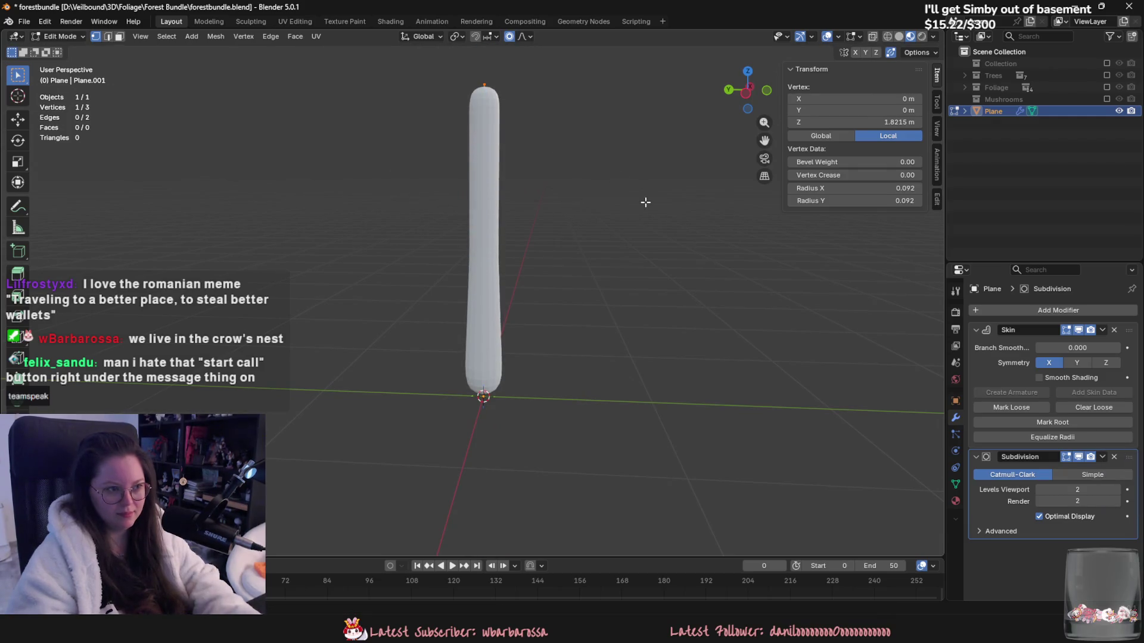
key(ctrl+a)
click(547, 153)
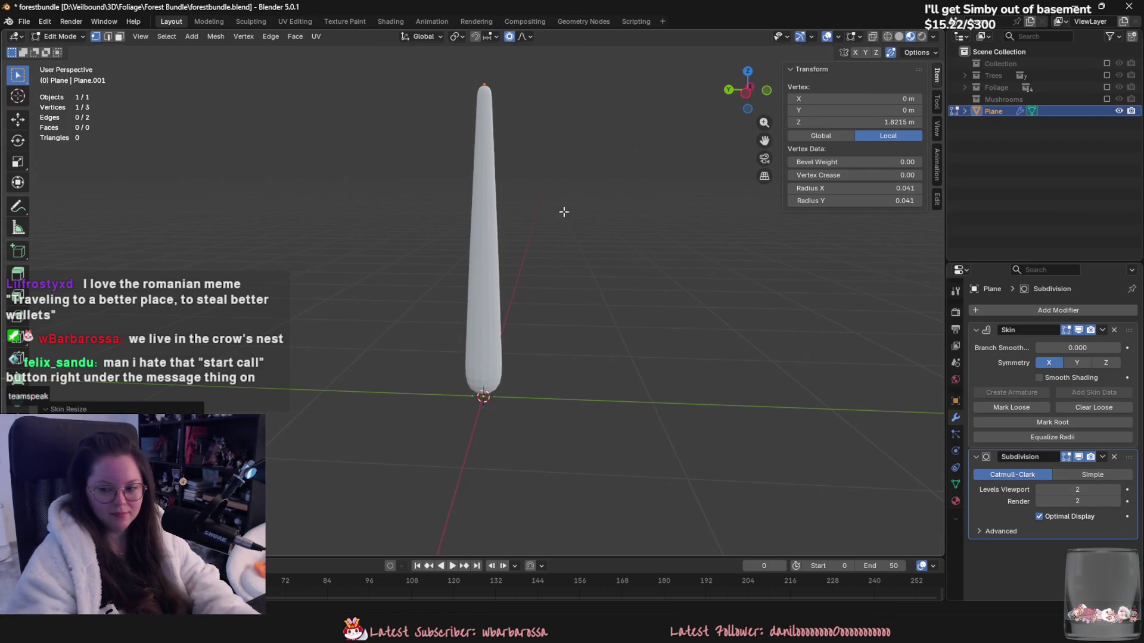
middle_drag(572, 310, 621, 320)
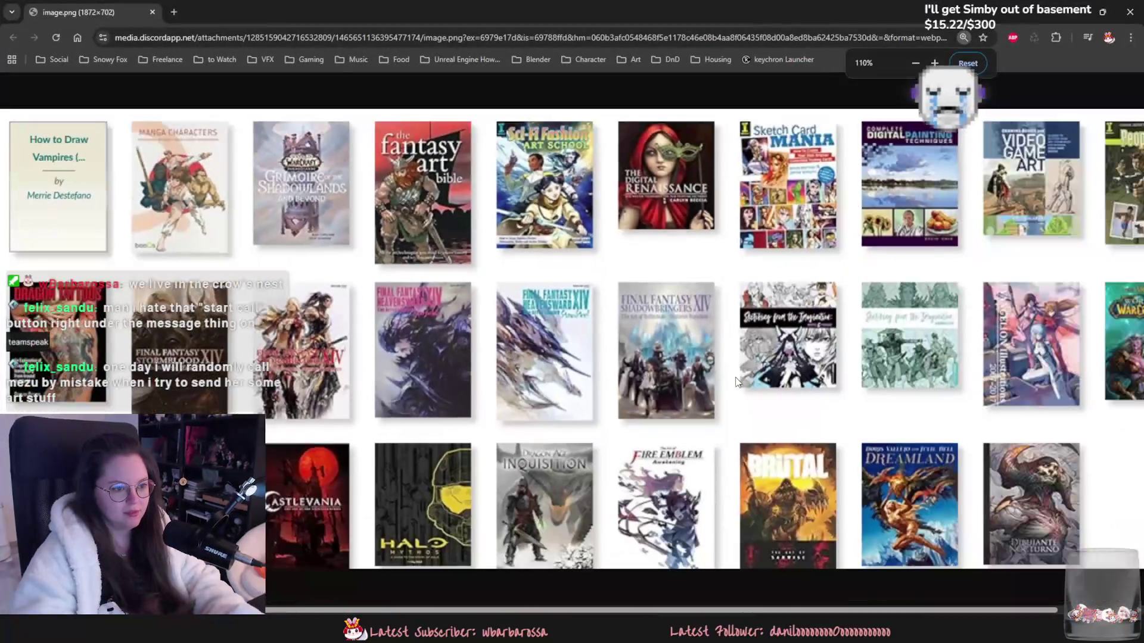
Step: Scroll the Discord-hosted art book covers image in Chrome to view it fully
ctrl+scroll(737, 381, down, 2)
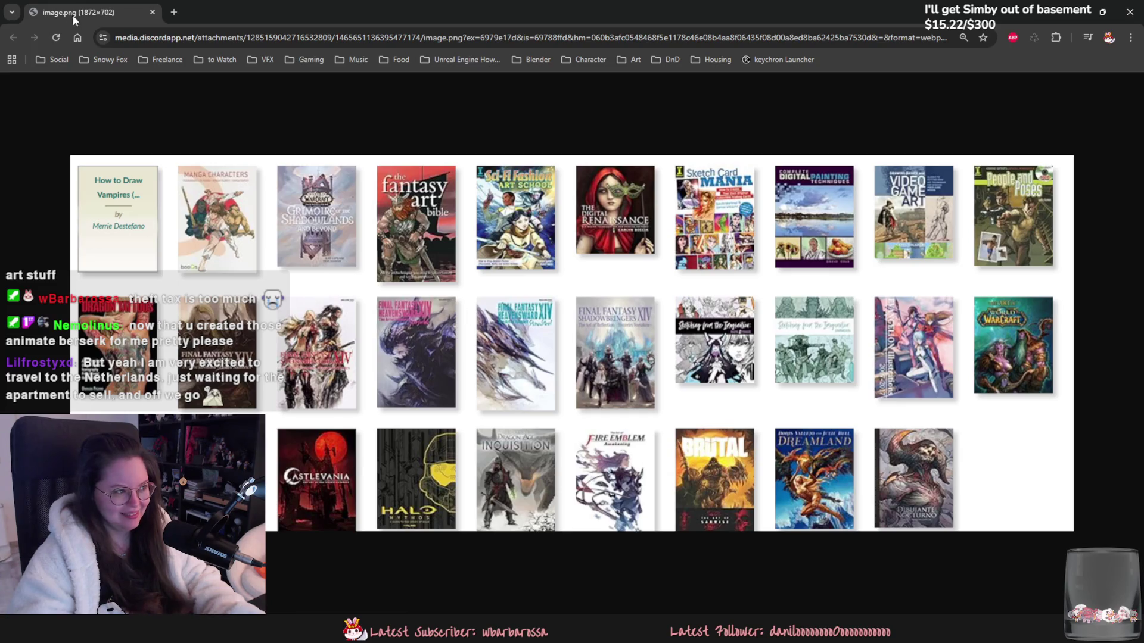
Step: Switch from Chrome back to Blender's tapered stalk model
key(alt+Tab)
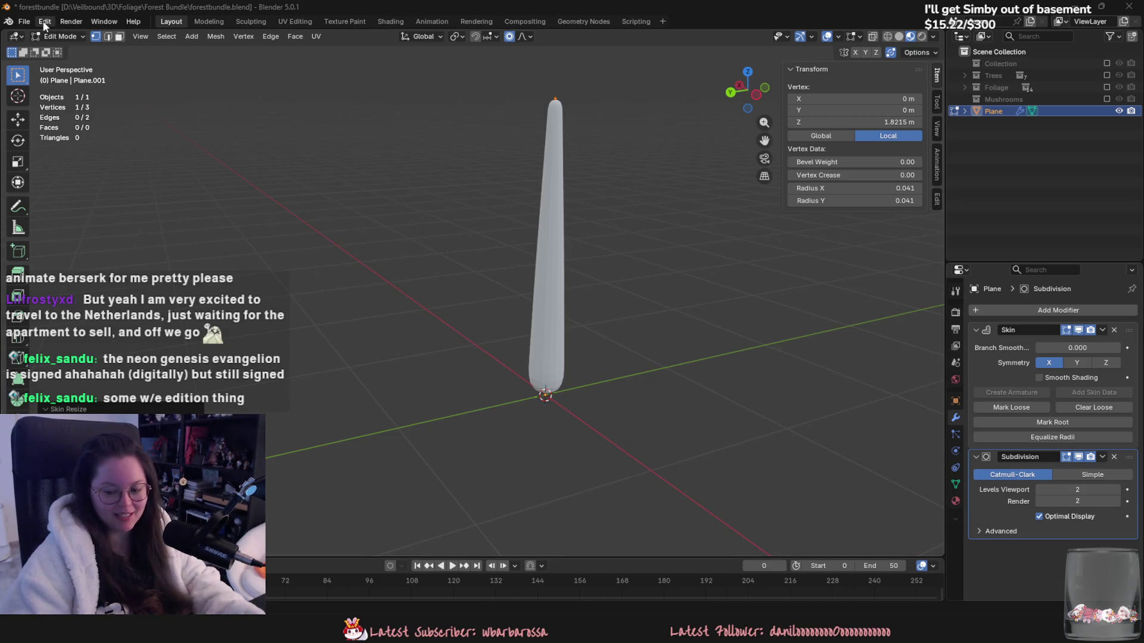
Step: Extrude a side branch up and outward from mid-trunk and thin its tip
middle_drag(643, 411, 521, 403)
drag(460, 277, 513, 330)
middle_drag(513, 329, 519, 426)
key(e)
click(583, 320)
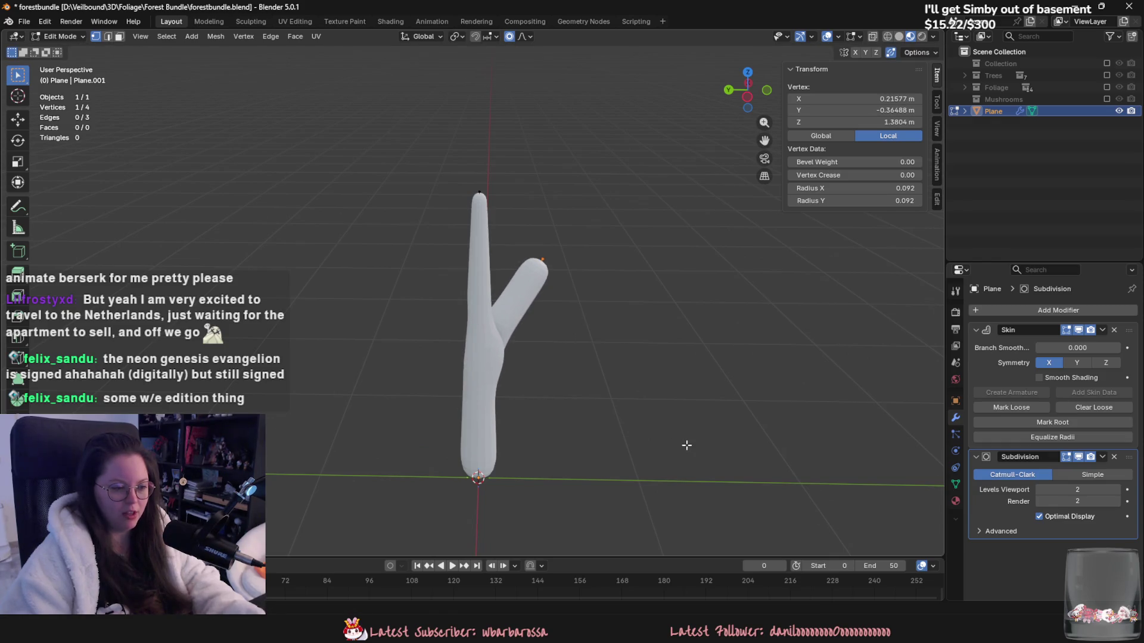
key(ctrl+a)
click(554, 323)
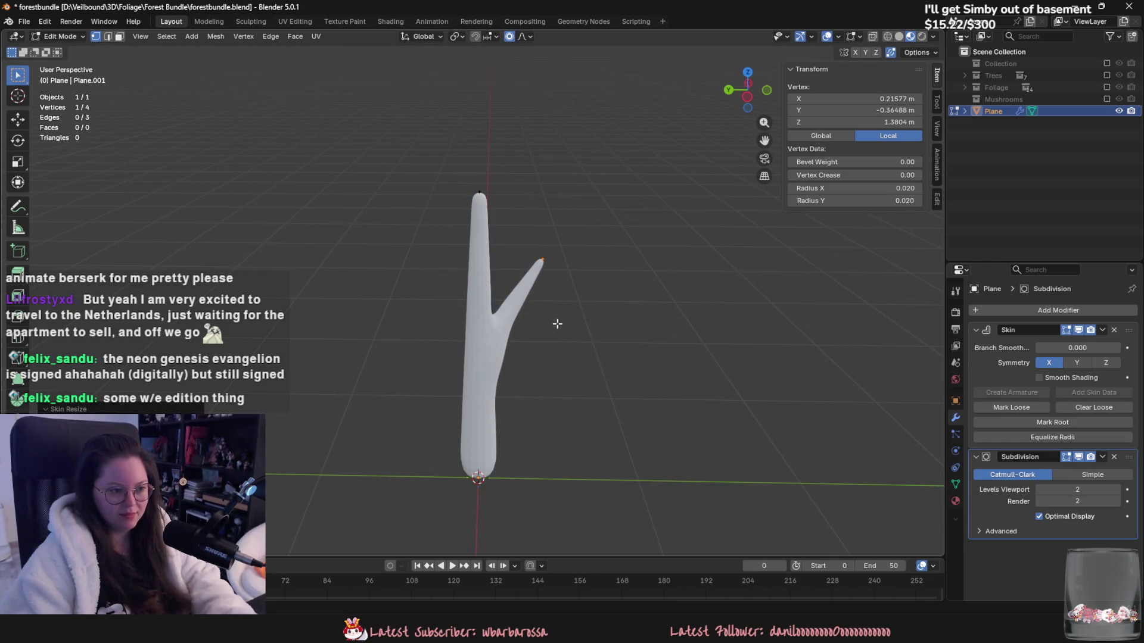
Step: Move the branch tip and shrink its skin radius to 0.014
key(g)
click(535, 373)
key(ctrl+a)
click(541, 375)
scroll(541, 375, up, 5)
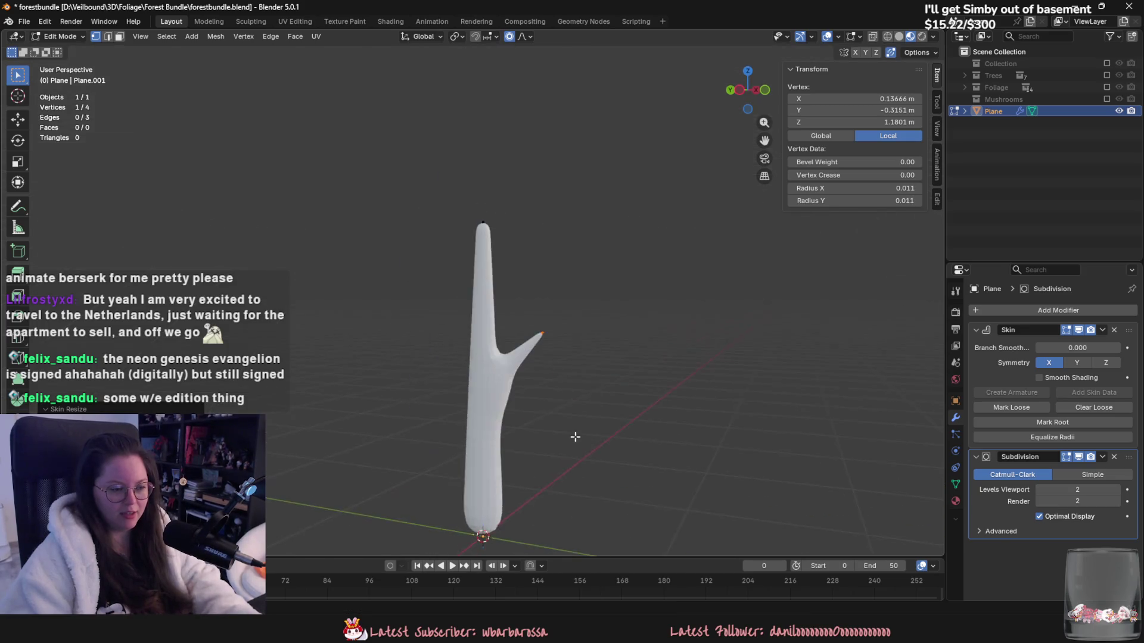
key(ctrl+a)
click(667, 483)
Step: Reposition the branch tip several times while viewing it from different angles
key(g)
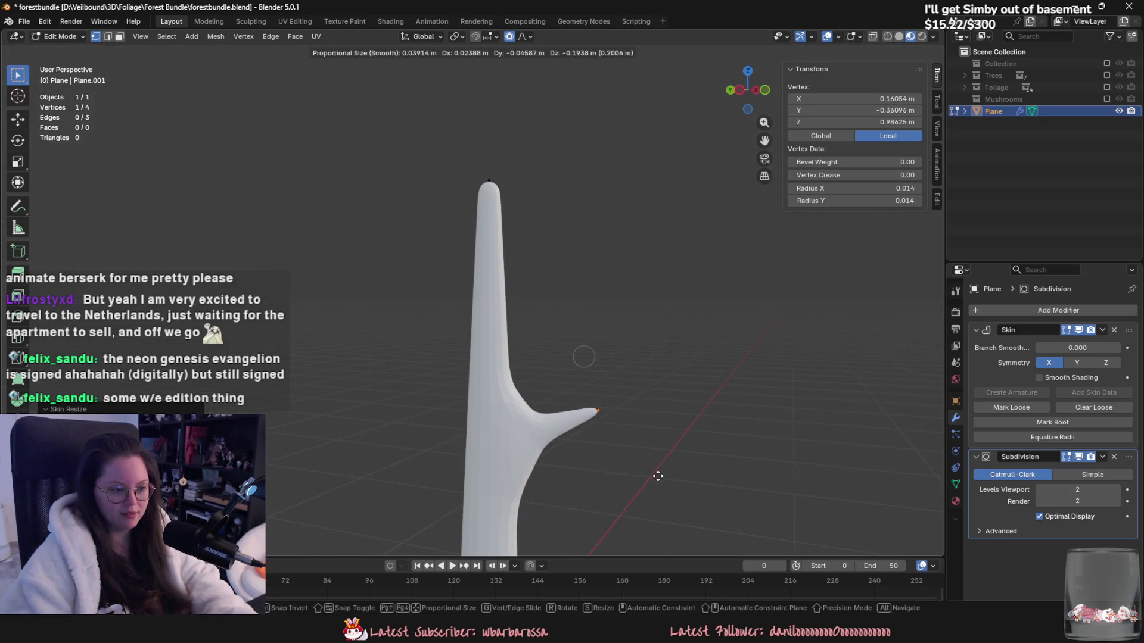
click(660, 474)
middle_drag(660, 473, 688, 497)
key(g)
click(659, 462)
mouse_move(659, 463)
middle_down()
mouse_move(628, 434)
mouse_move(502, 470)
mouse_move(531, 508)
mouse_move(631, 473)
mouse_move(610, 442)
mouse_move(644, 388)
mouse_move(583, 472)
mouse_move(498, 467)
mouse_move(490, 485)
mouse_move(631, 475)
mouse_move(646, 442)
middle_up()
key(g)
click(540, 507)
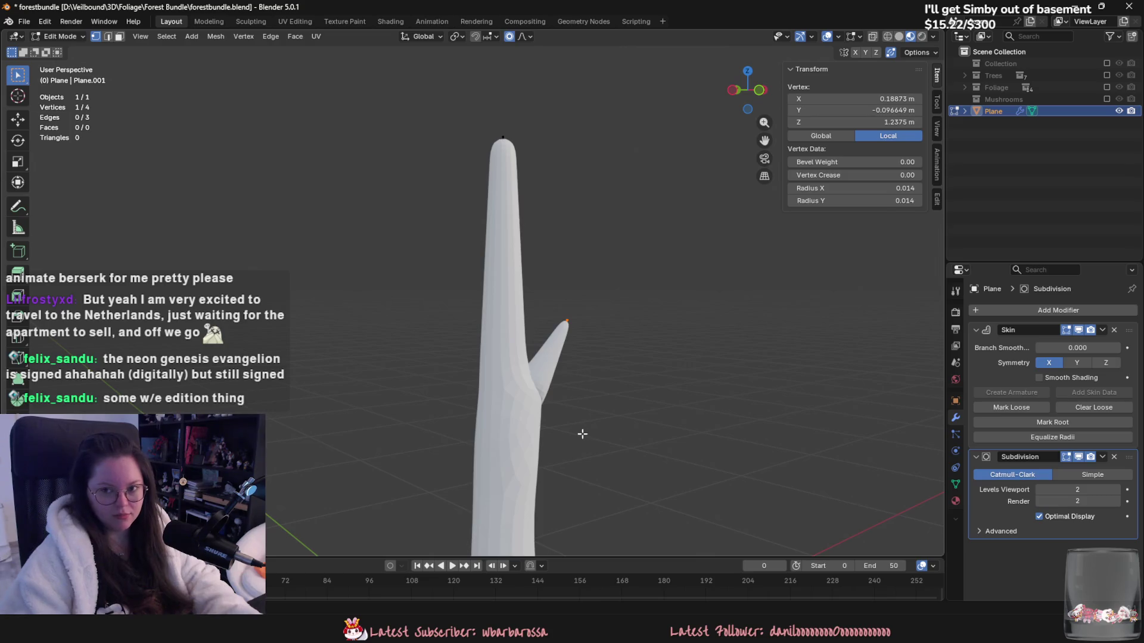
scroll(515, 458, up, 2)
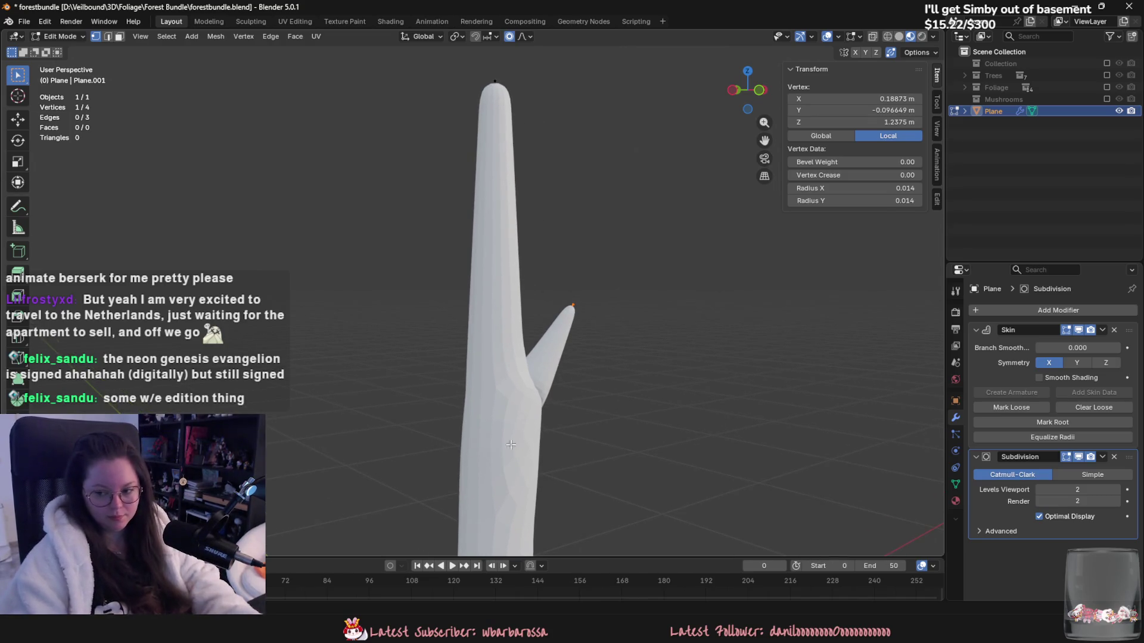
scroll(510, 444, up, 1)
scroll(554, 393, down, 2)
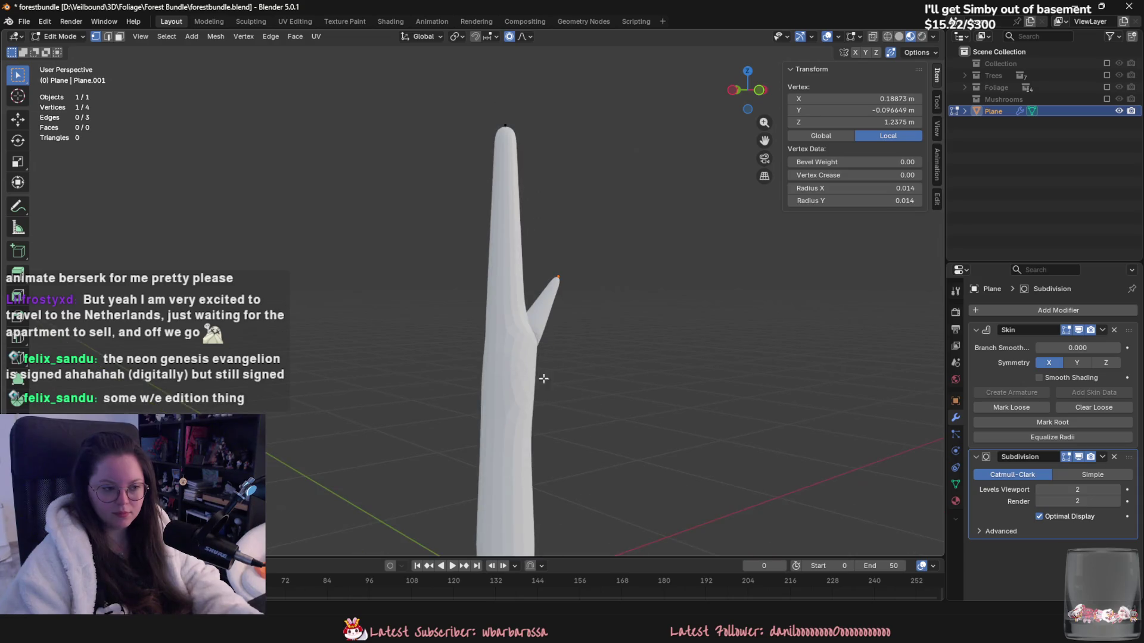
Step: Extrude a trial left branch, thin it, then undo it
click(488, 333)
key(e)
click(424, 192)
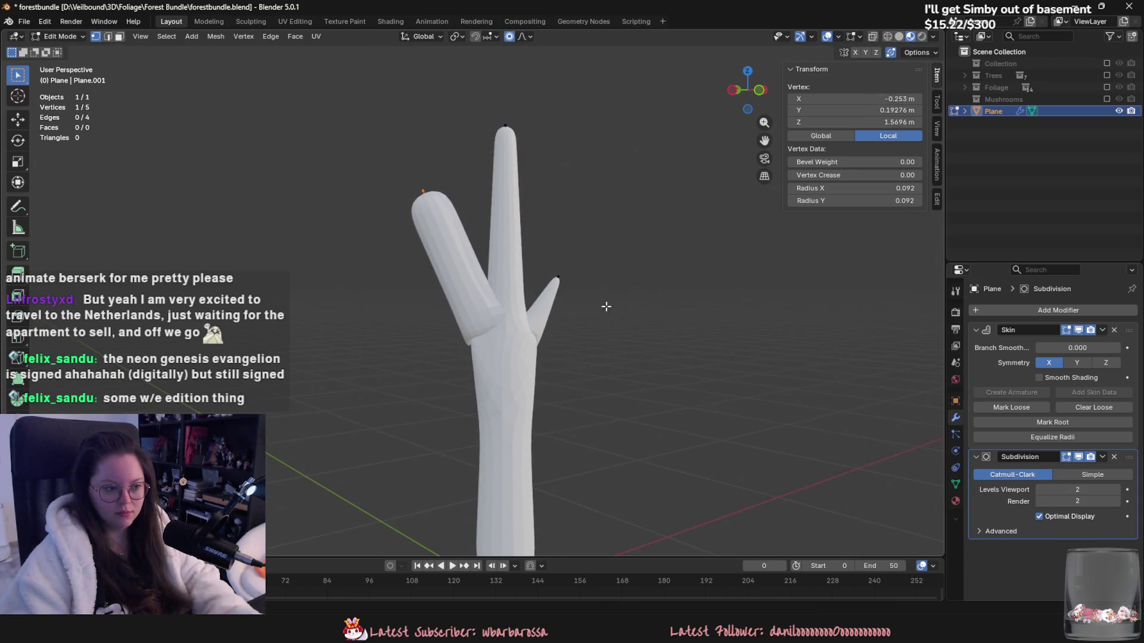
key(ctrl+a)
click(471, 269)
key(ctrl+z)
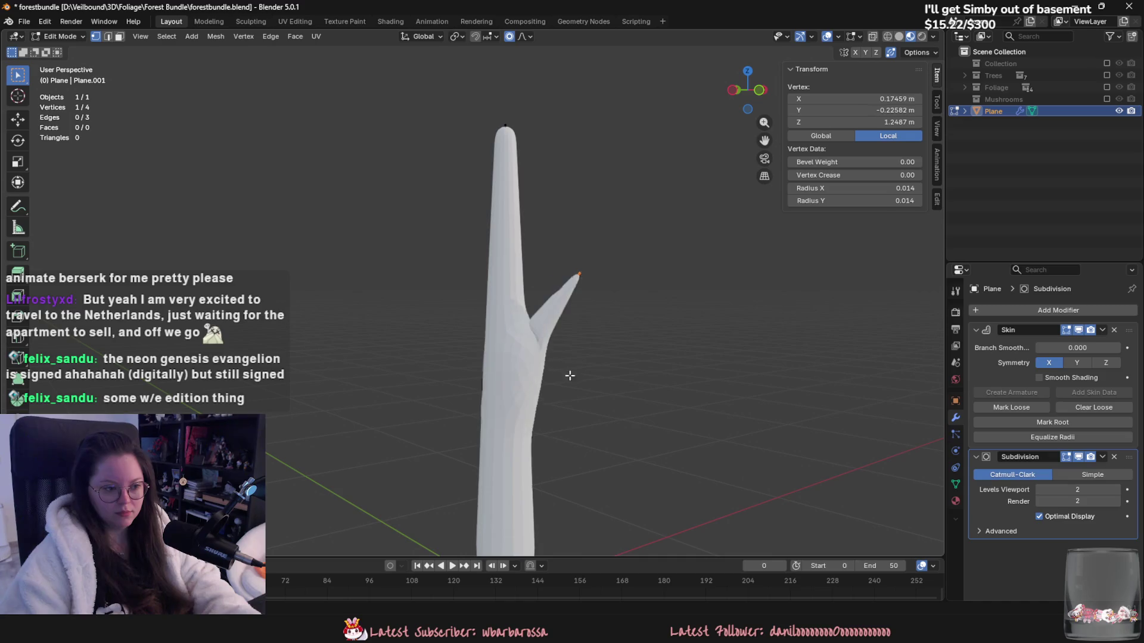
Step: Adjust the right branch tip a few more times to angle it upward
mouse_move(566, 376)
middle_down()
mouse_move(633, 396)
mouse_move(572, 388)
mouse_move(566, 421)
mouse_move(608, 393)
middle_up()
key(g)
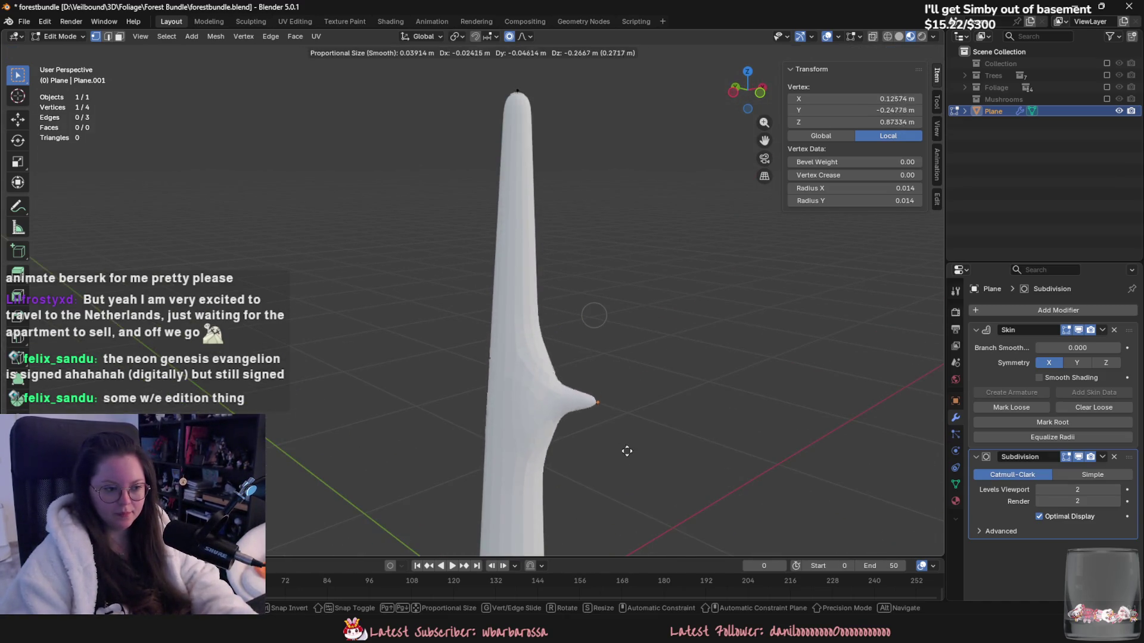
click(625, 462)
scroll(644, 463, down, 3)
mouse_move(659, 465)
middle_down()
mouse_move(706, 426)
mouse_move(613, 414)
mouse_move(615, 377)
mouse_move(784, 429)
mouse_move(646, 368)
mouse_move(690, 439)
mouse_move(608, 452)
mouse_move(536, 446)
mouse_move(659, 409)
mouse_move(753, 435)
mouse_move(737, 392)
mouse_move(706, 456)
middle_up()
key(g)
click(695, 388)
key(g)
click(552, 452)
scroll(736, 393, up, 3)
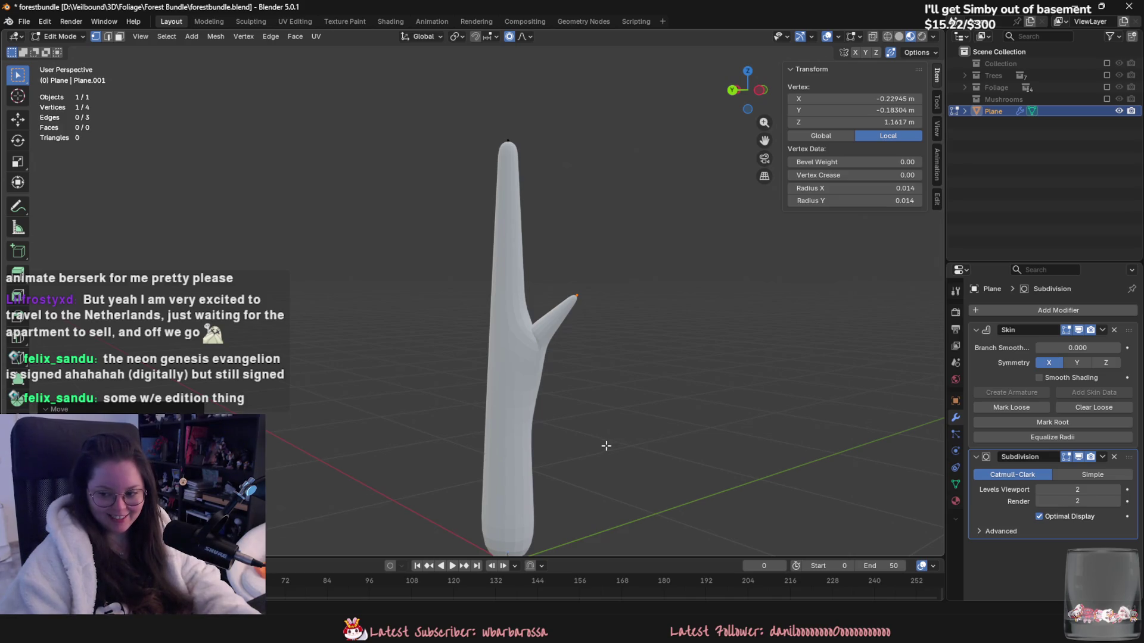
mouse_move(601, 407)
middle_down()
mouse_move(613, 401)
mouse_move(468, 396)
middle_up()
Step: Extrude a left branch from the split vertex and thin its tip twice
click(546, 321)
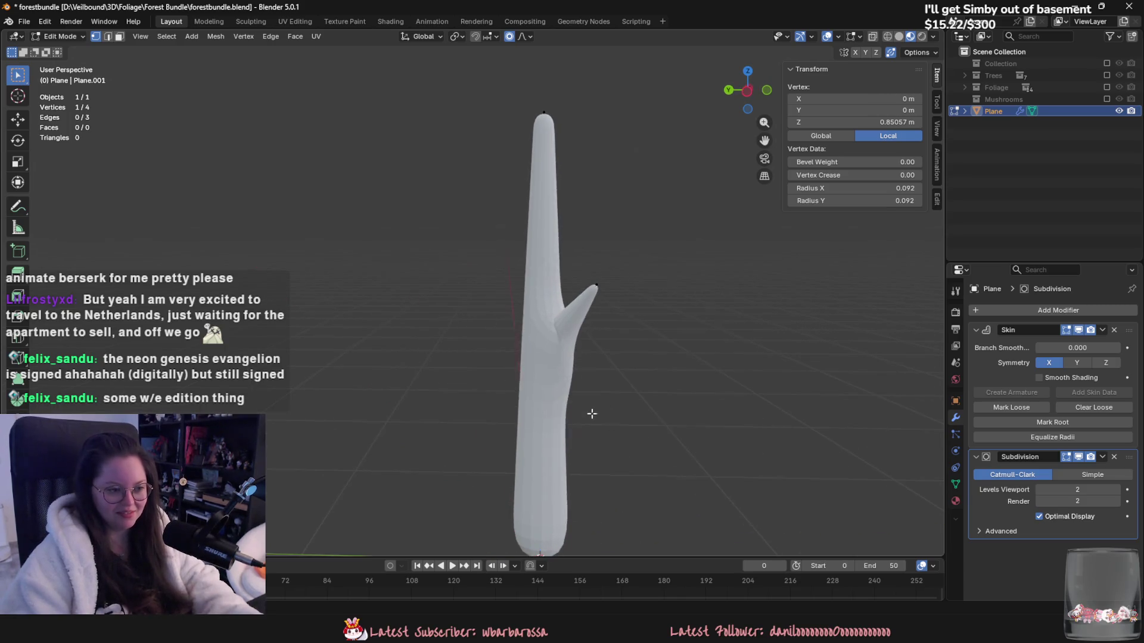
key(e)
click(430, 250)
key(ctrl+a)
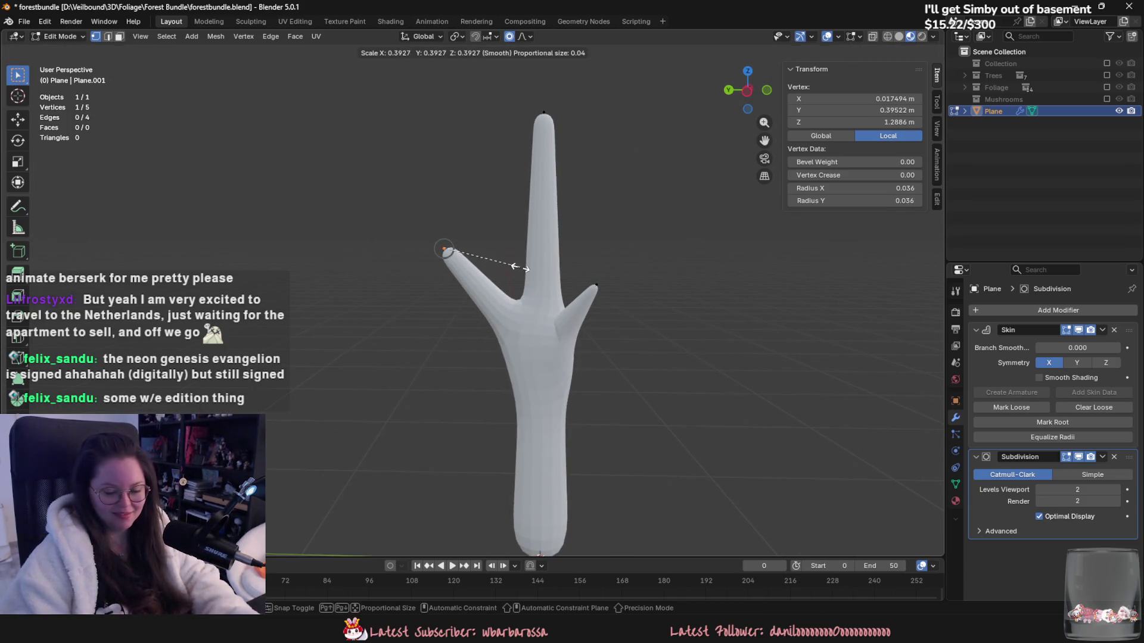
click(626, 309)
key(ctrl+a)
click(608, 306)
Step: Position the left branch tip and raise the right branch tip, cancelling a scale change
mouse_move(609, 306)
middle_down()
mouse_move(613, 365)
mouse_move(601, 381)
middle_up()
key(g)
click(618, 388)
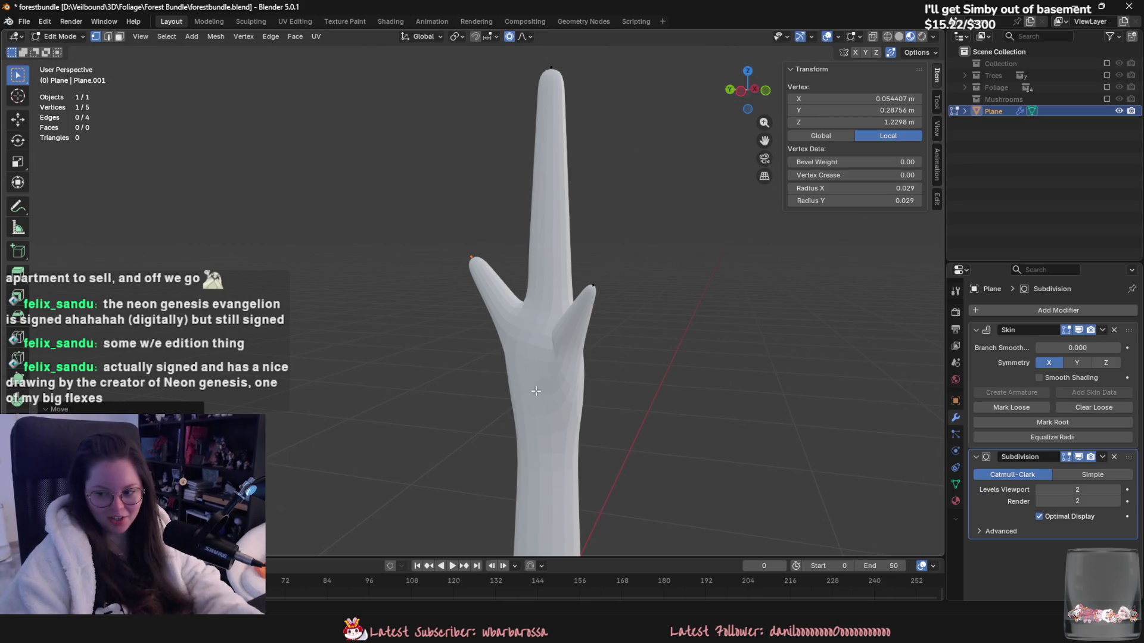
mouse_move(536, 405)
middle_down()
mouse_move(724, 415)
mouse_move(523, 347)
mouse_move(702, 401)
mouse_move(636, 379)
middle_up()
key(g)
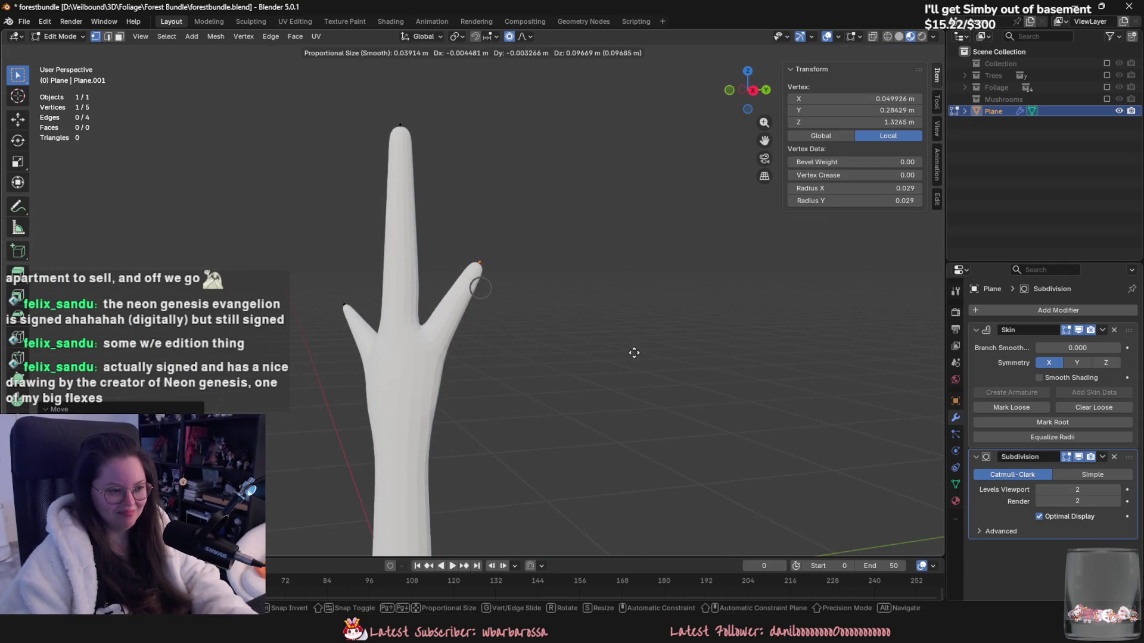
click(635, 381)
key(s)
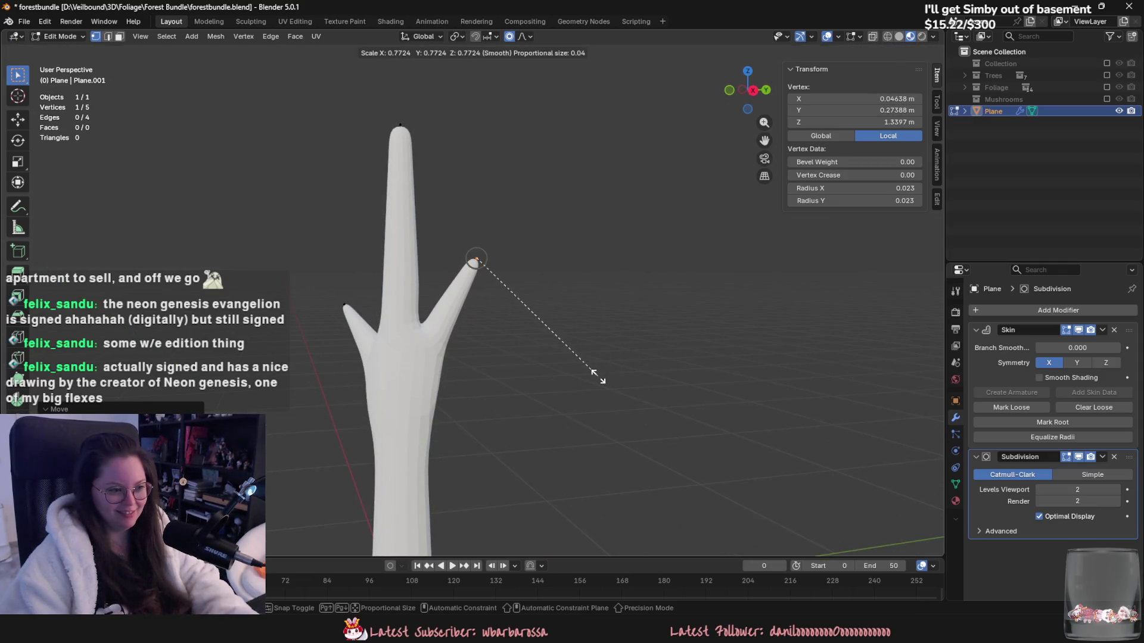
right_click(595, 375)
key(ctrl+z)
Step: Extrude a trial upper-right branch, undo it, and start another branch from the trunk
mouse_move(596, 382)
middle_down()
mouse_move(503, 440)
mouse_move(607, 435)
mouse_move(646, 414)
middle_up()
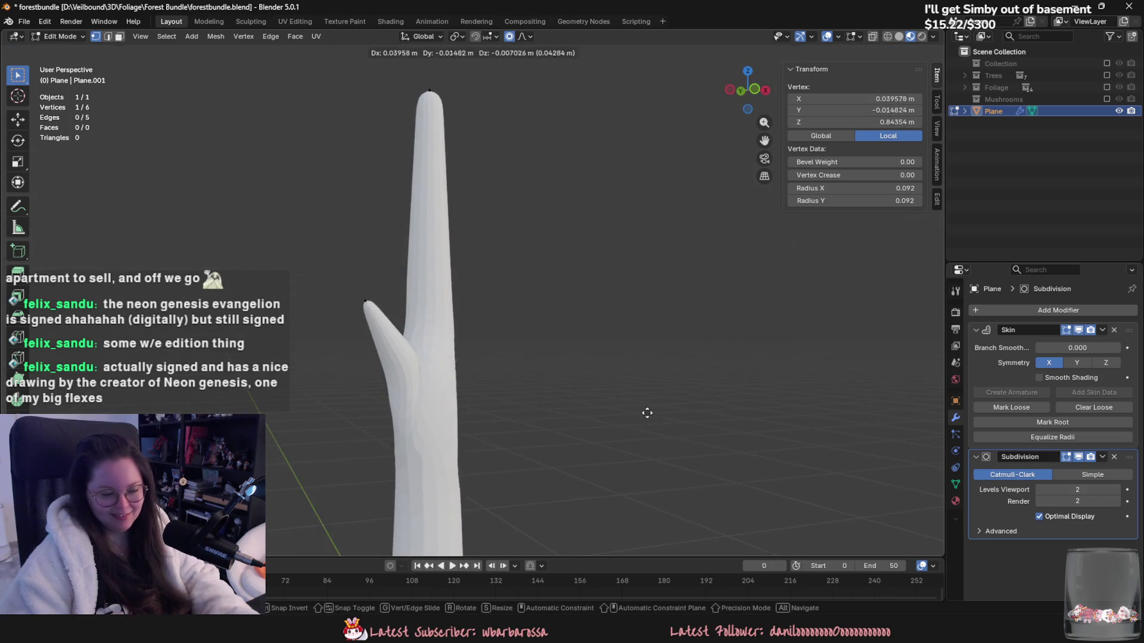
key(e)
click(690, 274)
key(ctrl+z)
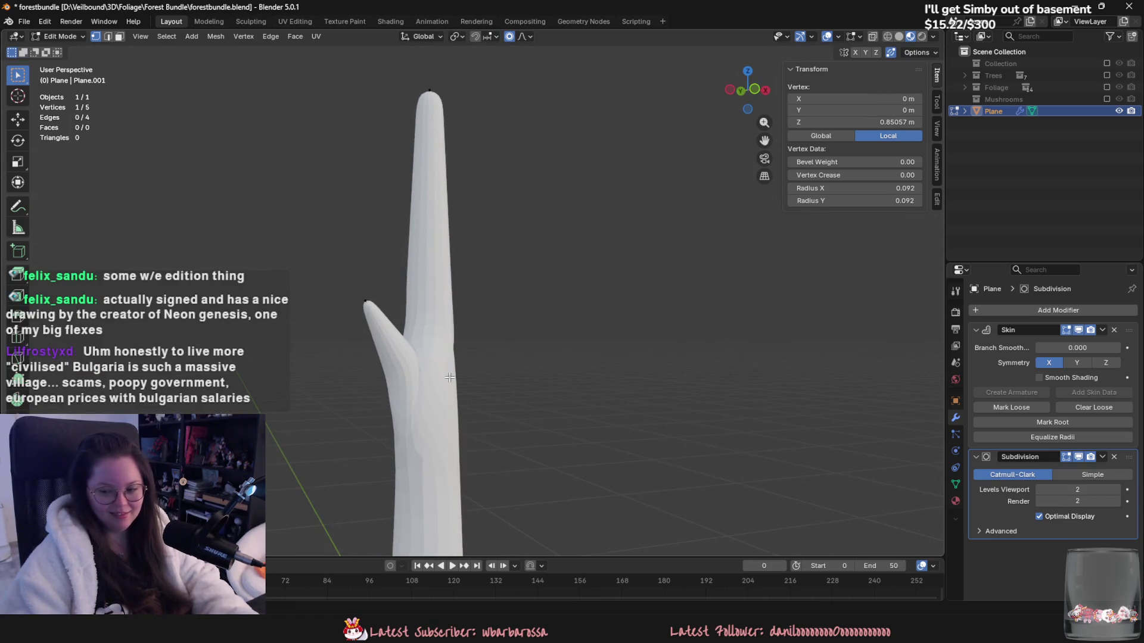
middle_drag(467, 375, 524, 396)
key(e)
click(545, 169)
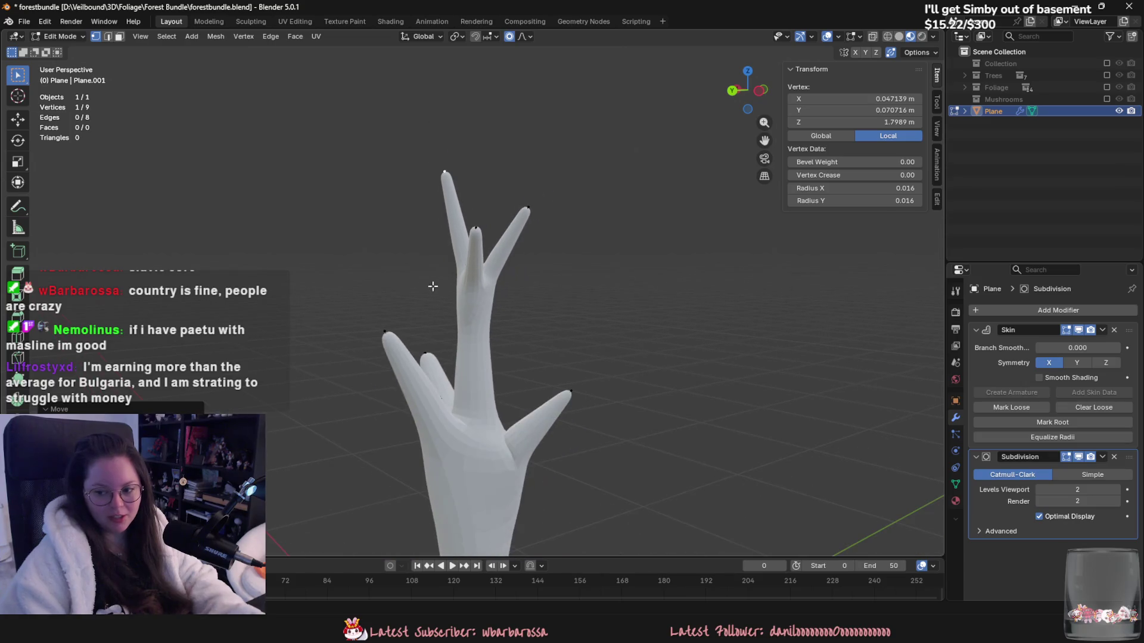
Step: Try repositioning the left branch tip, then undo the recent branch changes
middle_drag(434, 286, 513, 340)
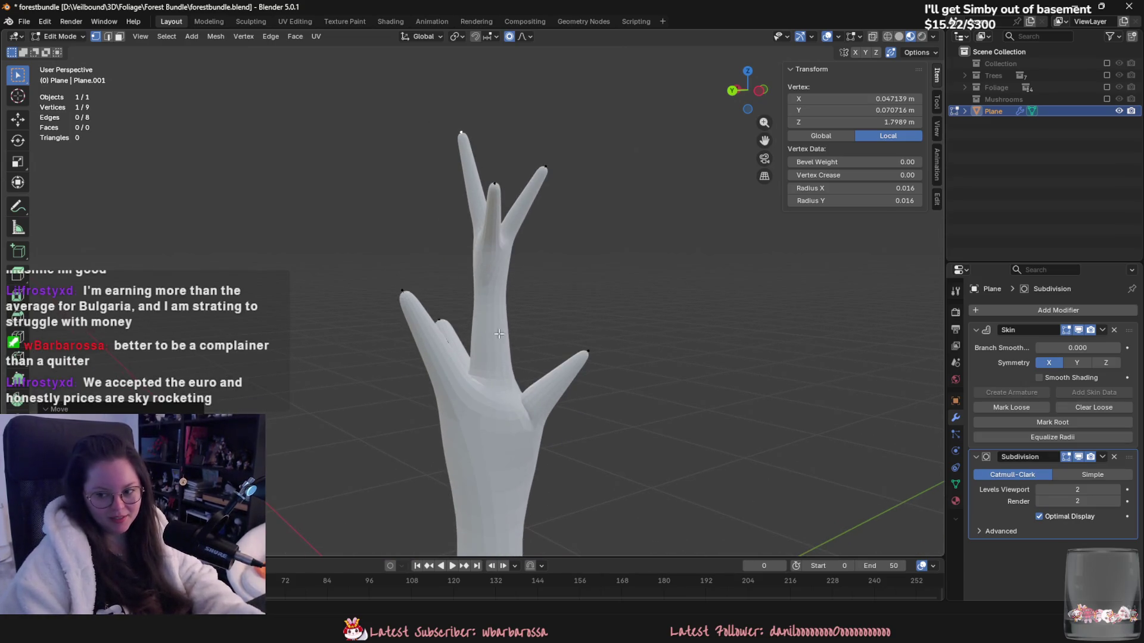
mouse_move(414, 306)
middle_down()
mouse_move(384, 245)
mouse_move(430, 329)
mouse_move(479, 328)
mouse_move(453, 301)
mouse_move(526, 286)
mouse_move(582, 304)
mouse_move(534, 300)
middle_up()
click(417, 310)
key(g)
click(459, 295)
key(ctrl+z)
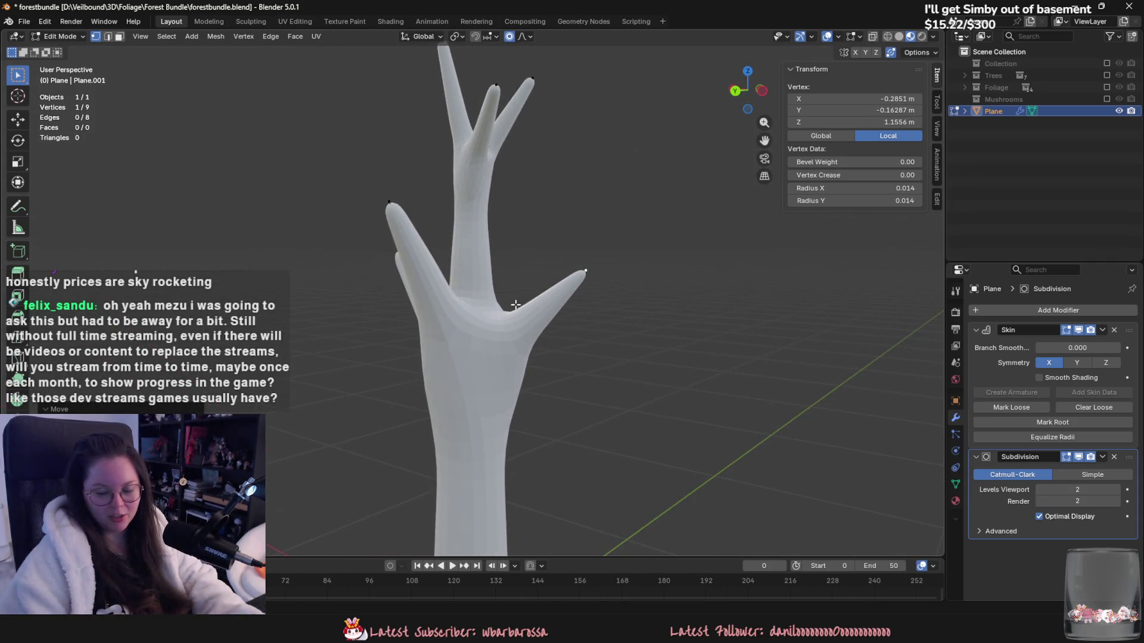
key(ctrl+z)
key(ctrl+z)
Step: Shrink the skin radius of the trunk vertex where the branches split
click(456, 381)
key(ctrl+a)
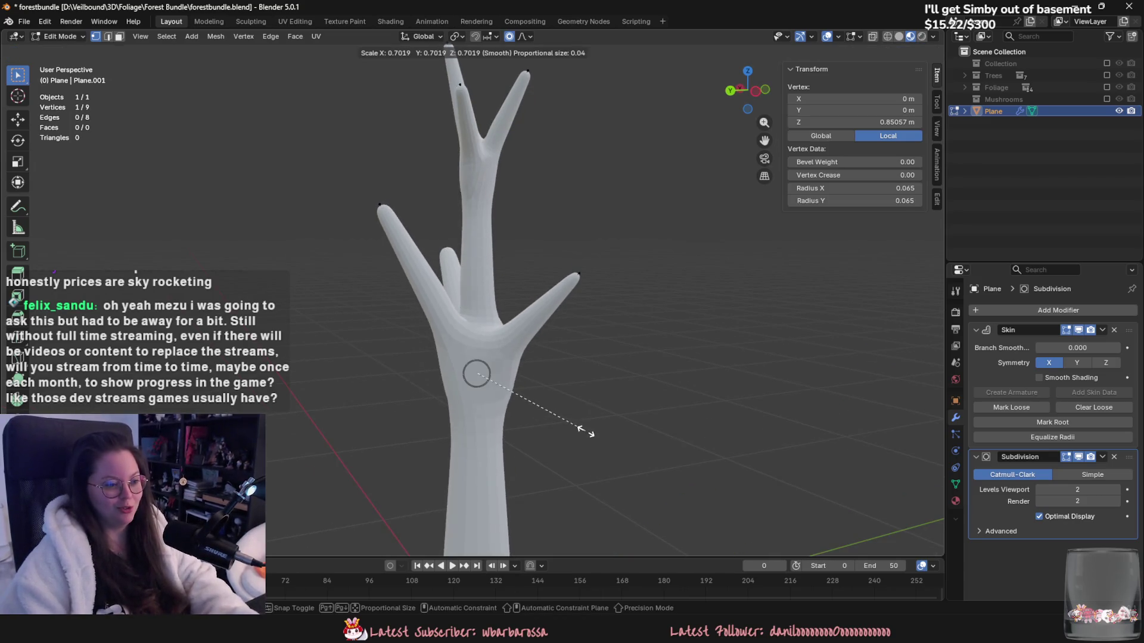
click(582, 500)
scroll(582, 434, down, 3)
mouse_move(582, 434)
middle_down()
mouse_move(332, 447)
mouse_move(350, 454)
mouse_move(358, 420)
middle_up()
scroll(476, 432, up, 3)
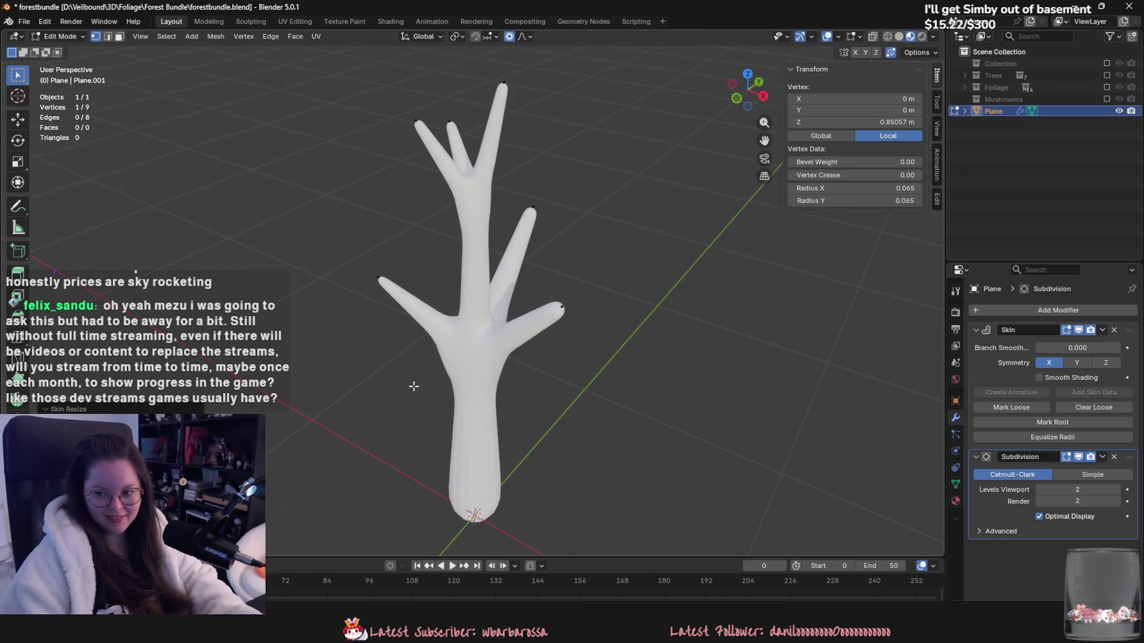
mouse_move(414, 387)
middle_down()
mouse_move(492, 364)
mouse_move(662, 379)
mouse_move(567, 347)
mouse_move(490, 238)
middle_up()
Step: Move the middle branch tip to roughly X 0.082, Y 0.065, Z 1.794 m
click(492, 365)
scroll(492, 365, up, 3)
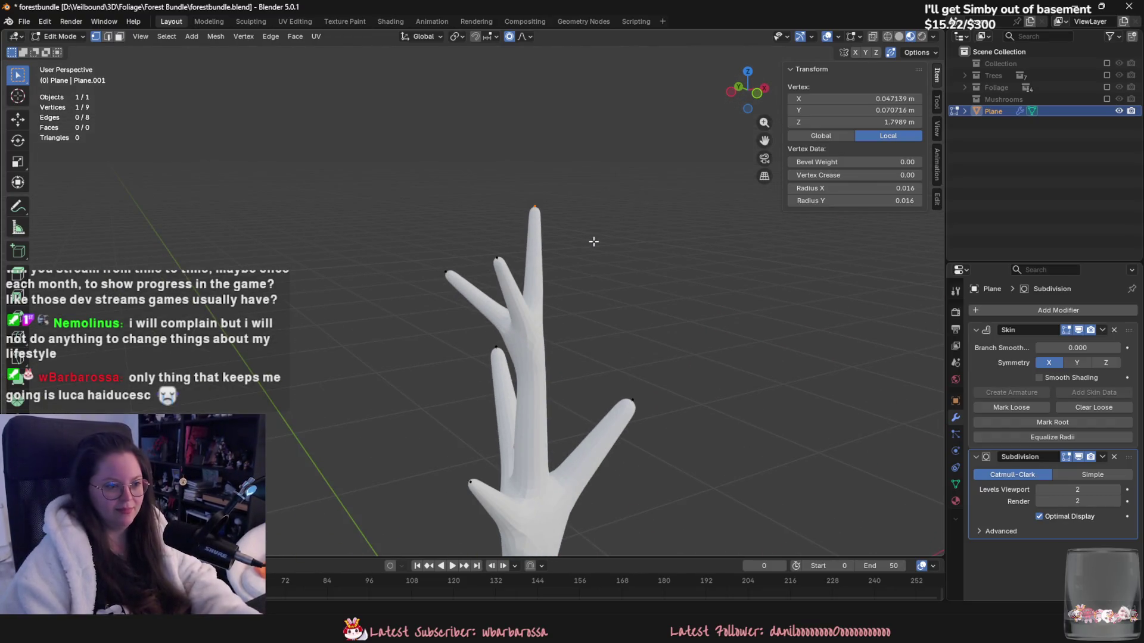
click(562, 212)
key(g)
key(Escape)
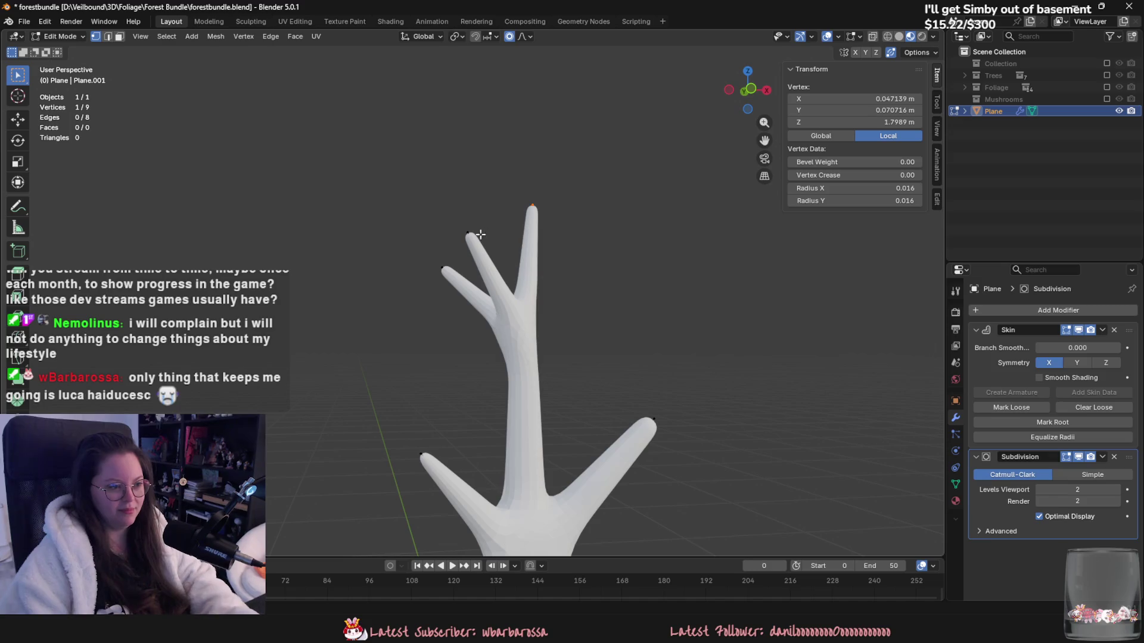
click(469, 233)
key(g)
click(554, 218)
mouse_move(554, 218)
middle_down()
mouse_move(633, 312)
mouse_move(588, 303)
middle_up()
scroll(495, 271, up, 1)
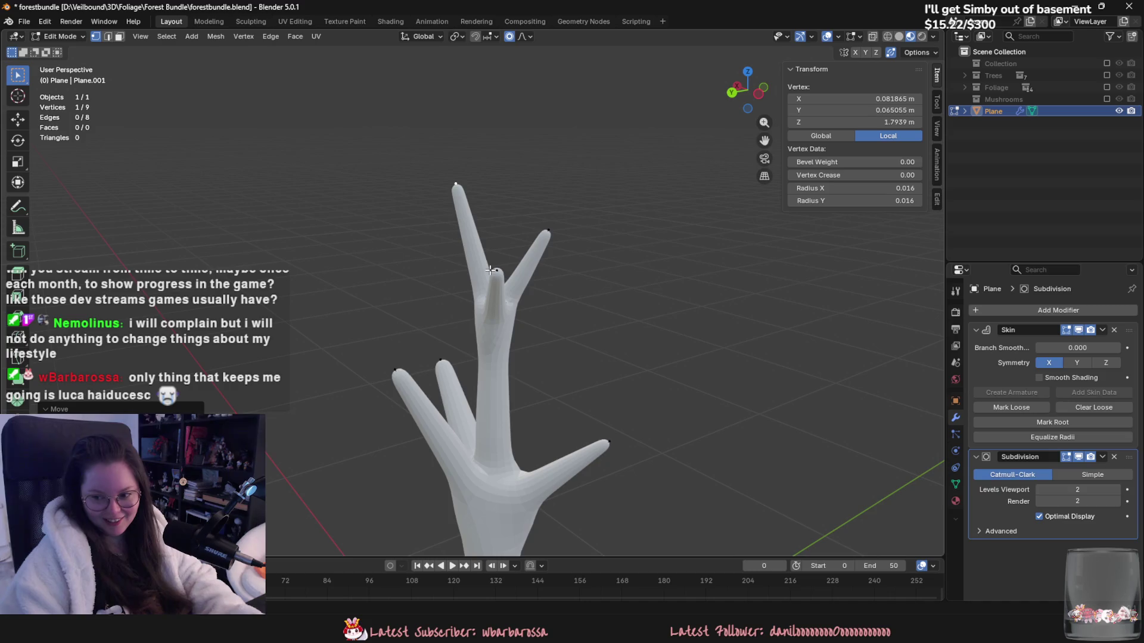
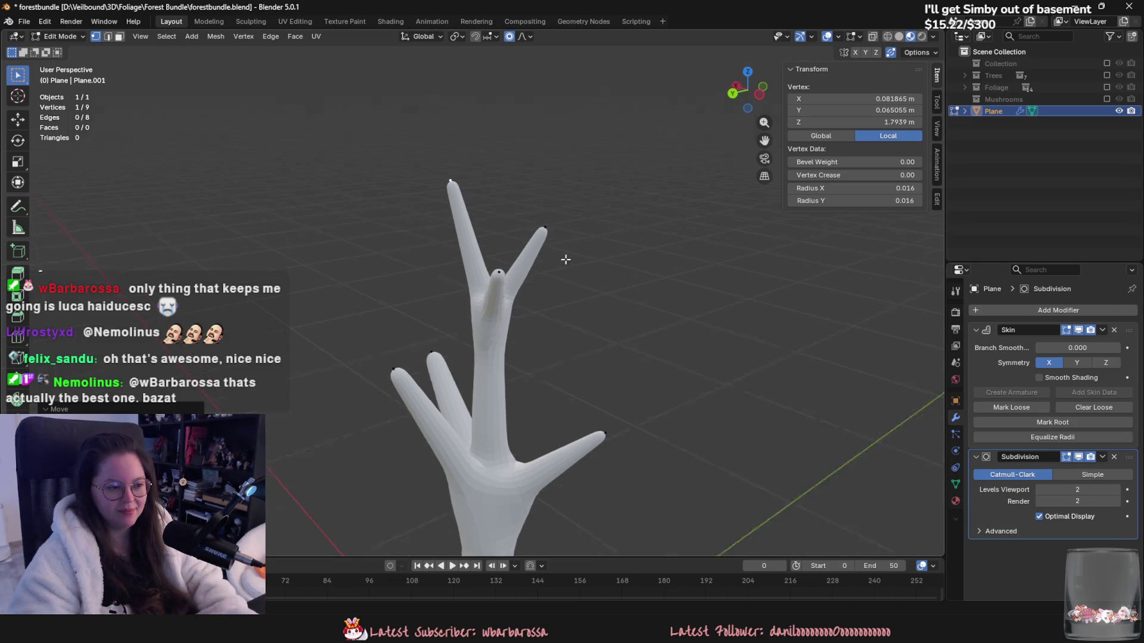
Step: Reposition a branch vertex and slightly thicken the upper branch junction's skin
scroll(566, 255, down, 3)
mouse_move(595, 275)
middle_down()
mouse_move(557, 292)
mouse_move(581, 218)
mouse_move(740, 311)
mouse_move(571, 323)
mouse_move(472, 362)
mouse_move(565, 362)
mouse_move(511, 328)
middle_up()
scroll(571, 323, up, 4)
key(g)
click(502, 387)
click(499, 294)
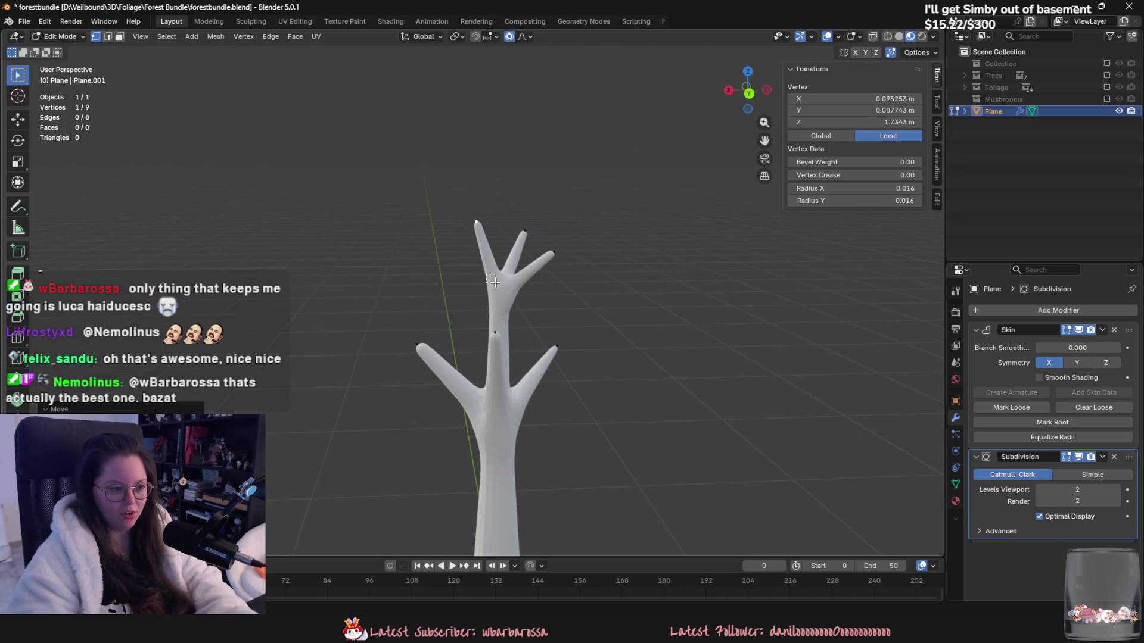
key(s)
click(595, 334)
Step: Skin-resize the lower junction with Ctrl+A and make the trunk base thinner
mouse_move(595, 334)
middle_down()
mouse_move(388, 362)
mouse_move(540, 294)
mouse_move(524, 388)
mouse_move(619, 421)
mouse_move(532, 451)
middle_up()
click(489, 389)
key(ctrl+a)
click(535, 417)
scroll(536, 413, down, 4)
click(531, 451)
key(ctrl+a)
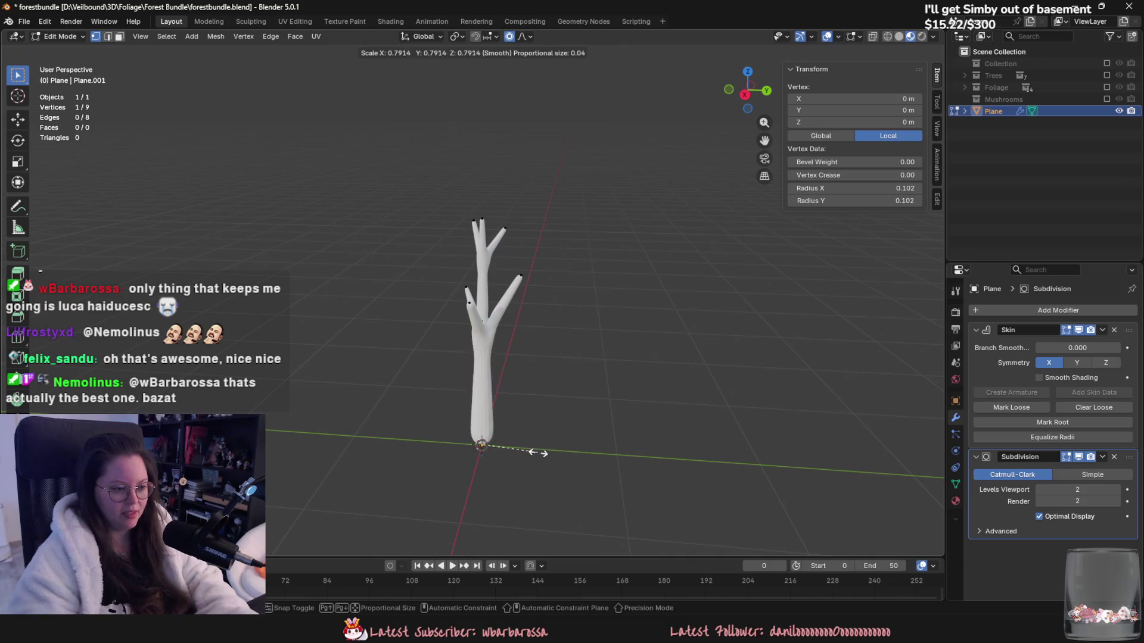
click(525, 451)
Step: Lower the root vertex slightly and reduce its skin thickness
scroll(559, 390, up, 2)
middle_drag(593, 429, 608, 403)
key(g)
click(608, 413)
key(ctrl+a)
click(607, 422)
Step: Extrude a new vertex straight down along Z from the root to extend the trunk
mouse_move(608, 421)
middle_down()
mouse_move(697, 429)
mouse_move(540, 365)
middle_up()
scroll(559, 413, up, 2)
key(e)
key(z)
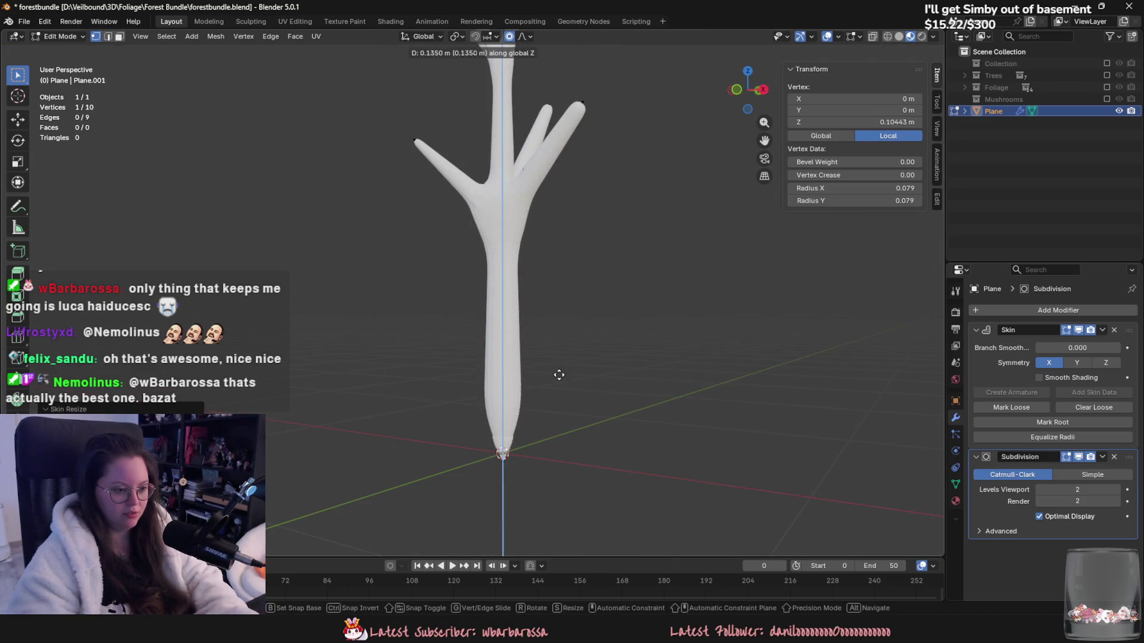
click(567, 429)
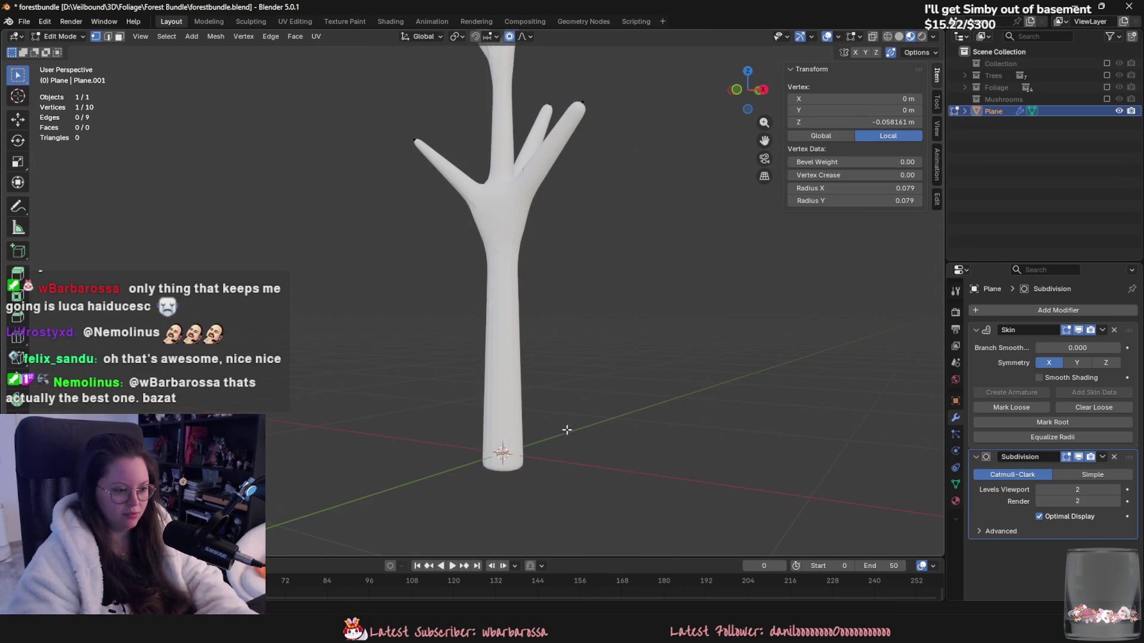
middle_drag(566, 429, 613, 427)
Step: Select the whole skeleton and raise it along Z to adjust the tree's height
key(a)
key(g)
key(z)
click(616, 411)
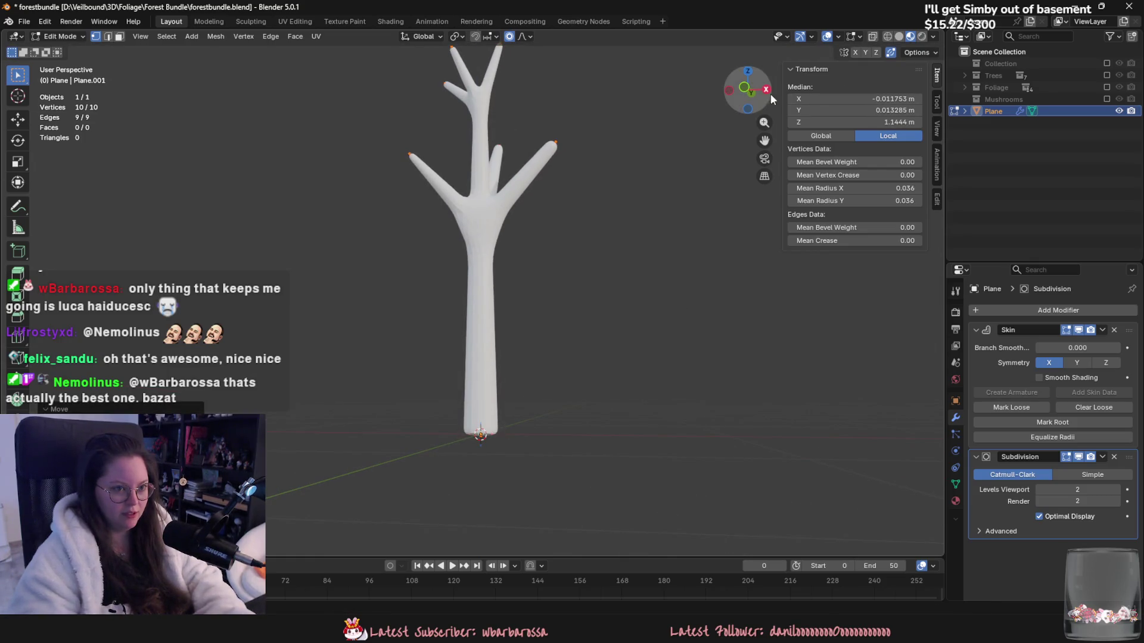
drag(770, 94, 745, 101)
key(g)
key(z)
click(725, 286)
Step: Select the bottom vertex at the trunk base from a low side view
scroll(803, 344, down, 2)
middle_drag(802, 344, 721, 270)
scroll(461, 339, up, 2)
mouse_move(446, 425)
mouse_down()
mouse_move(511, 370)
mouse_move(475, 470)
mouse_up()
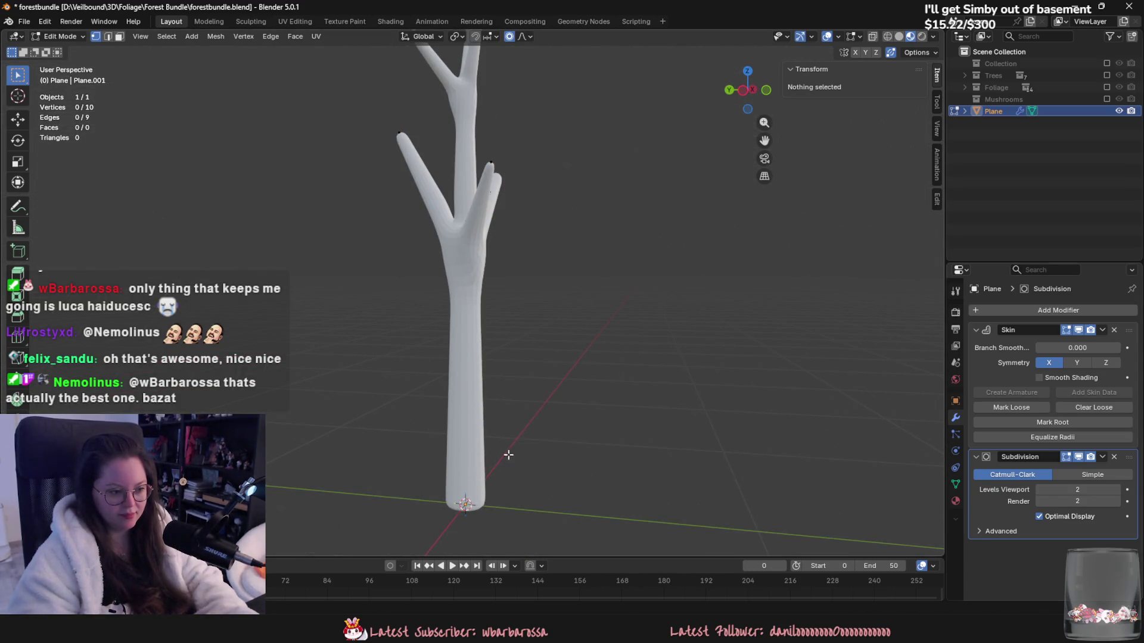
click(479, 490)
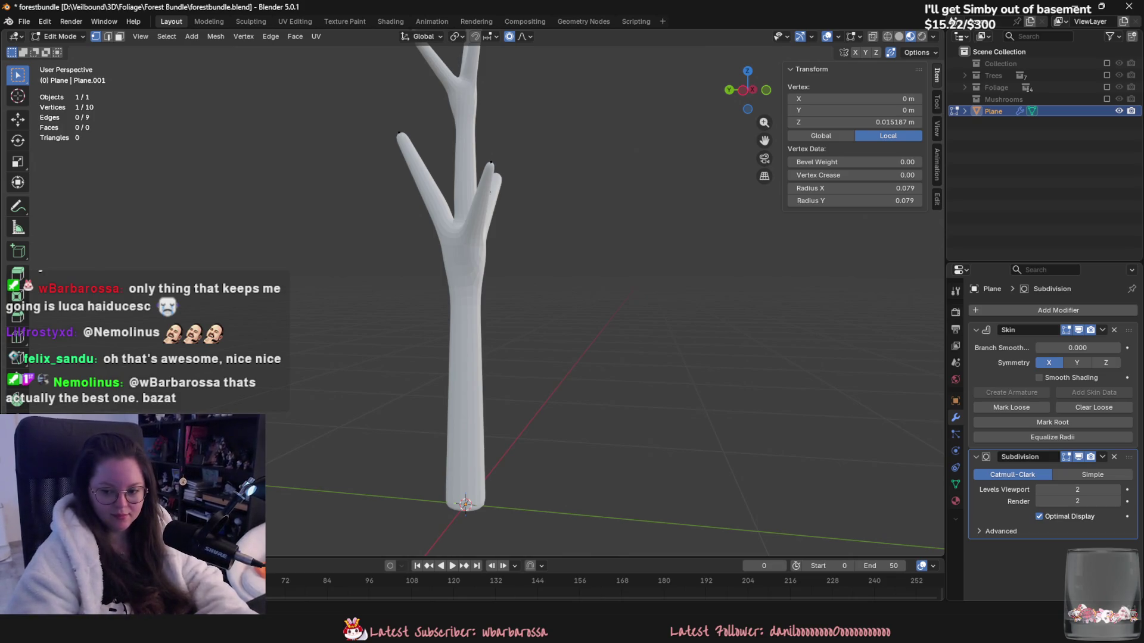
Step: Return to Object Mode and use the tree object's context menu, then view the whole tree
mouse_move(489, 286)
middle_down()
mouse_move(536, 317)
mouse_move(584, 435)
middle_up()
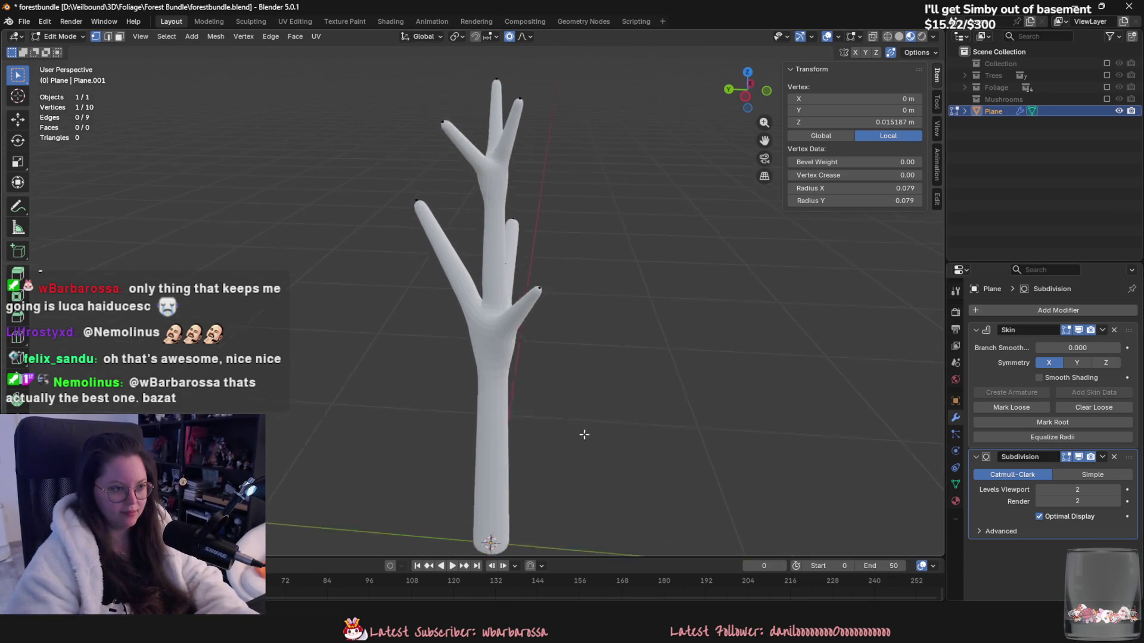
key(Tab)
right_click(518, 374)
click(518, 374)
middle_drag(518, 379, 527, 414)
right_click(504, 344)
click(506, 311)
mouse_move(505, 311)
middle_down()
mouse_move(695, 263)
mouse_move(564, 321)
middle_up()
scroll(564, 321, down, 3)
mouse_move(516, 349)
middle_down()
mouse_move(445, 341)
mouse_move(625, 394)
mouse_move(633, 337)
mouse_move(659, 360)
mouse_move(562, 304)
middle_up()
Step: Duplicate the tree and place the copy to its right along the X axis
key(shift+d)
key(x)
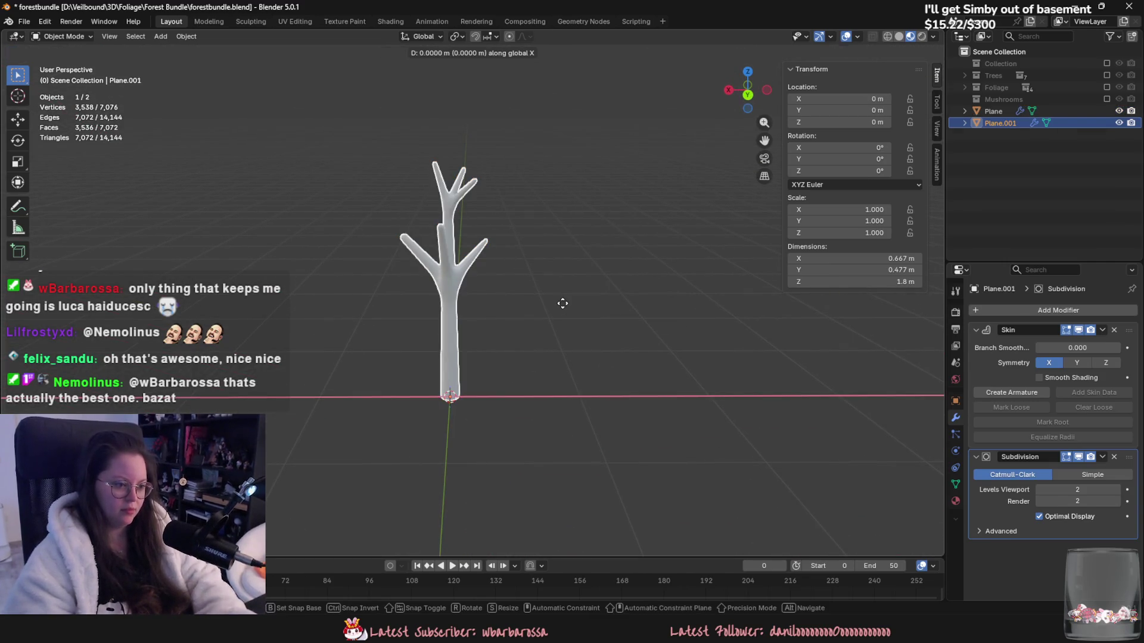
click(679, 320)
Step: In Edit Mode, delete three branch vertices from the copy's skeleton
key(Tab)
mouse_move(680, 320)
middle_down()
mouse_move(584, 342)
mouse_move(523, 396)
middle_up()
drag(471, 184, 554, 258)
mouse_move(554, 258)
middle_down()
mouse_move(613, 283)
mouse_move(575, 301)
mouse_move(477, 298)
middle_up()
right_click(476, 298)
click(477, 532)
middle_drag(507, 441, 550, 405)
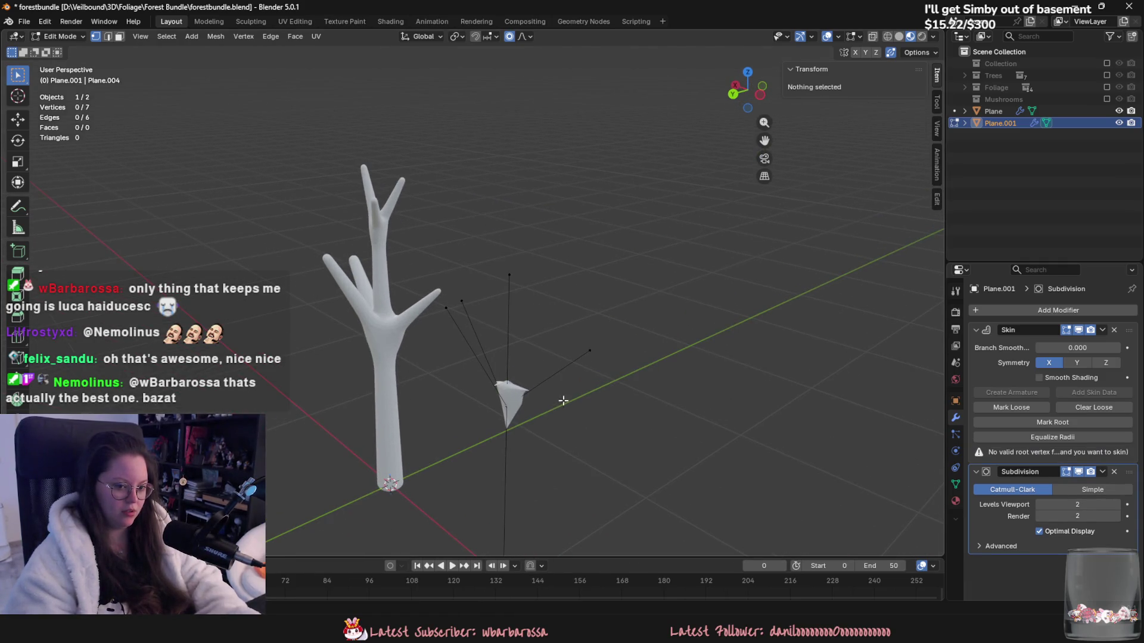
Step: Remove the copy's Subdivision and Skin modifiers, then re-add a Skin modifier
click(1115, 472)
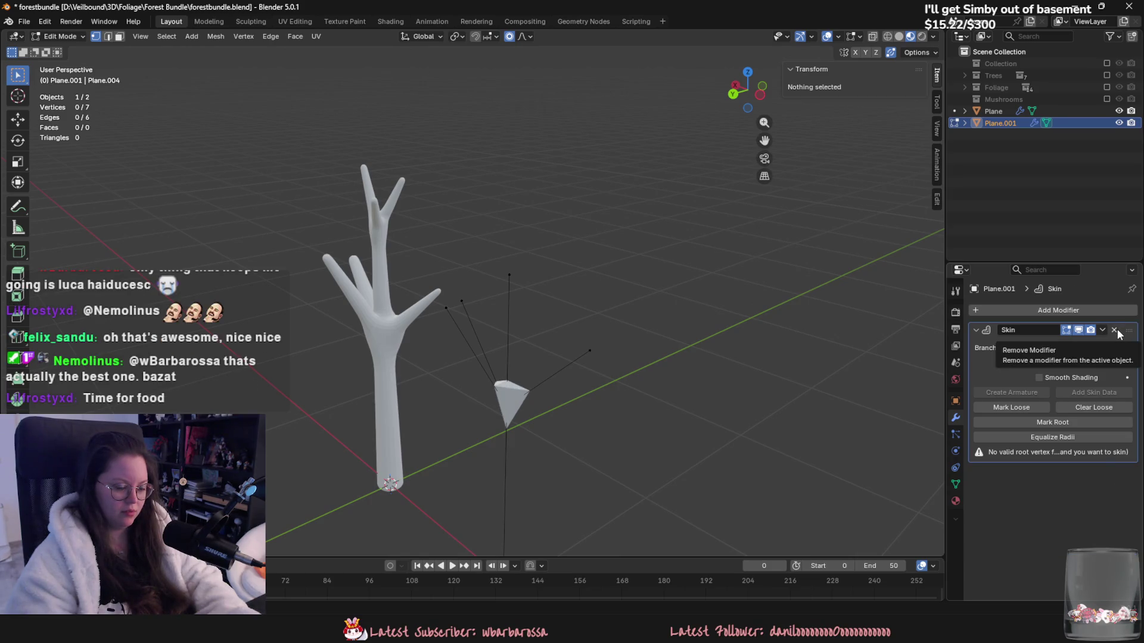
click(1118, 330)
middle_drag(776, 420, 1002, 336)
click(1050, 310)
mouse_move(1050, 310)
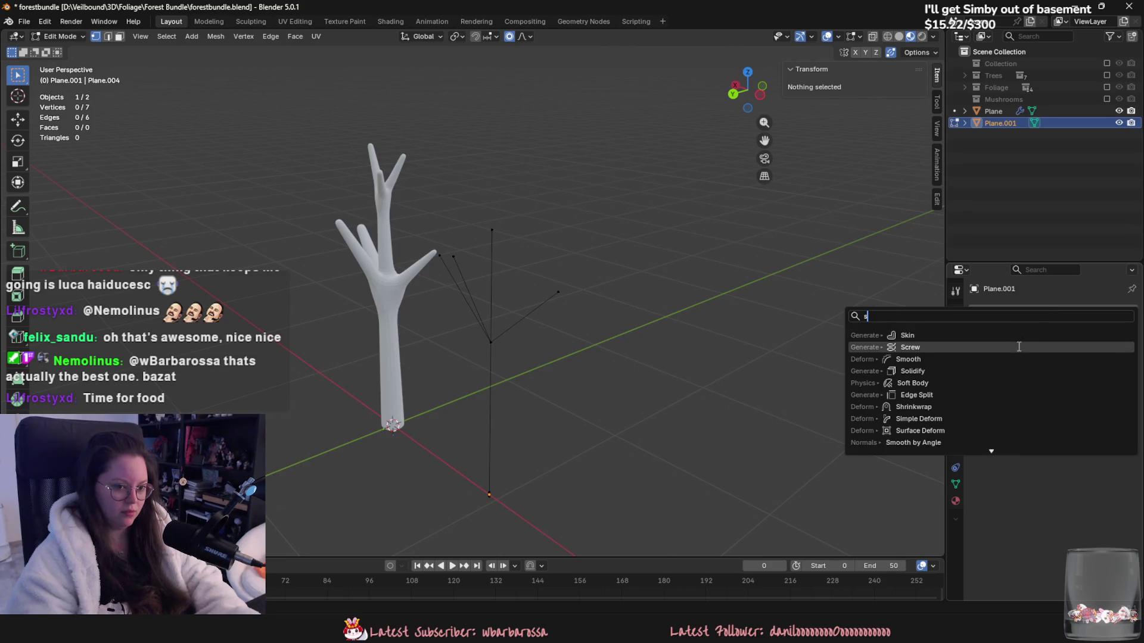
click(1072, 346)
Step: Add Subdivision Surface at viewport level 2, then remove both modifiers and exit Edit Mode
key(shift+a)
text(sub)
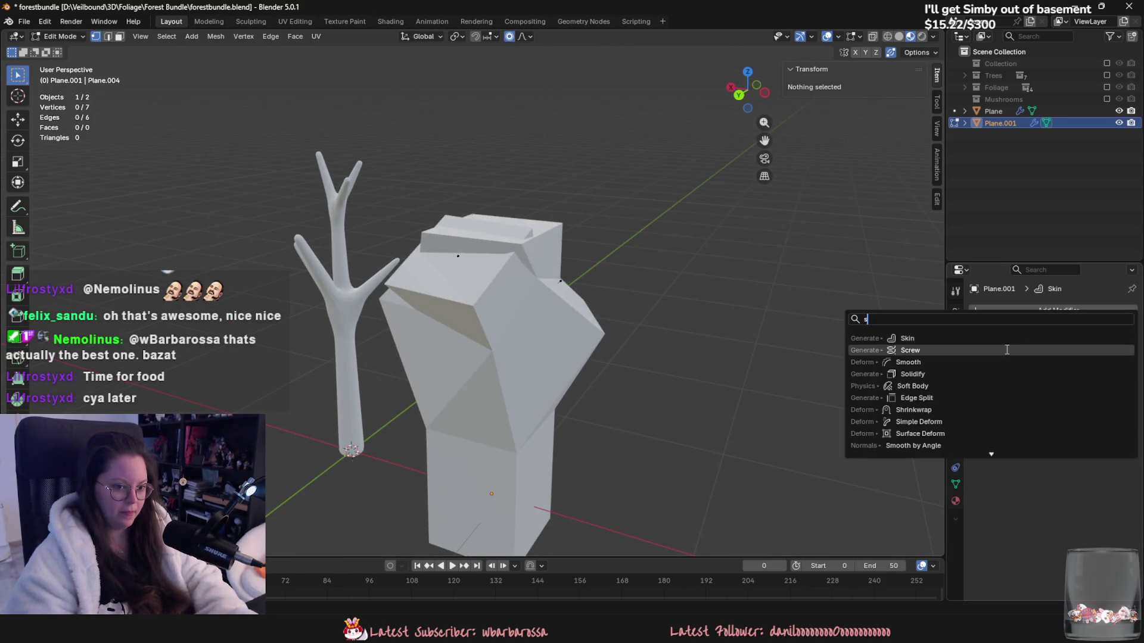
key(Return)
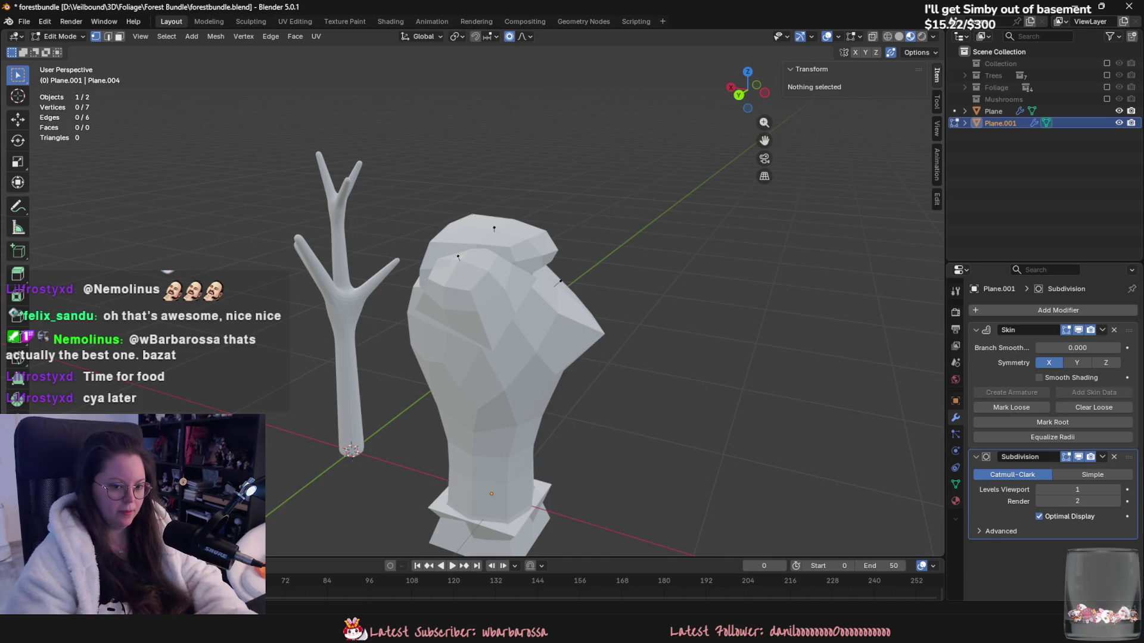
click(1112, 490)
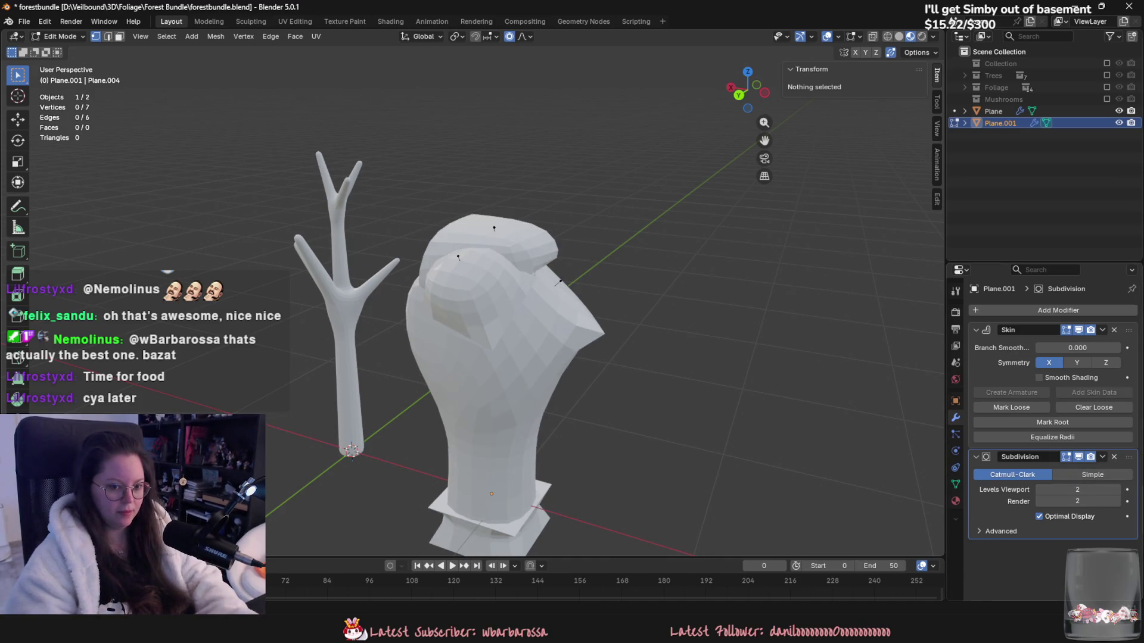
mouse_move(1128, 458)
mouse_down()
mouse_move(1126, 332)
mouse_move(1117, 367)
mouse_up()
click(1115, 330)
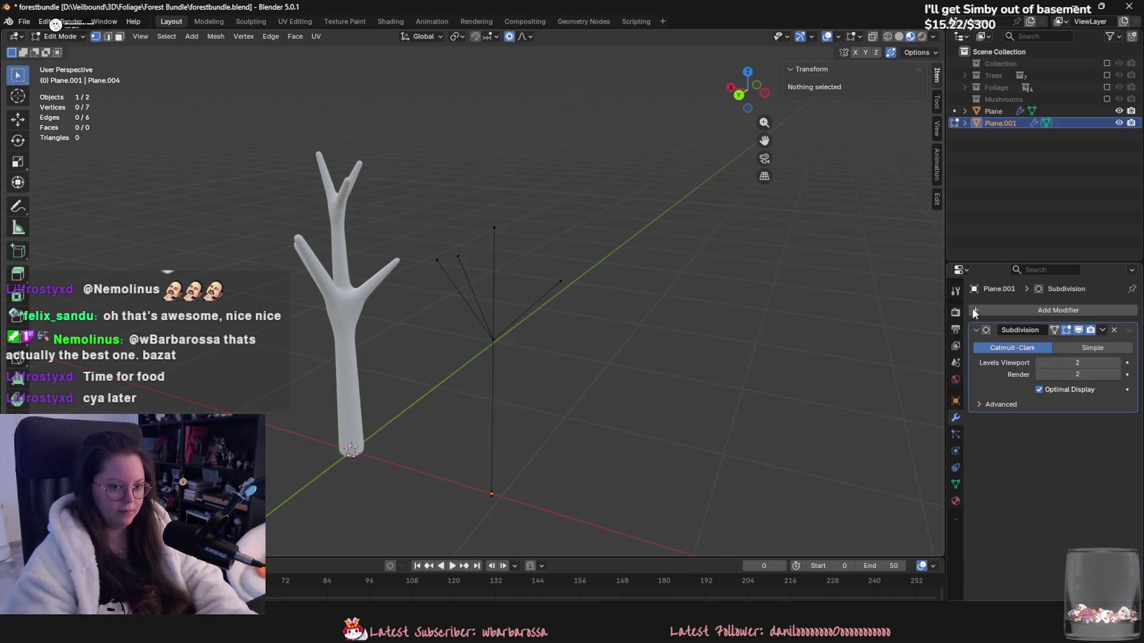
click(1114, 330)
key(Tab)
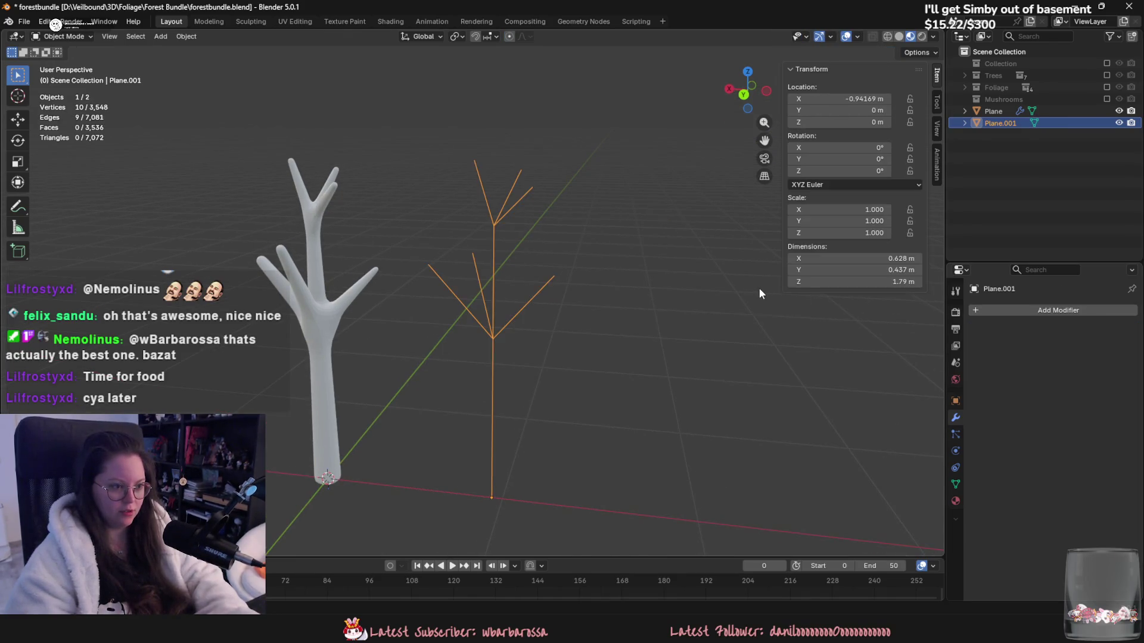
Step: Undo back to the modified tree and place a new X-axis duplicate beside it
key(ctrl+z)
mouse_move(542, 306)
middle_down()
mouse_move(605, 306)
mouse_move(647, 337)
mouse_move(621, 376)
mouse_move(499, 345)
mouse_move(590, 349)
middle_up()
key(shift+d)
key(x)
click(644, 328)
middle_drag(751, 411, 700, 429)
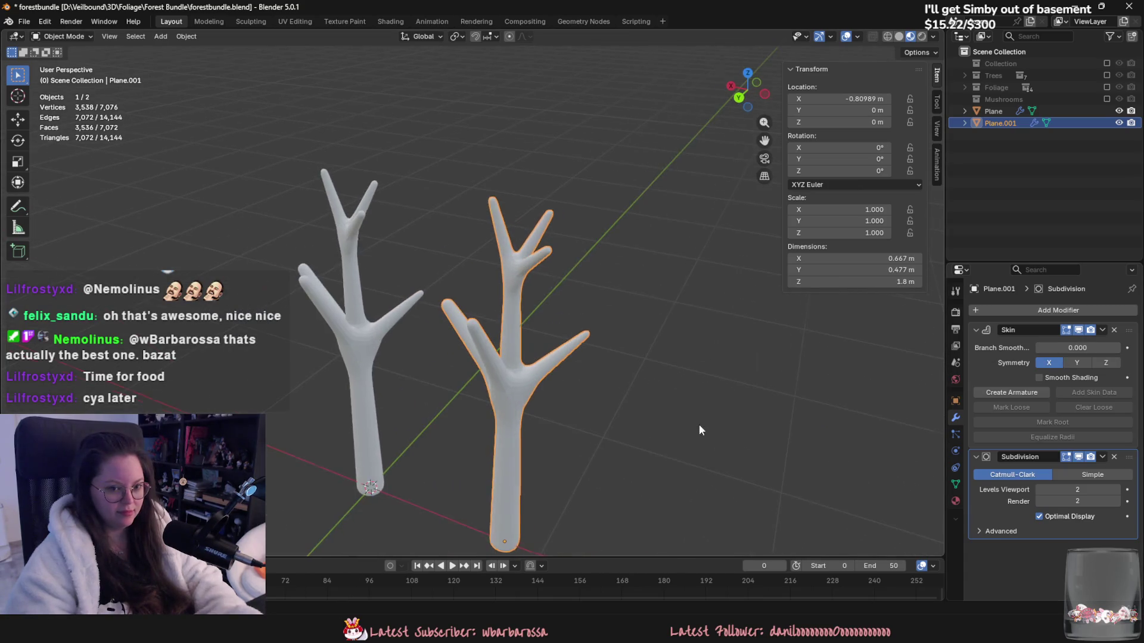
Step: Check the Skin modifier's extra actions and save forestbundle.blend
click(1103, 330)
mouse_move(508, 359)
middle_down()
mouse_move(646, 361)
mouse_move(519, 381)
mouse_move(498, 366)
mouse_move(409, 360)
mouse_move(488, 367)
middle_up()
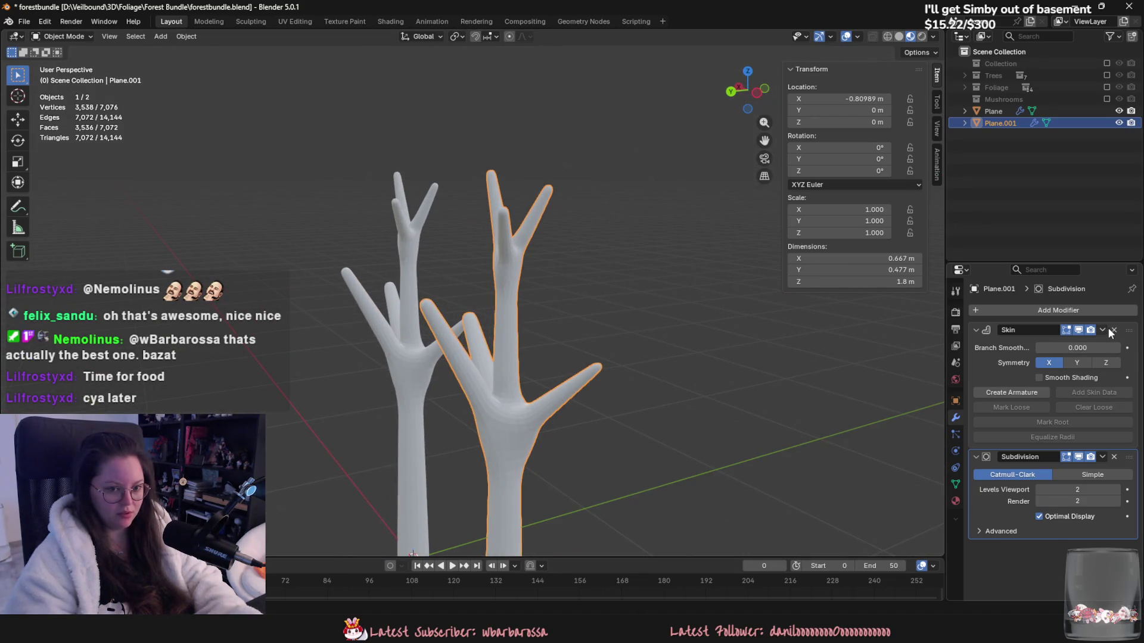
mouse_move(715, 333)
middle_down()
mouse_move(611, 330)
mouse_move(578, 295)
mouse_move(570, 251)
mouse_move(616, 234)
mouse_move(666, 314)
mouse_move(354, 305)
mouse_move(590, 299)
mouse_move(688, 310)
mouse_move(659, 383)
middle_up()
key(ctrl+s)
Step: Orbit to compare both trees side by side and select the original left tree
scroll(659, 382, up, 5)
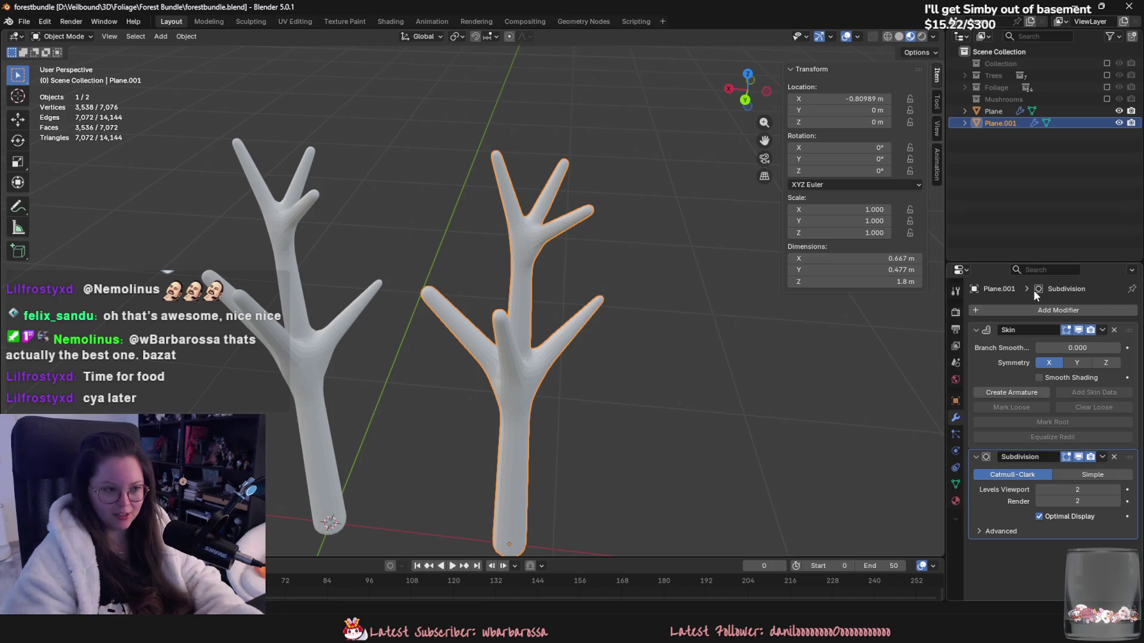
middle_drag(679, 334, 666, 343)
middle_drag(616, 308, 532, 319)
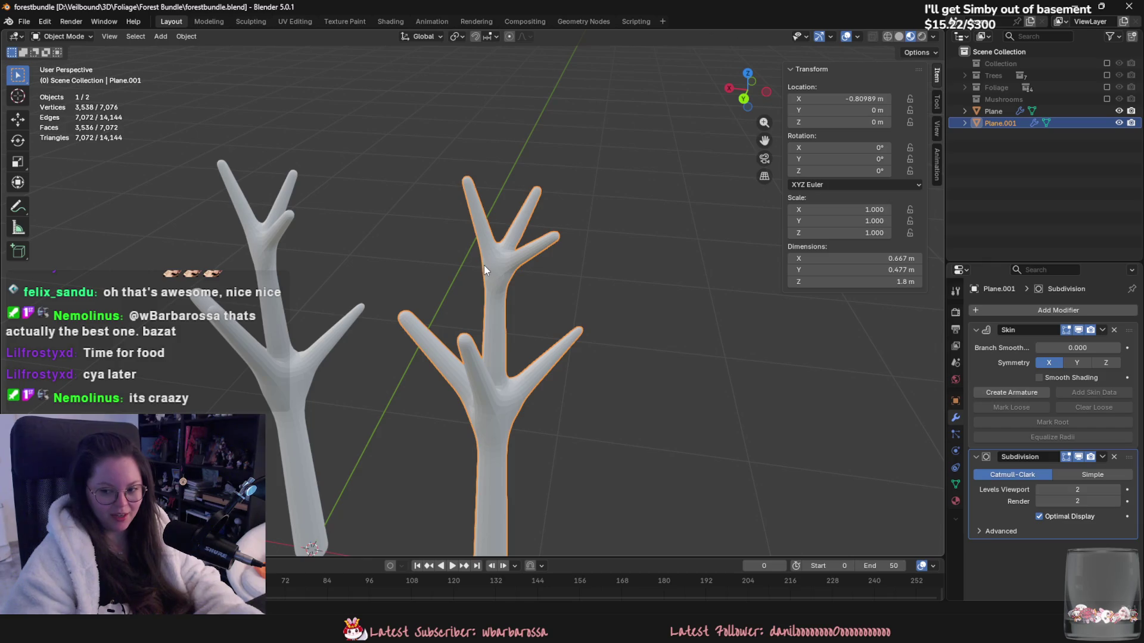
middle_drag(481, 266, 602, 274)
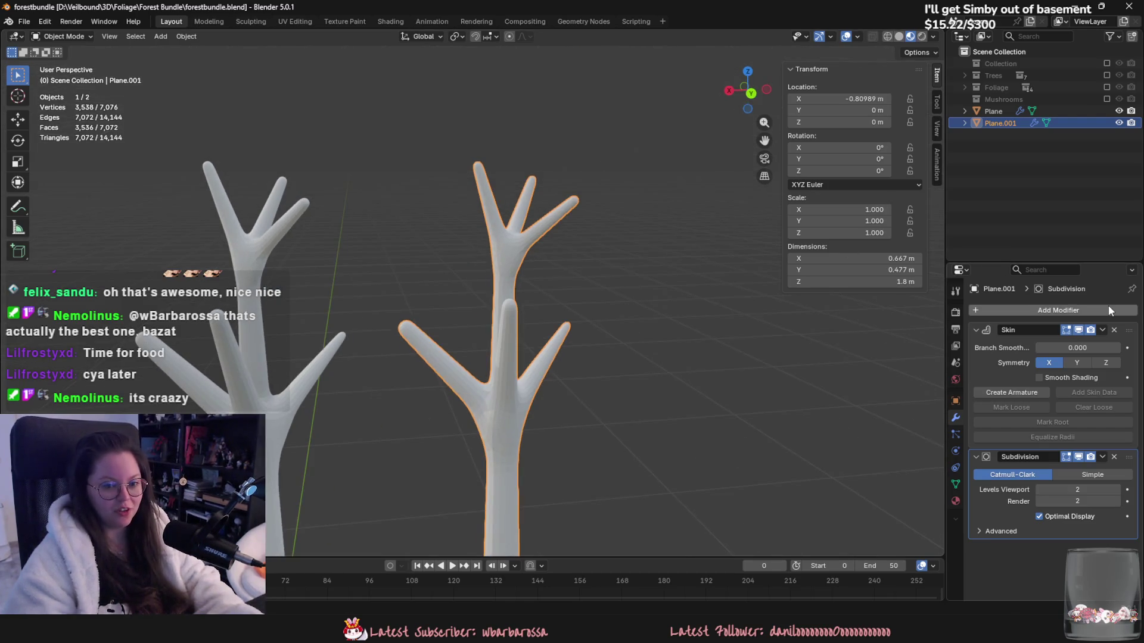
scroll(625, 353, down, 5)
mouse_move(571, 332)
middle_down()
mouse_move(516, 369)
mouse_move(551, 346)
mouse_move(547, 379)
middle_up()
scroll(523, 322, up, 2)
click(494, 342)
Step: Place a trial third tree to the left and undo a stray extruded vertex on it
key(shift+d)
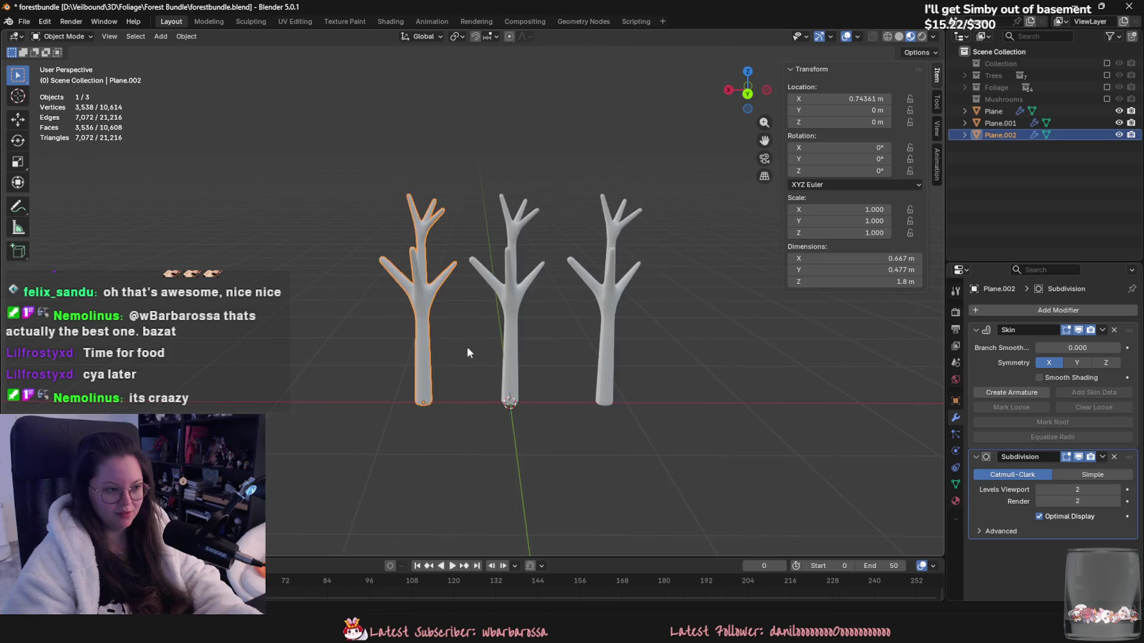
click(466, 345)
key(Tab)
scroll(575, 431, up, 2)
mouse_move(575, 431)
middle_down()
mouse_move(510, 375)
mouse_move(532, 397)
mouse_move(526, 465)
middle_up()
key(e)
right_click(532, 397)
key(ctrl+z)
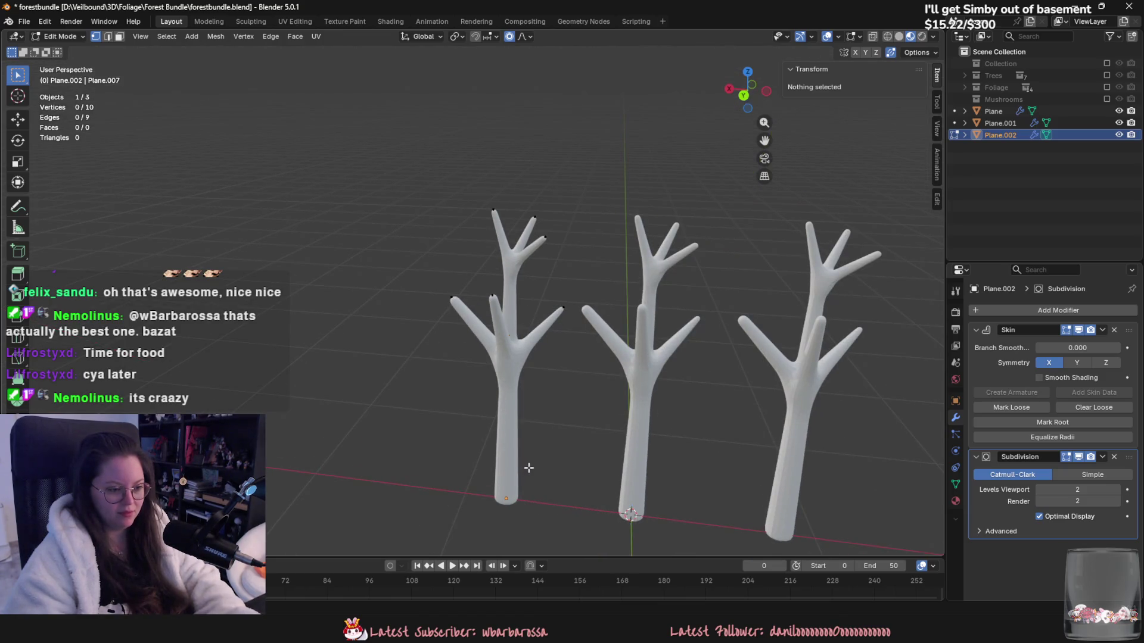
Step: Return to Object Mode and delete the third tree copy
click(572, 440)
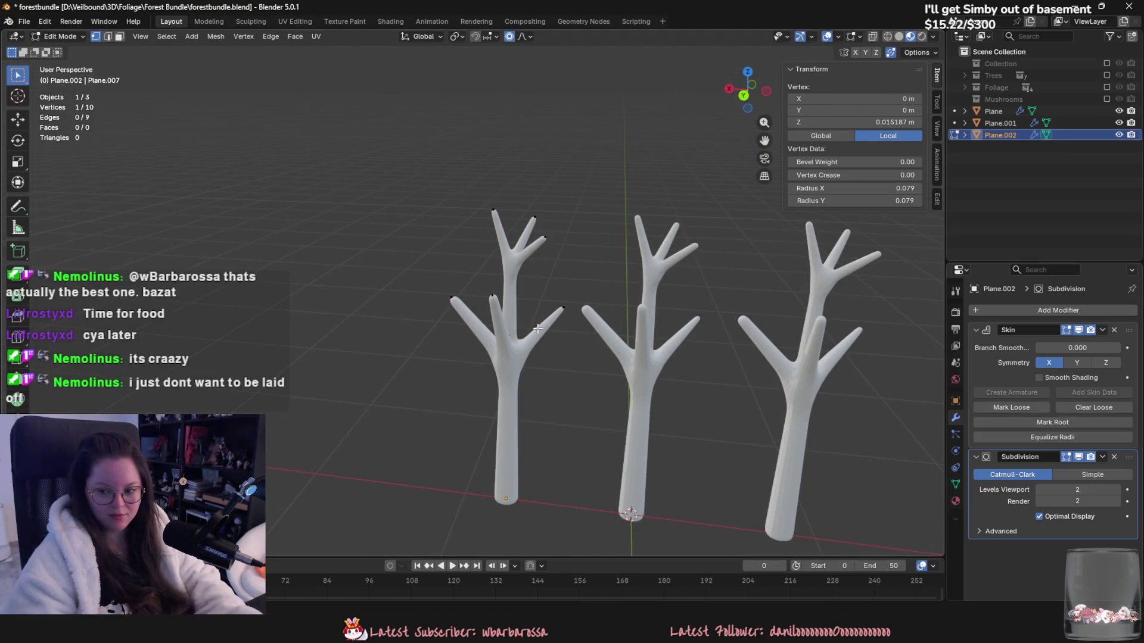
scroll(476, 334, up, 4)
scroll(476, 335, down, 2)
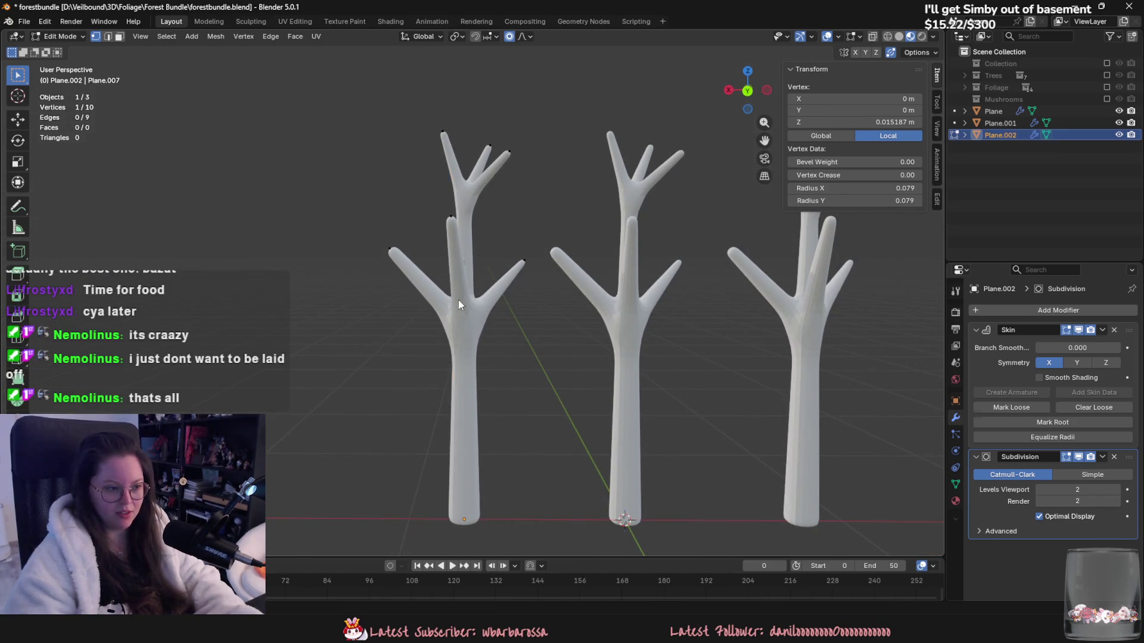
key(Tab)
key(Delete)
mouse_move(478, 322)
middle_down()
mouse_move(373, 263)
mouse_move(368, 209)
middle_up()
Step: Select the right-hand tree and apply its Skin and Subdivision modifiers
click(621, 278)
mouse_move(671, 266)
middle_down()
mouse_move(639, 337)
mouse_move(650, 349)
mouse_move(598, 341)
mouse_move(521, 304)
mouse_move(487, 312)
mouse_move(494, 334)
middle_up()
click(1102, 330)
click(1092, 343)
click(1102, 331)
click(1092, 340)
Step: In Edit Mode, delete the ring of faces at the right tree's fork and the upper trunk piece
key(Tab)
scroll(521, 304, up, 3)
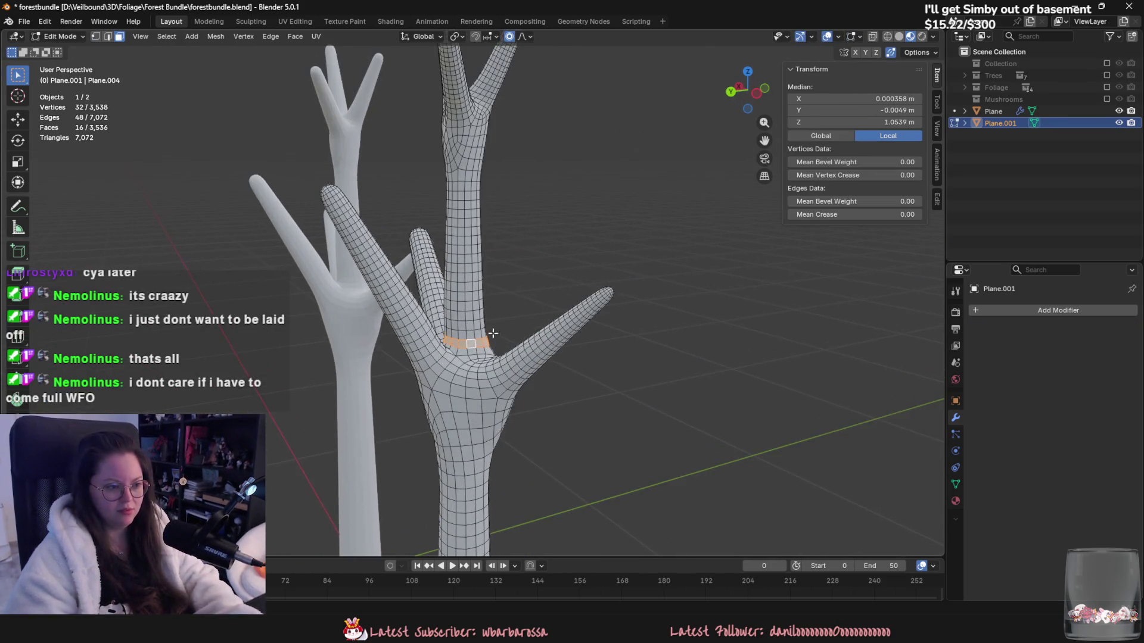
right_click(478, 338)
click(480, 562)
key(l)
right_click(473, 341)
click(411, 306)
Step: Select the hole's boundary edge loop and lower it vertically
mouse_move(510, 485)
middle_down()
mouse_move(523, 319)
mouse_move(507, 382)
mouse_move(557, 263)
middle_up()
key(2)
alt+click(507, 382)
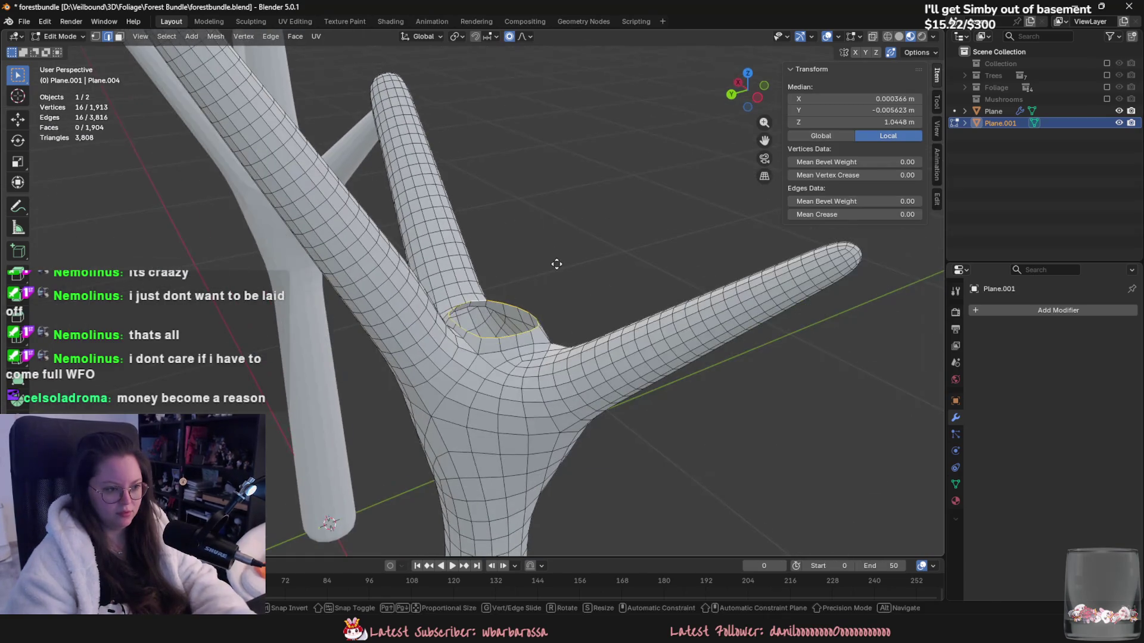
key(g)
click(557, 275)
key(g)
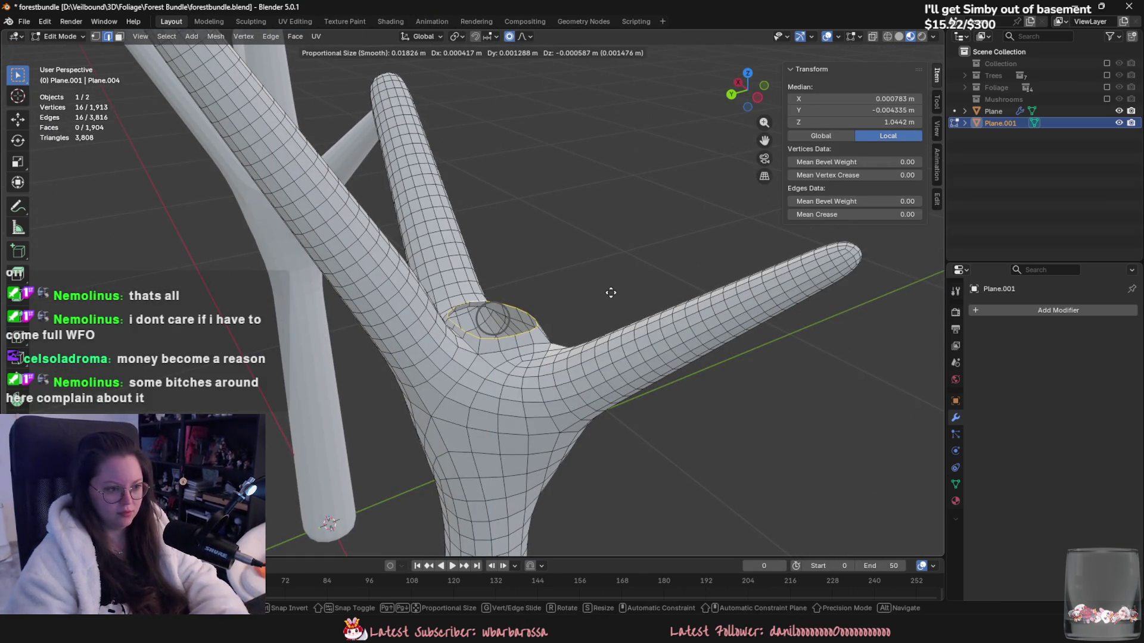
key(z)
click(613, 302)
Step: Scale the hole's rim loop down to shrink the opening
mouse_move(614, 302)
middle_down()
mouse_move(638, 276)
mouse_move(630, 260)
middle_up()
scroll(630, 261, up, 3)
key(s)
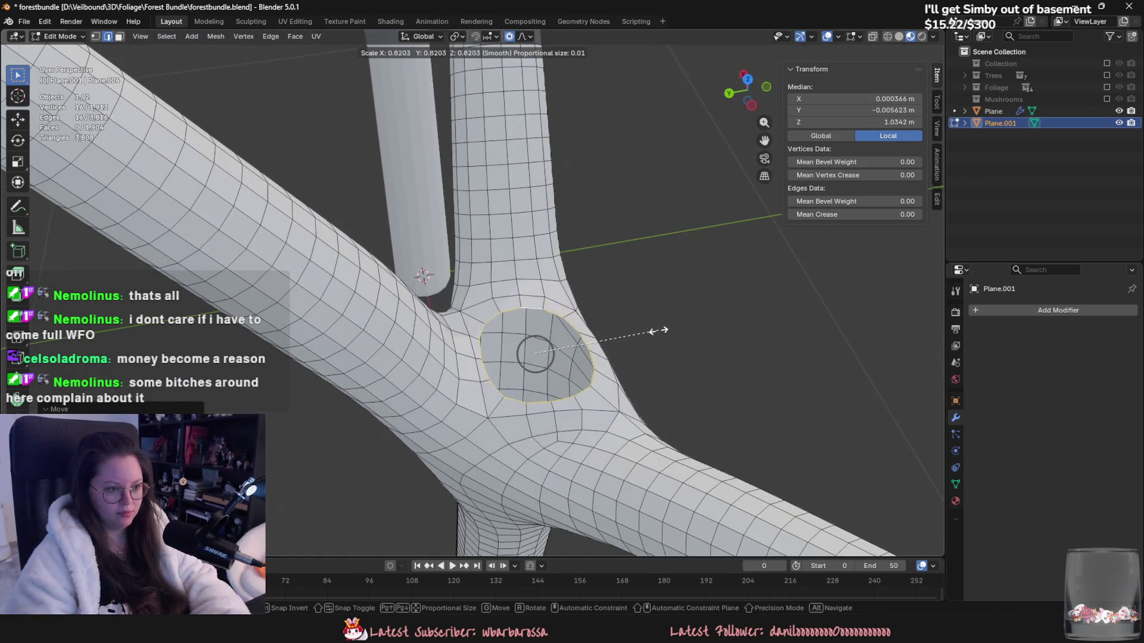
click(634, 336)
scroll(634, 335, down, 6)
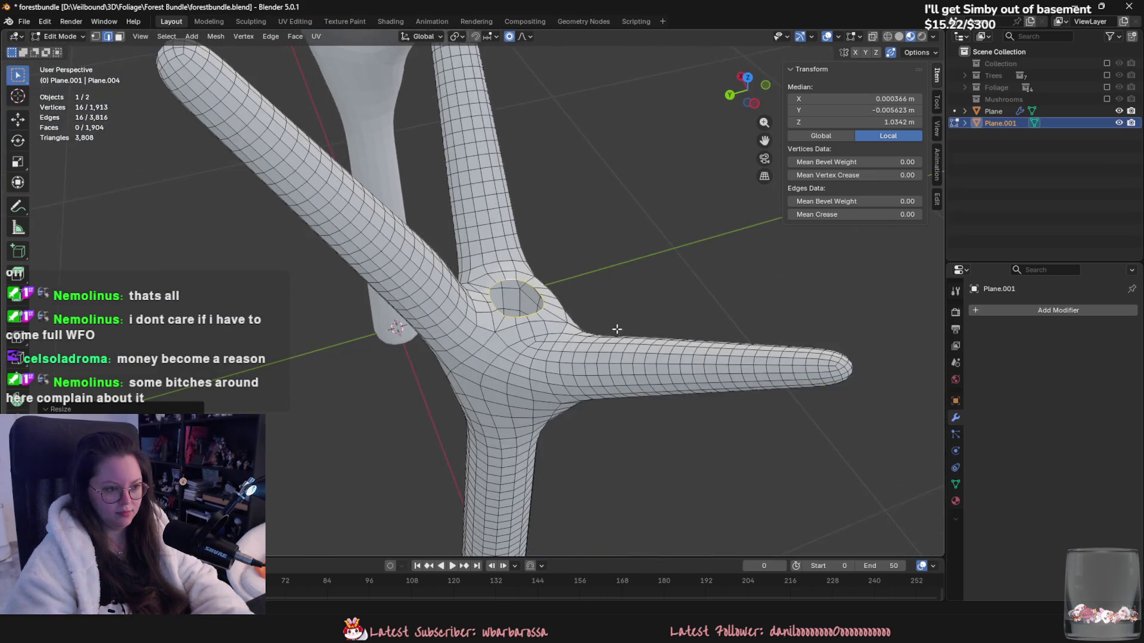
scroll(598, 318, up, 9)
Step: Fill face strips across the hole between opposite rim edges, deleting a stray face
click(511, 290)
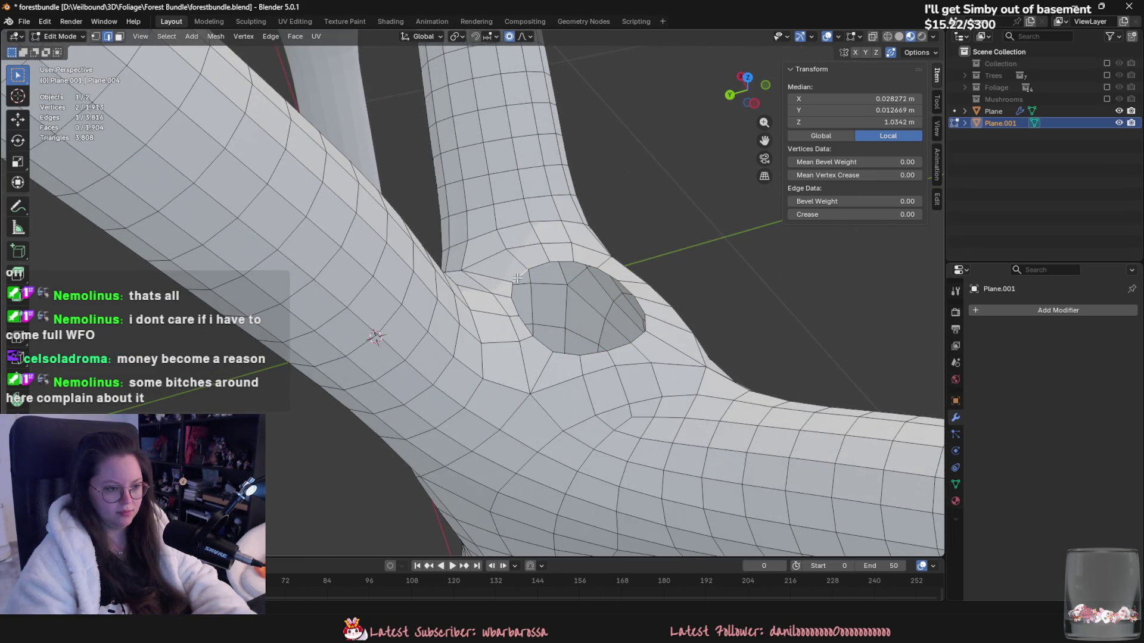
shift+click(599, 355)
key(f)
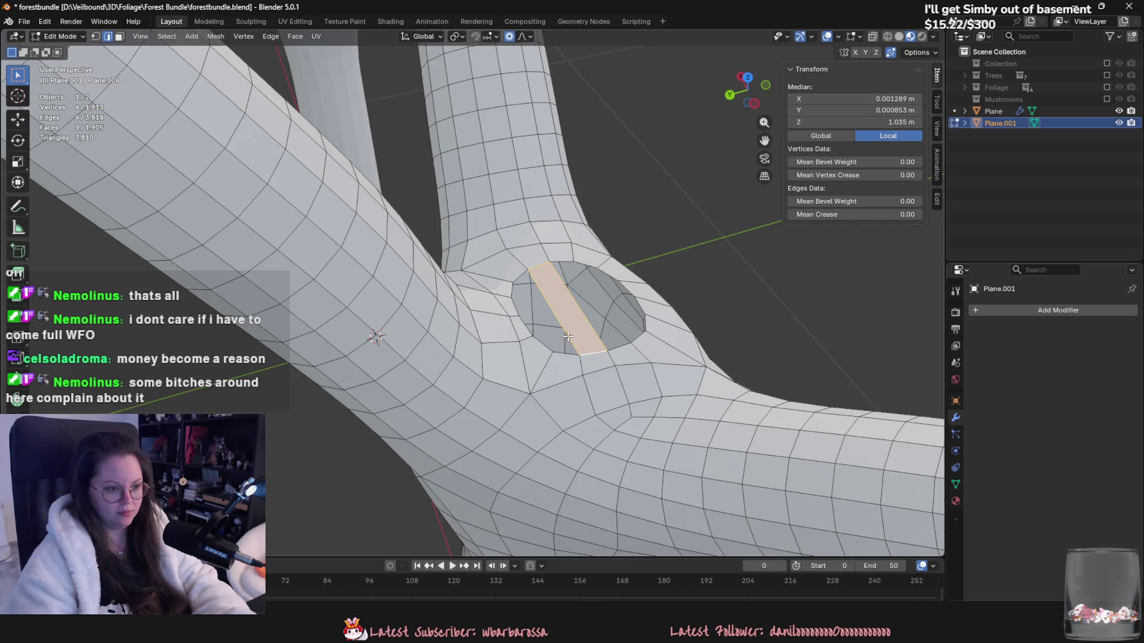
click(567, 337)
key(f)
key(x)
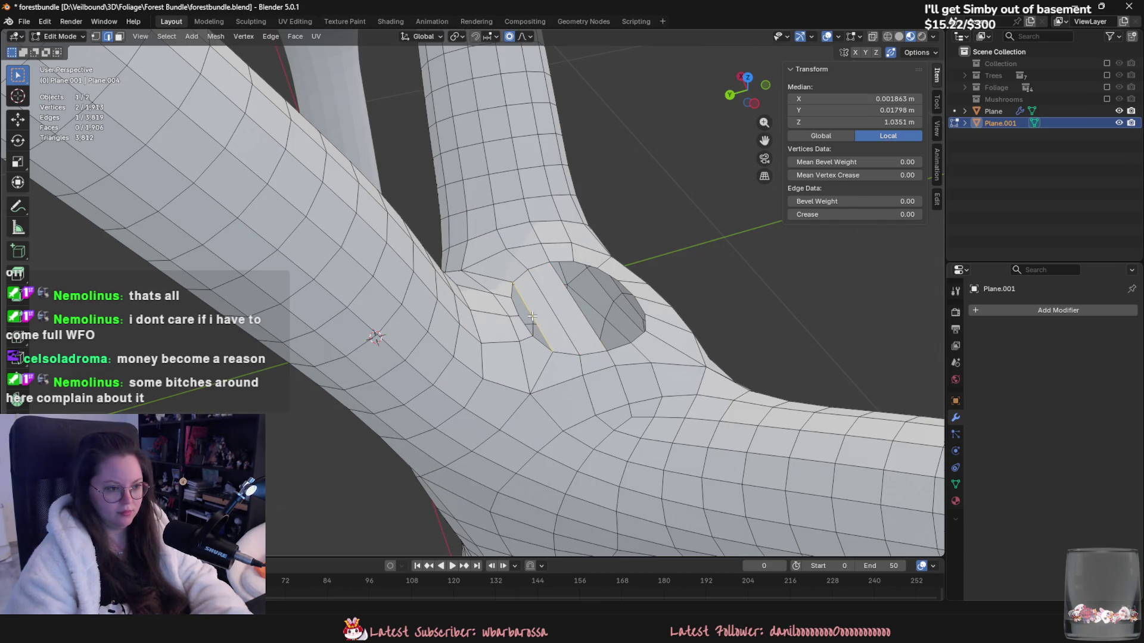
Step: Attempt further manual face fills across the hole, undoing the unsatisfactory ones
click(516, 281)
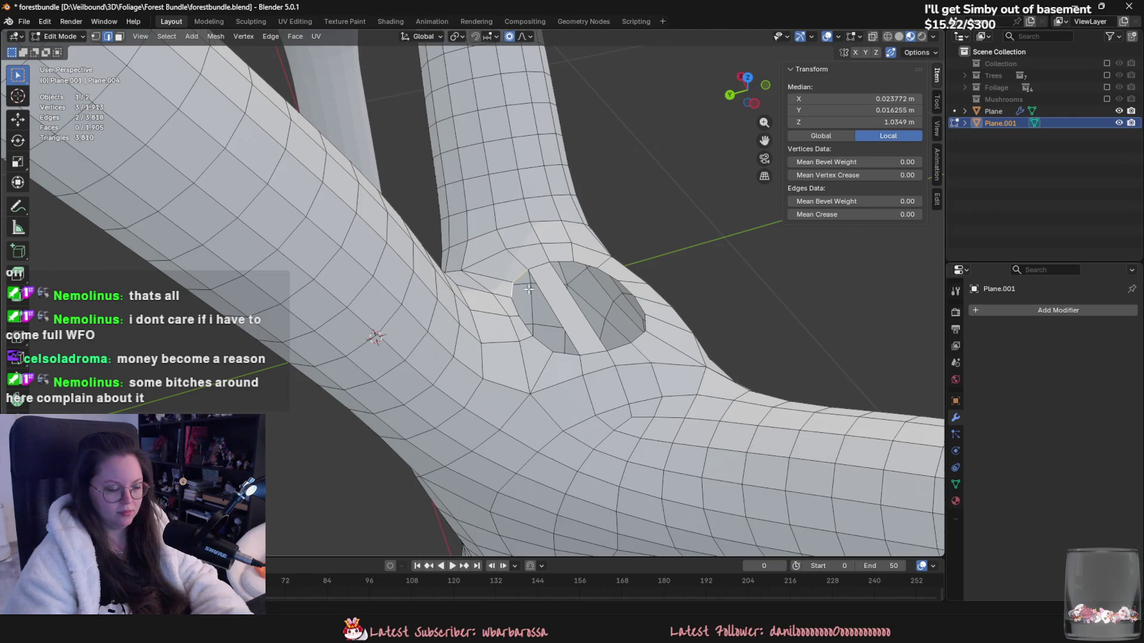
shift+click(536, 287)
key(f)
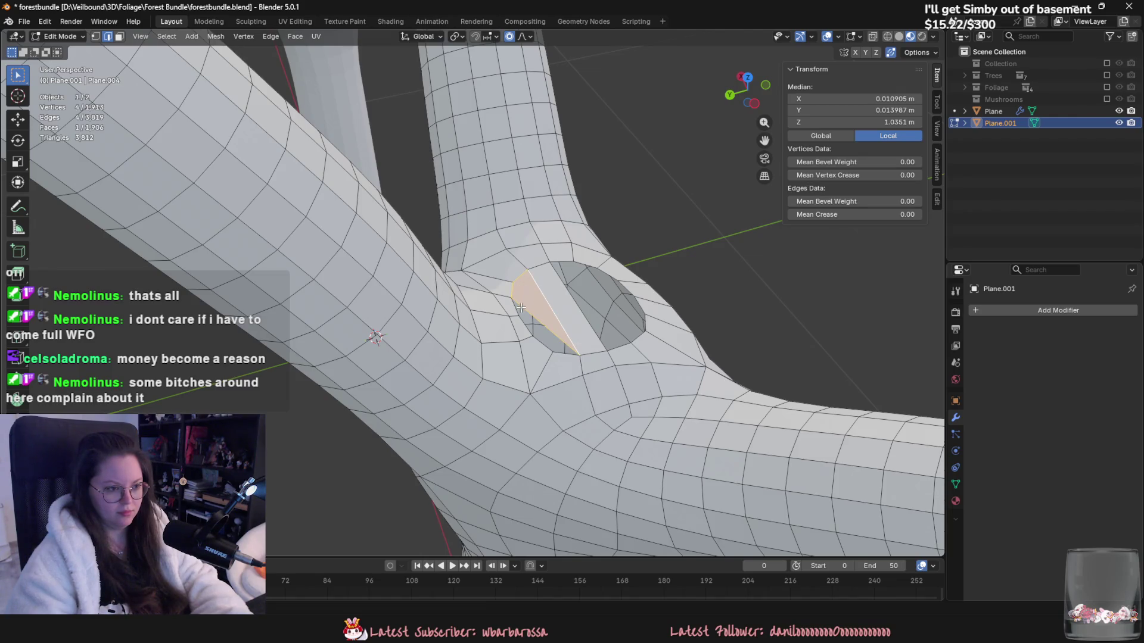
click(523, 328)
key(f)
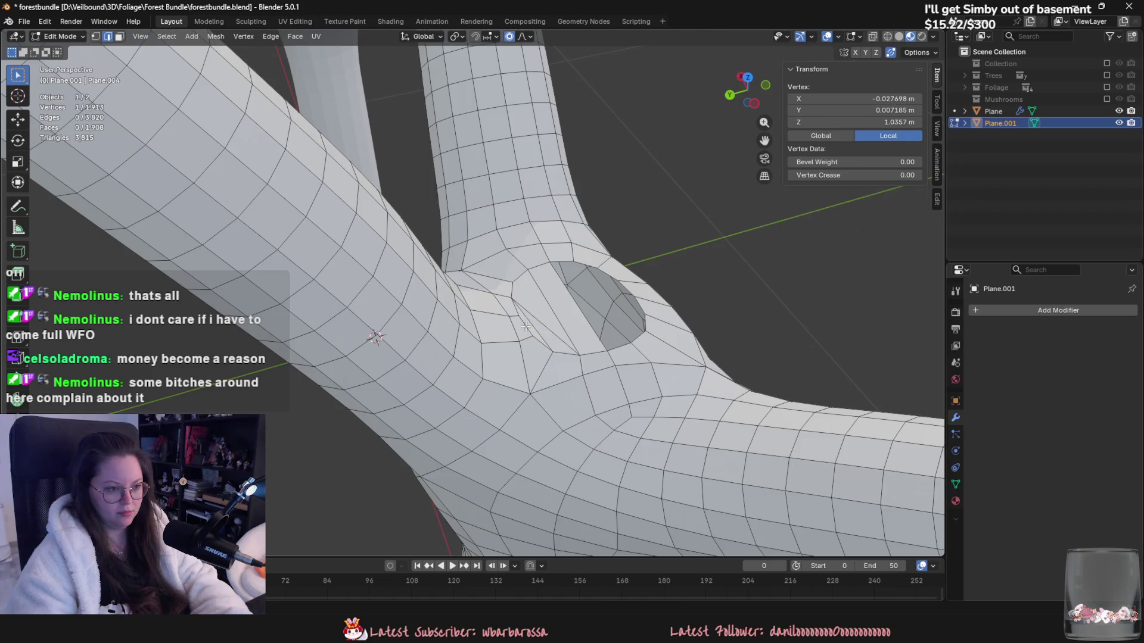
key(ctrl+z)
key(ctrl+z)
key(ctrl+z)
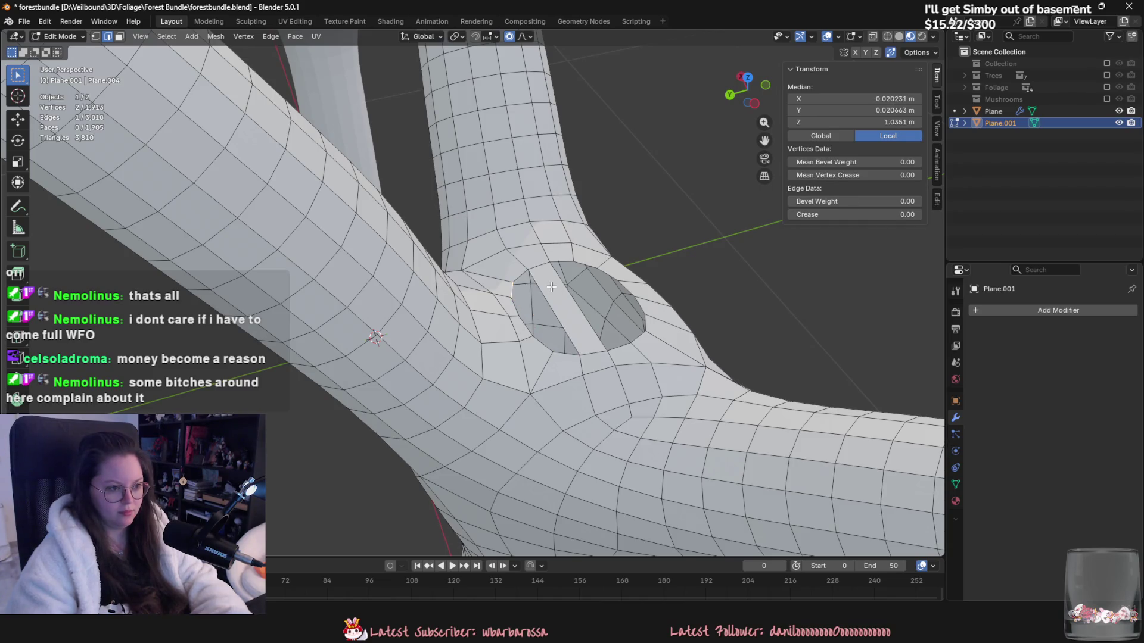
key(ctrl+z)
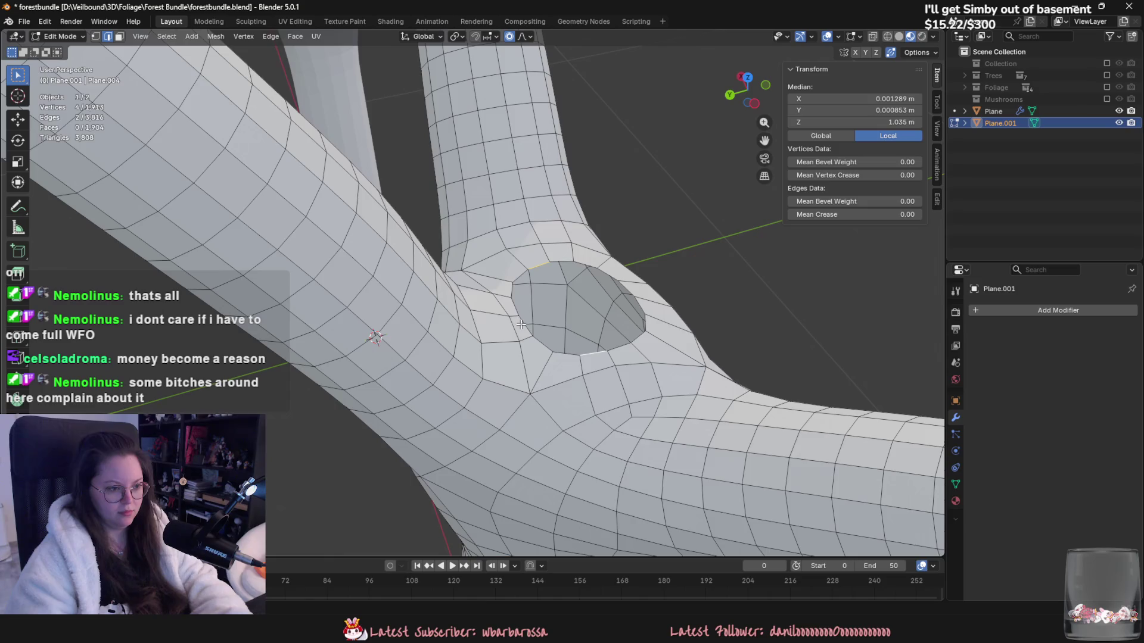
click(512, 291)
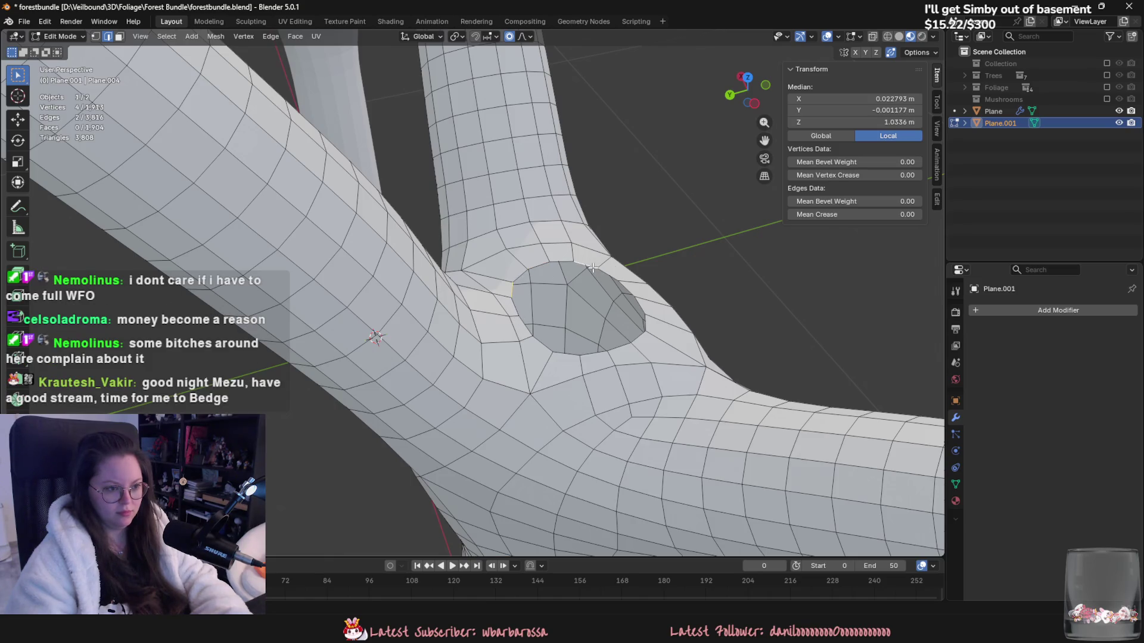
key(f)
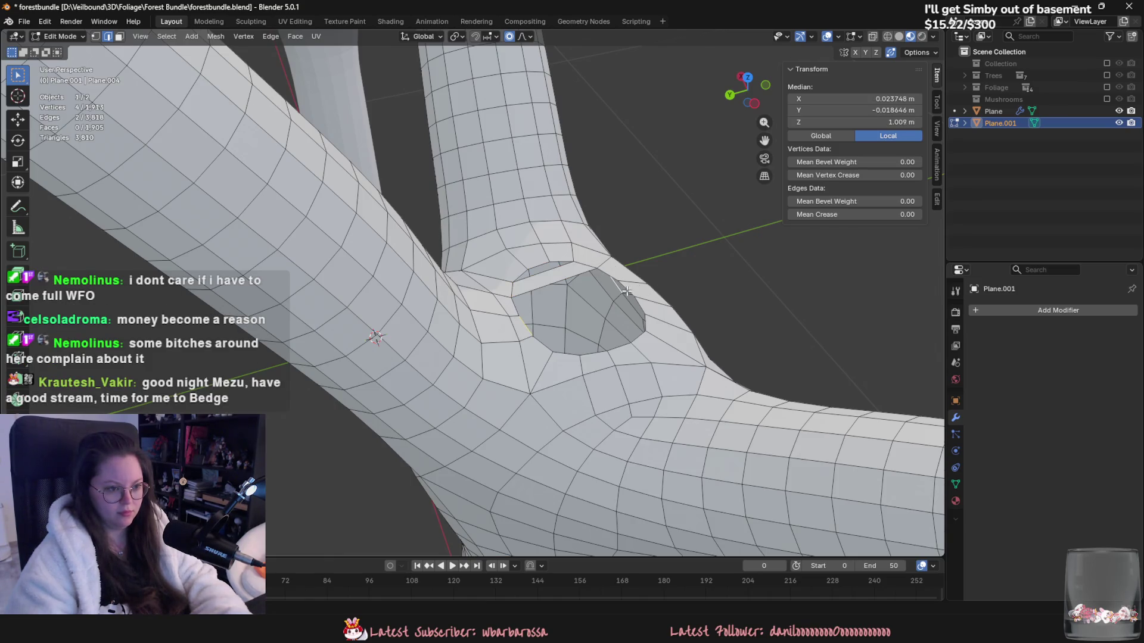
key(f)
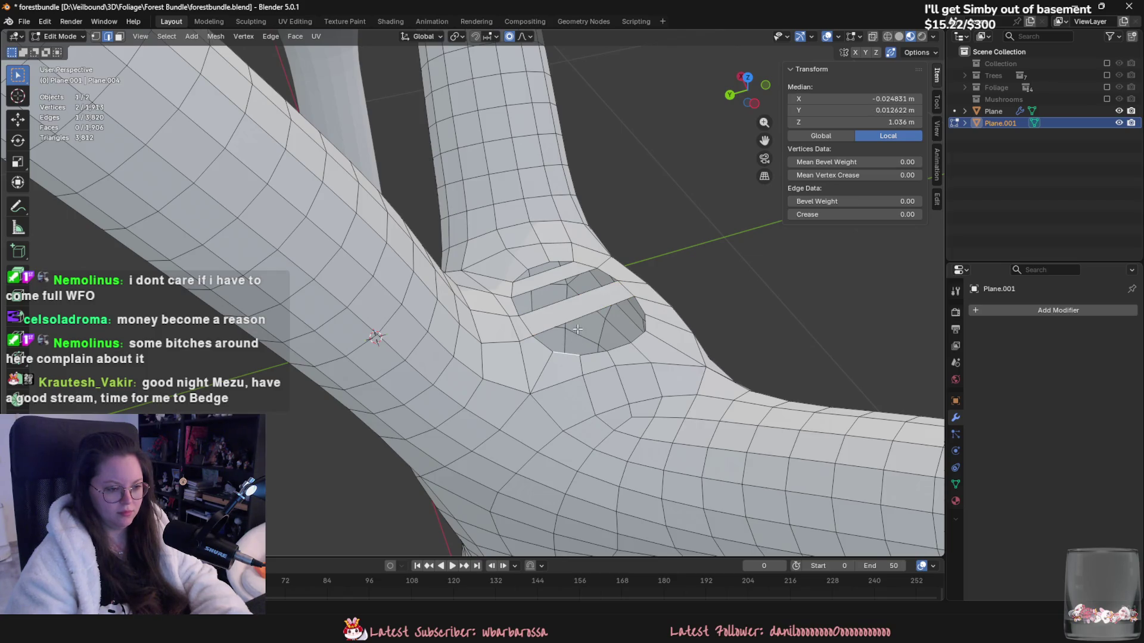
key(f)
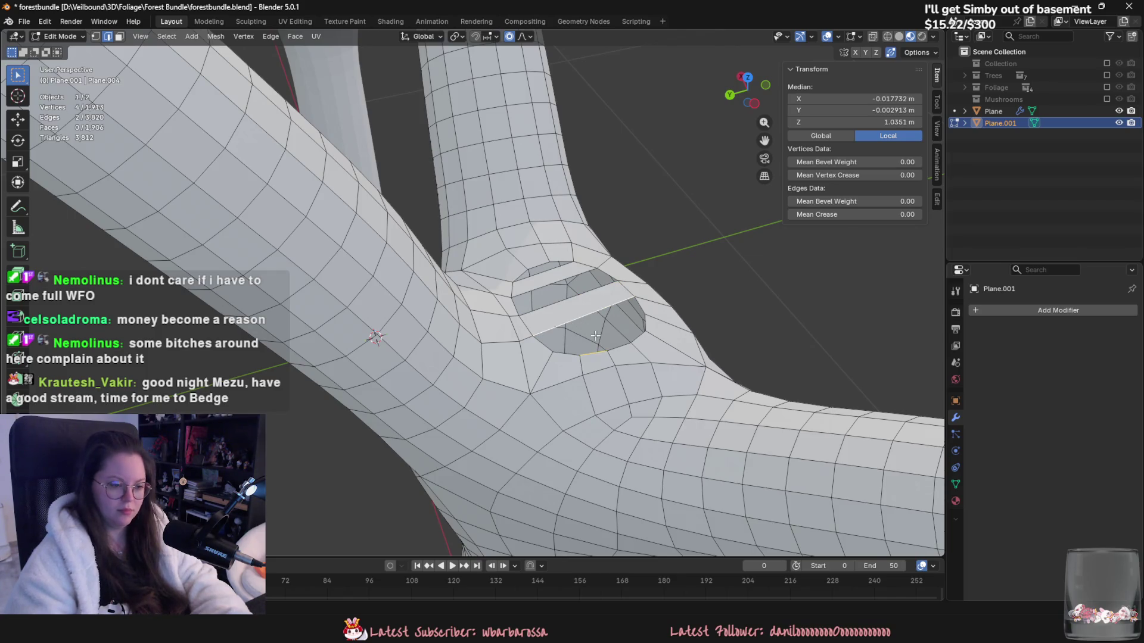
key(ctrl+z)
key(ctrl+z)
key(ctrl+z)
key(ctrl+z)
key(ctrl+z)
Step: Select the hole's entire boundary loop and close it with Face > Grid Fill
mouse_move(536, 263)
middle_down()
mouse_move(528, 311)
mouse_move(531, 291)
middle_up()
alt+click(414, 281)
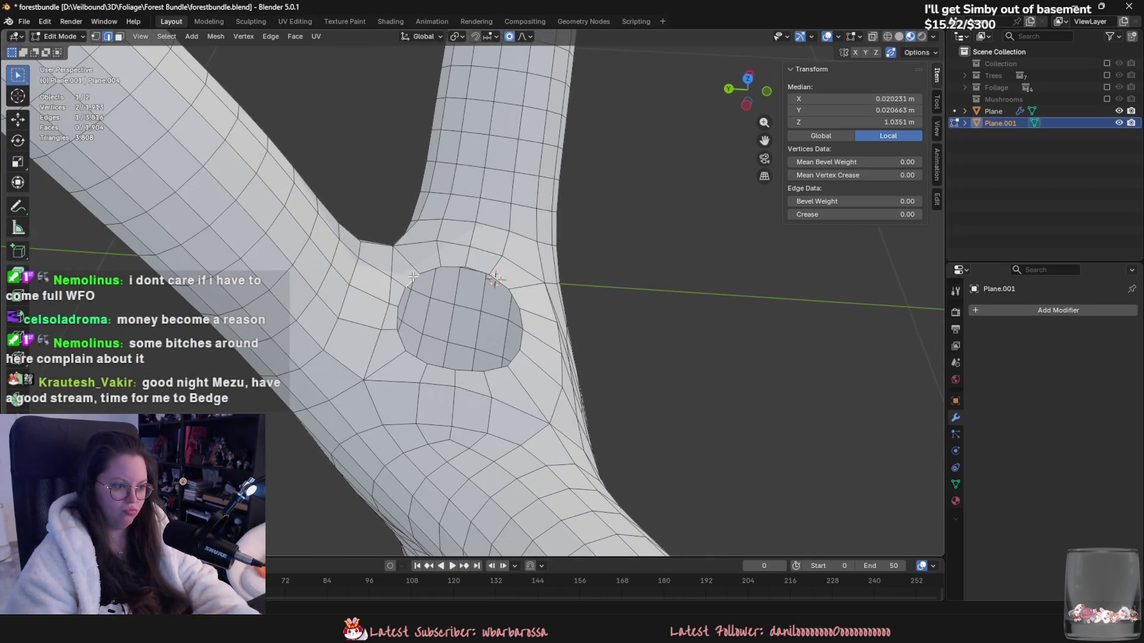
click(284, 37)
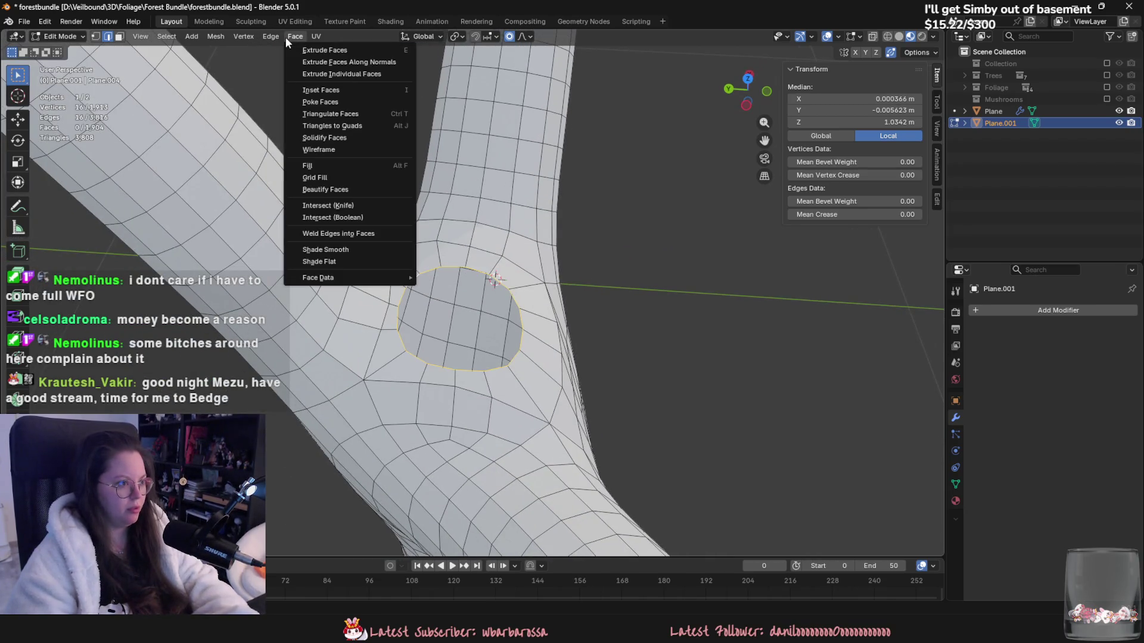
click(338, 165)
Step: Back in Object Mode, apply Shade Smooth to the right tree
key(Tab)
scroll(503, 419, down, 5)
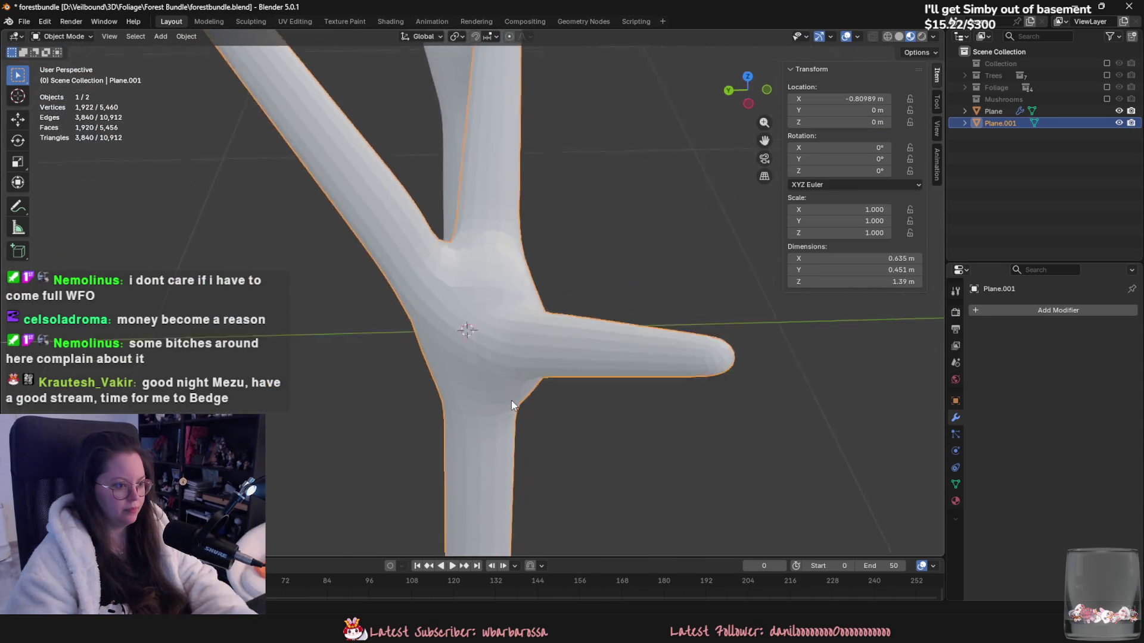
right_click(517, 340)
click(516, 342)
mouse_move(516, 346)
middle_down()
mouse_move(545, 408)
mouse_move(600, 376)
middle_up()
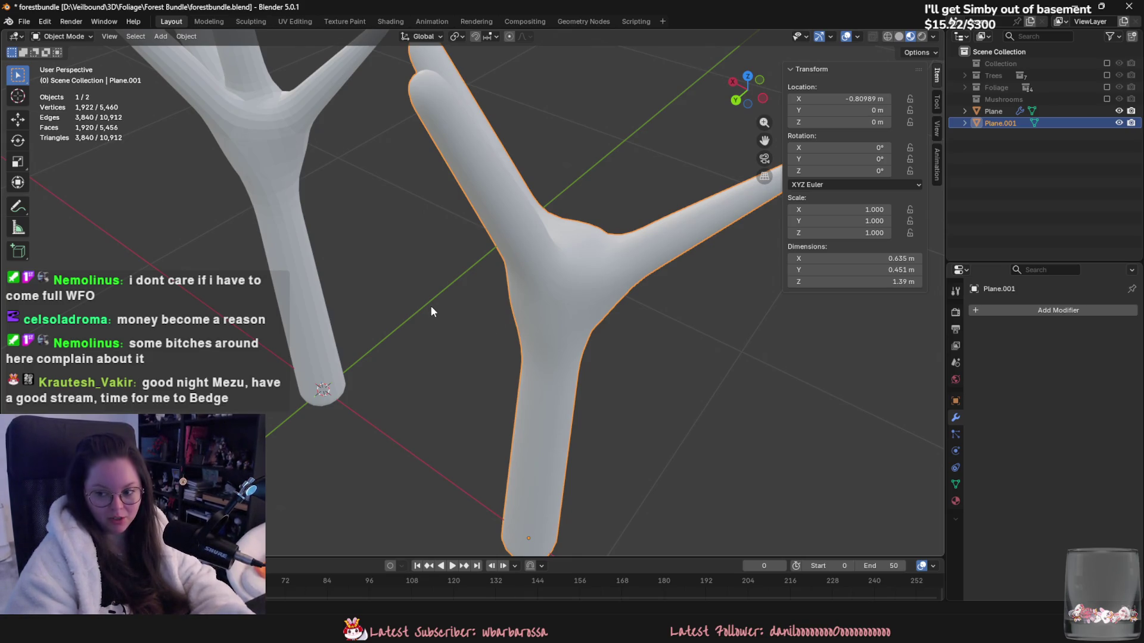
Step: Inspect both trees, then reselect the right tree Plane.001 and enter Edit Mode
scroll(431, 306, down, 4)
mouse_move(657, 340)
middle_down()
mouse_move(674, 401)
mouse_move(713, 369)
middle_up()
click(319, 342)
middle_drag(624, 368, 466, 387)
scroll(550, 410, up, 4)
mouse_move(479, 453)
middle_down()
mouse_move(518, 428)
mouse_move(636, 433)
mouse_move(513, 428)
mouse_move(519, 400)
mouse_move(646, 333)
middle_up()
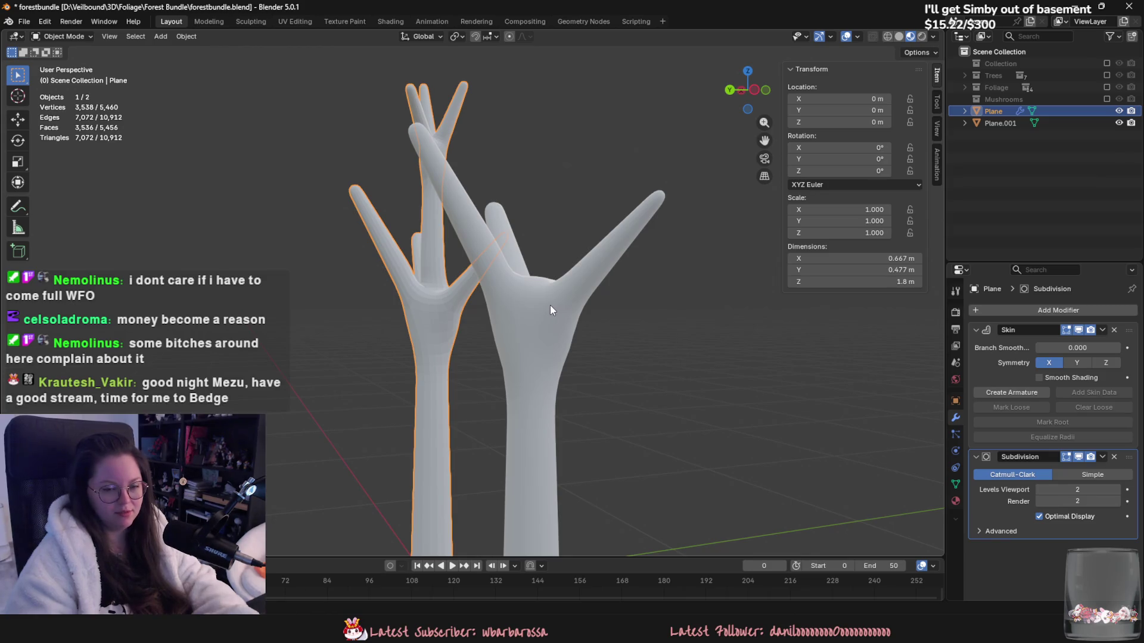
right_click(584, 417)
middle_drag(706, 355, 681, 410)
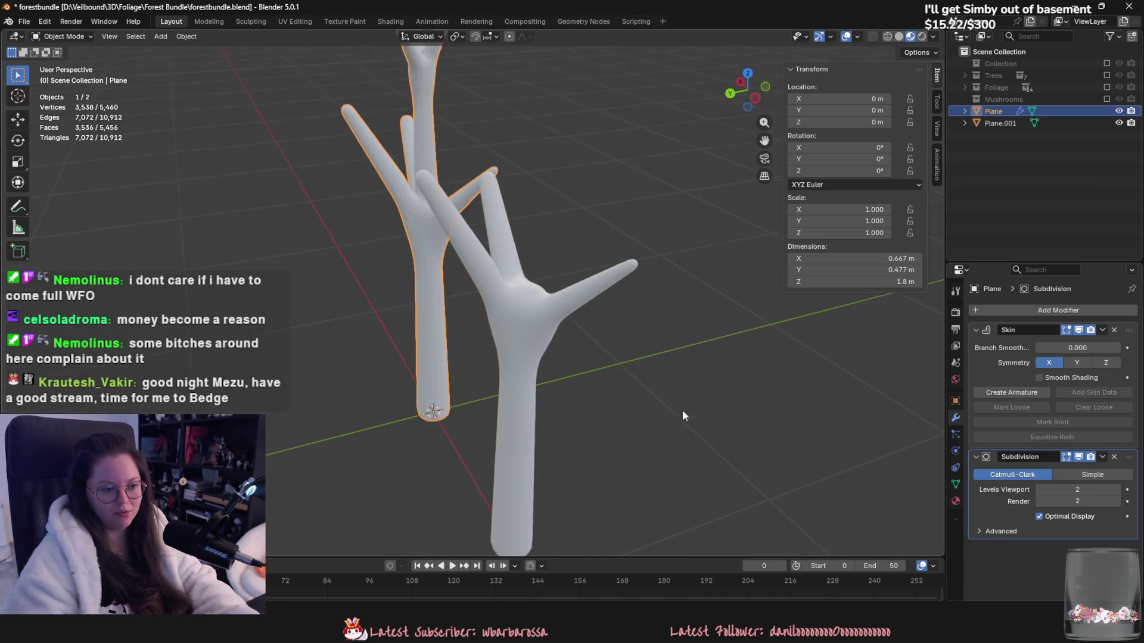
click(523, 339)
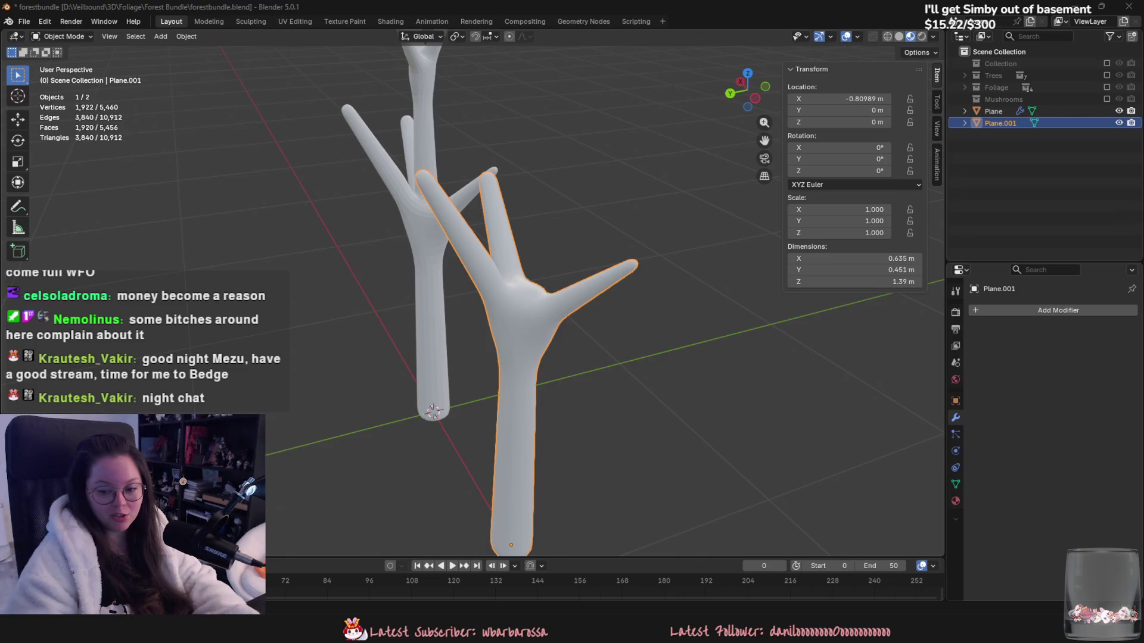
mouse_move(755, 338)
middle_down()
mouse_move(711, 351)
mouse_move(657, 398)
mouse_move(560, 373)
mouse_move(470, 374)
mouse_move(507, 294)
middle_up()
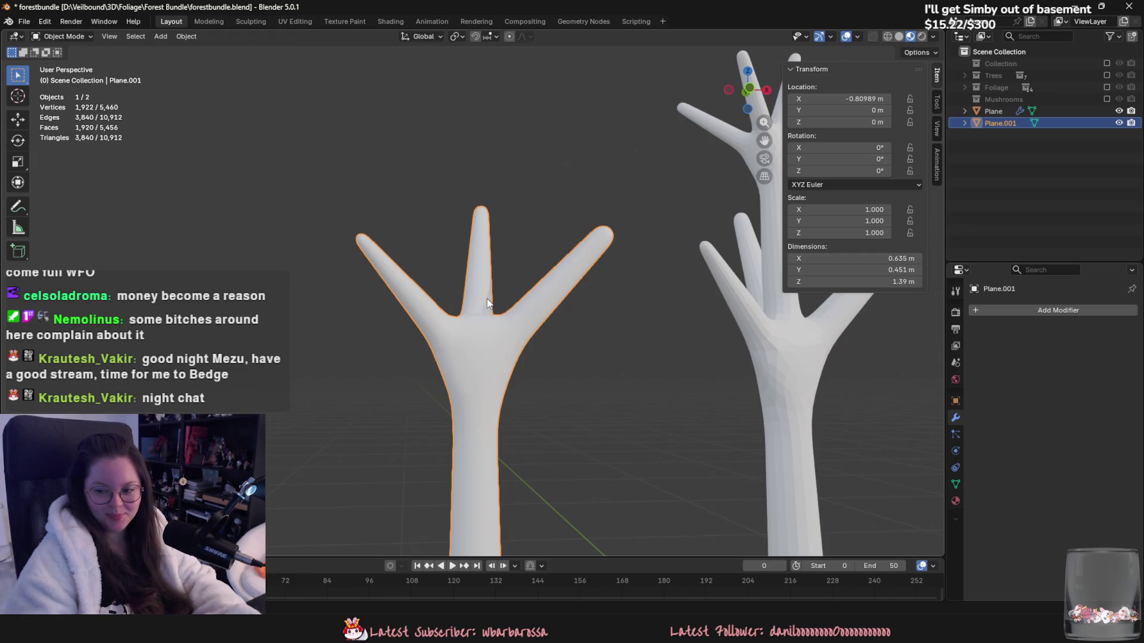
mouse_move(520, 322)
middle_down()
mouse_move(454, 305)
mouse_move(534, 385)
mouse_move(401, 373)
mouse_move(578, 353)
mouse_move(562, 370)
mouse_move(580, 398)
mouse_move(662, 436)
mouse_move(687, 474)
mouse_move(697, 455)
middle_up()
key(Tab)
Step: Taper a branch tip face with proportional scaling into a narrower point
click(558, 368)
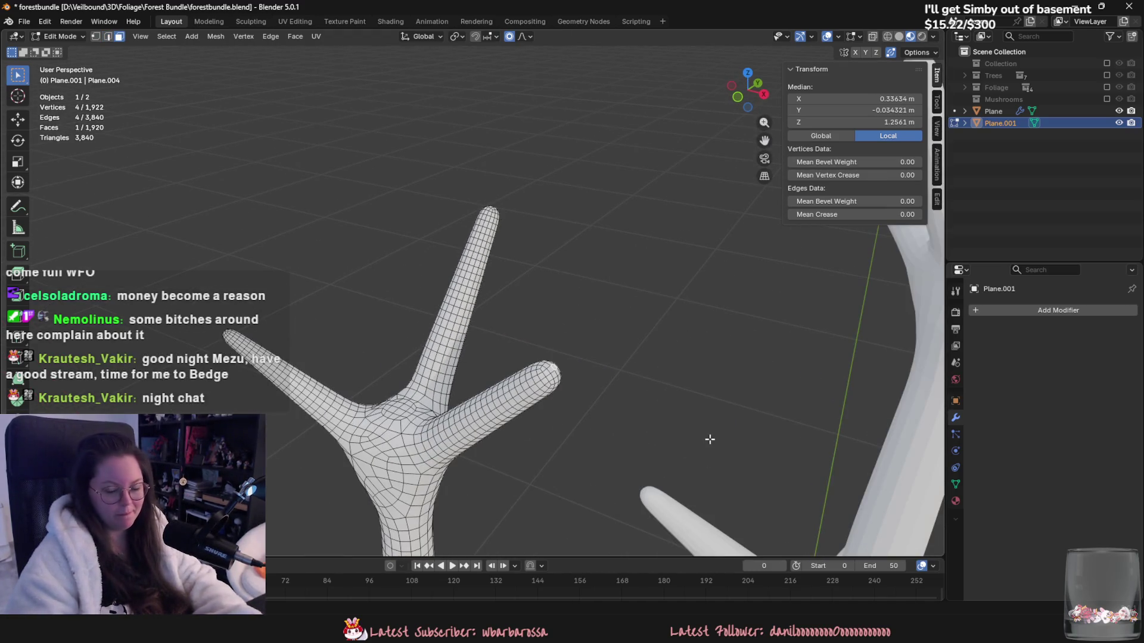
key(s)
scroll(697, 439, down, 5)
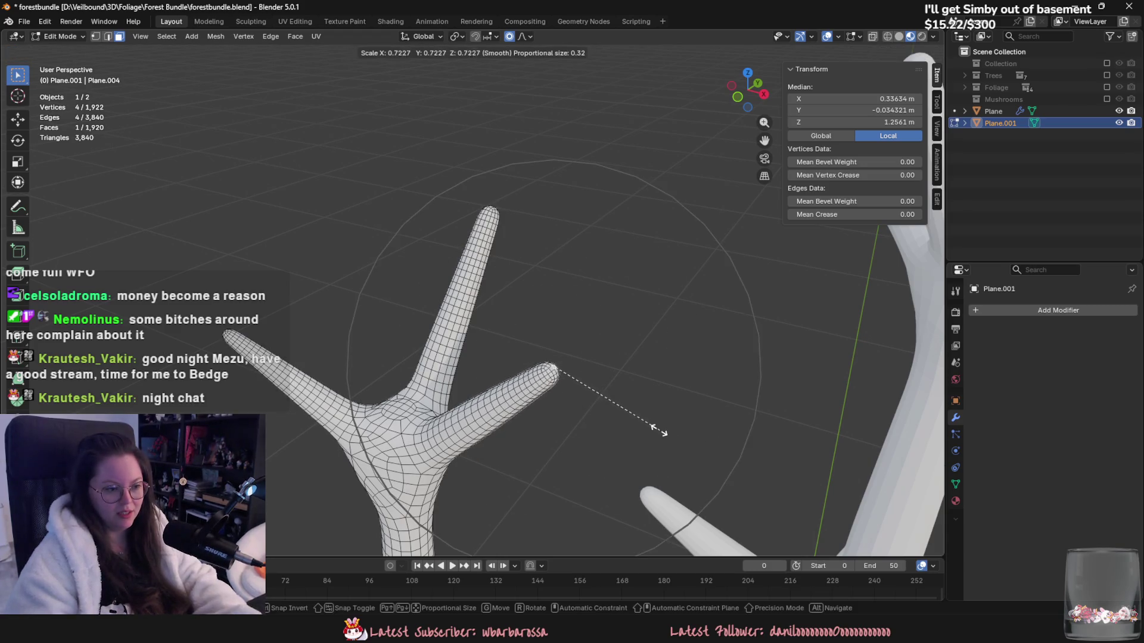
click(630, 403)
mouse_move(630, 404)
middle_down()
mouse_move(730, 401)
mouse_move(537, 399)
mouse_move(548, 398)
middle_up()
Step: Select another branch's tip face and lower its vertices
click(548, 398)
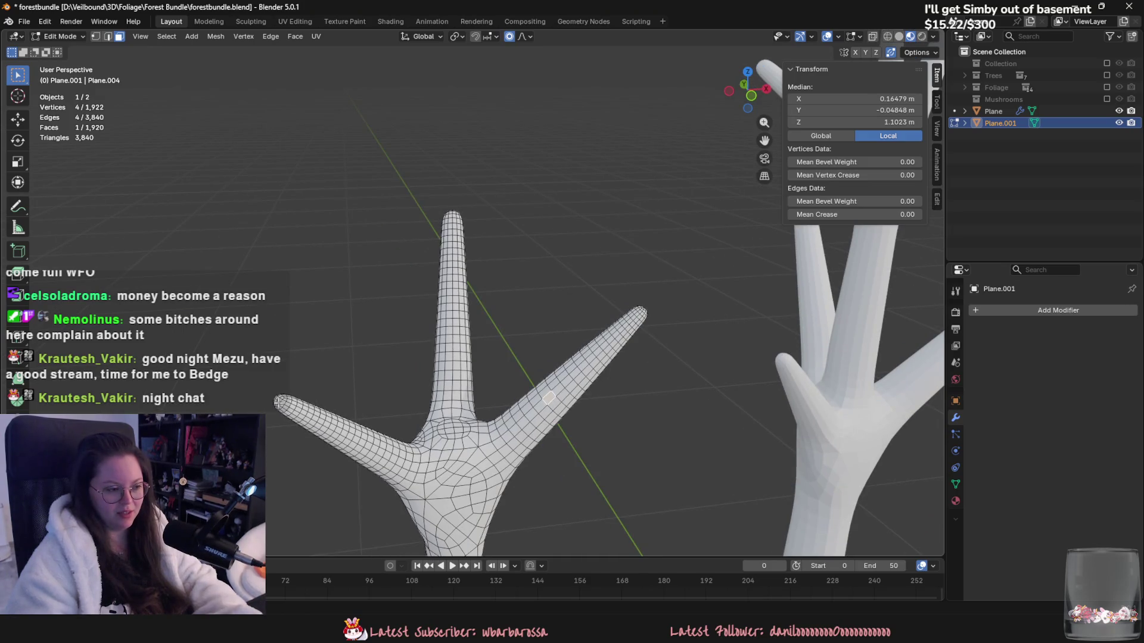
mouse_move(409, 222)
middle_down()
mouse_move(664, 345)
mouse_move(633, 396)
mouse_move(529, 414)
mouse_move(541, 391)
mouse_move(573, 396)
middle_up()
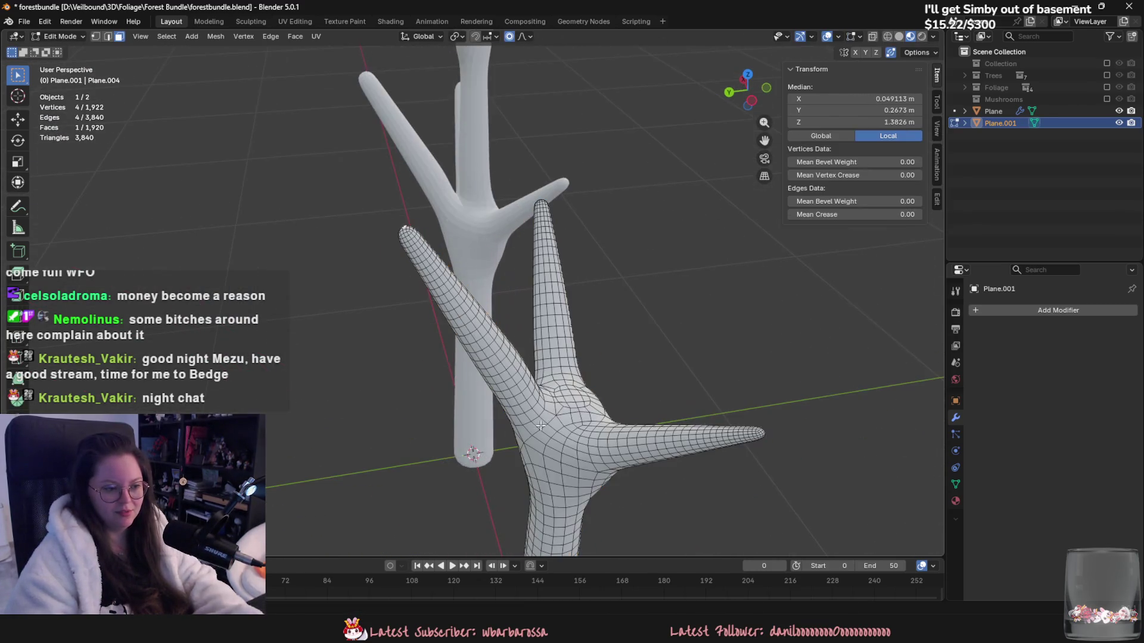
key(g)
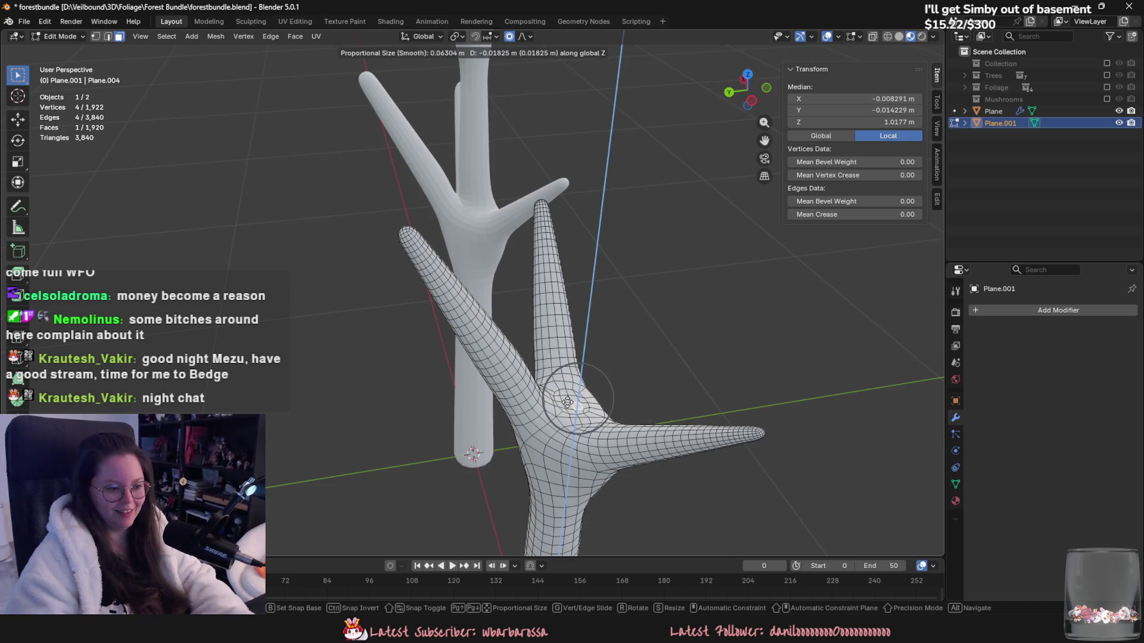
click(572, 408)
scroll(579, 448, down, 3)
mouse_move(580, 448)
middle_down()
mouse_move(572, 385)
mouse_move(506, 379)
mouse_move(548, 427)
mouse_move(475, 416)
mouse_move(616, 456)
middle_up()
Step: Select the linked trunk and branch faces, then return to Object Mode
alt+click(503, 379)
key(ctrl+l)
key(Tab)
scroll(548, 426, down, 4)
scroll(602, 471, up, 5)
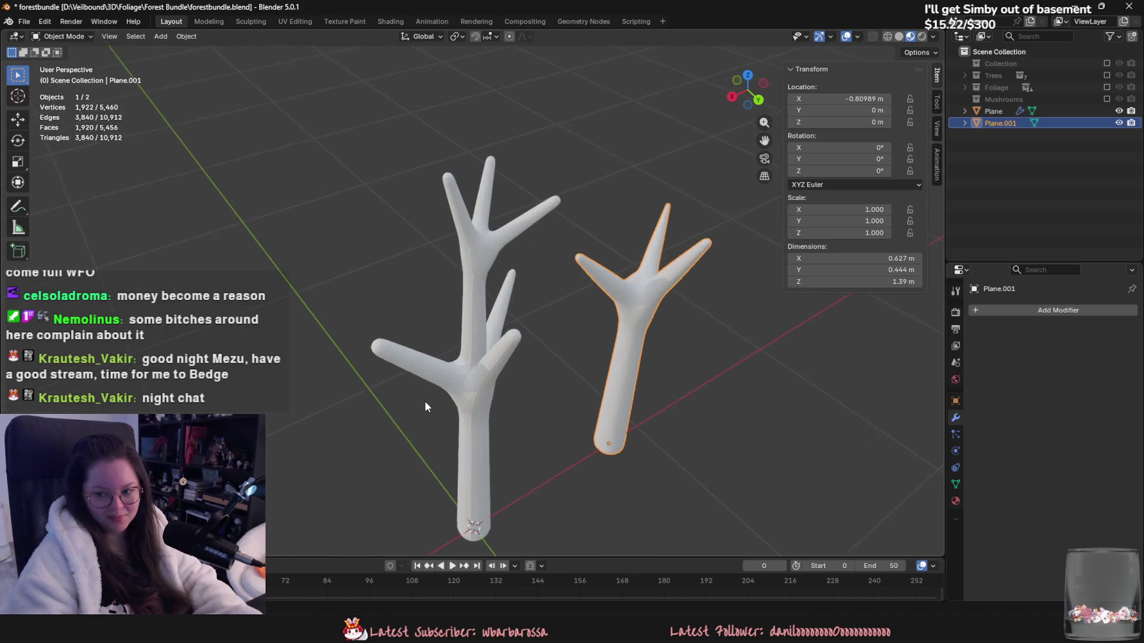
Step: Lower the left tree Plane's viewport subdivision level to 1
click(457, 344)
mouse_move(448, 362)
middle_down()
mouse_move(458, 369)
mouse_move(431, 398)
mouse_move(453, 412)
middle_up()
click(1037, 487)
scroll(493, 377, up, 3)
mouse_move(493, 378)
middle_down()
mouse_move(519, 374)
mouse_move(523, 361)
middle_up()
scroll(480, 362, down, 3)
mouse_move(595, 384)
middle_down()
mouse_move(408, 411)
mouse_move(710, 416)
mouse_move(556, 417)
middle_up()
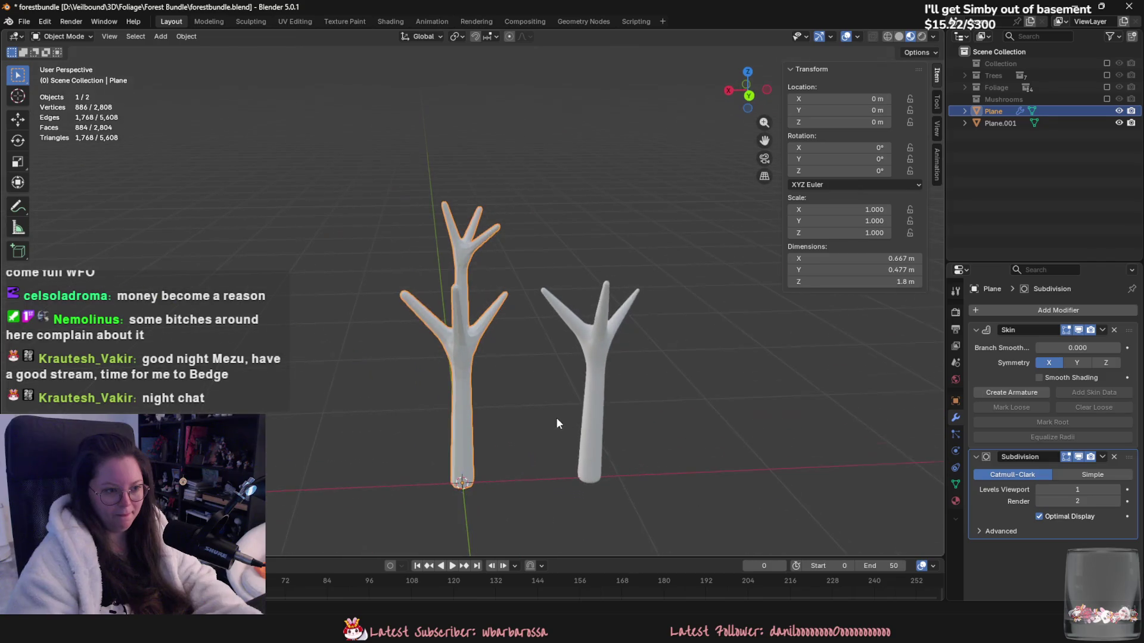
Step: Add a Decimate modifier to the right tree in Un-Subdivide mode with 2 iterations
click(608, 357)
middle_drag(608, 357, 649, 363)
click(1048, 309)
text(dec)
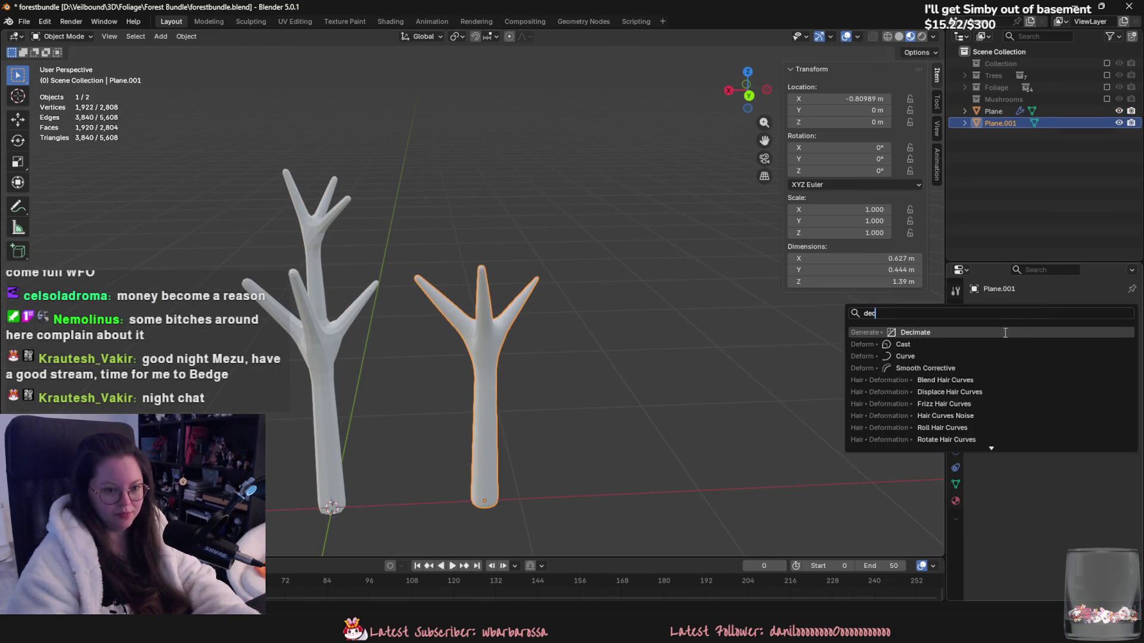
key(Return)
scroll(595, 357, up, 3)
click(1053, 348)
double_click(1064, 363)
text(2)
key(Return)
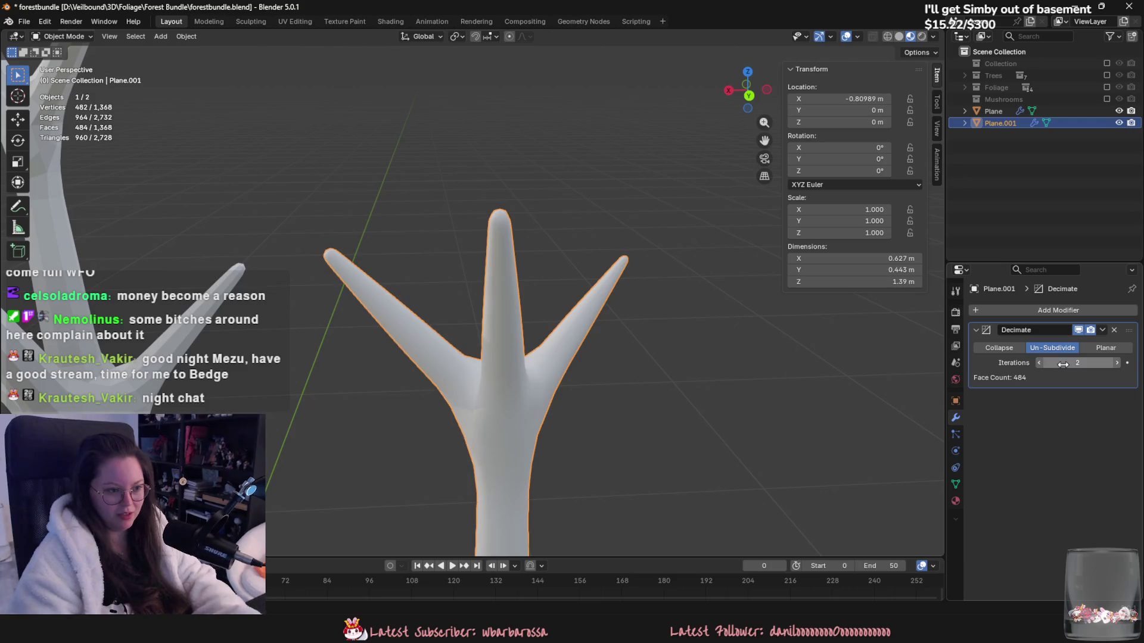
Step: Apply the Decimate modifier and check the reduced 484-face mesh in Edit Mode
key(Tab)
key(Tab)
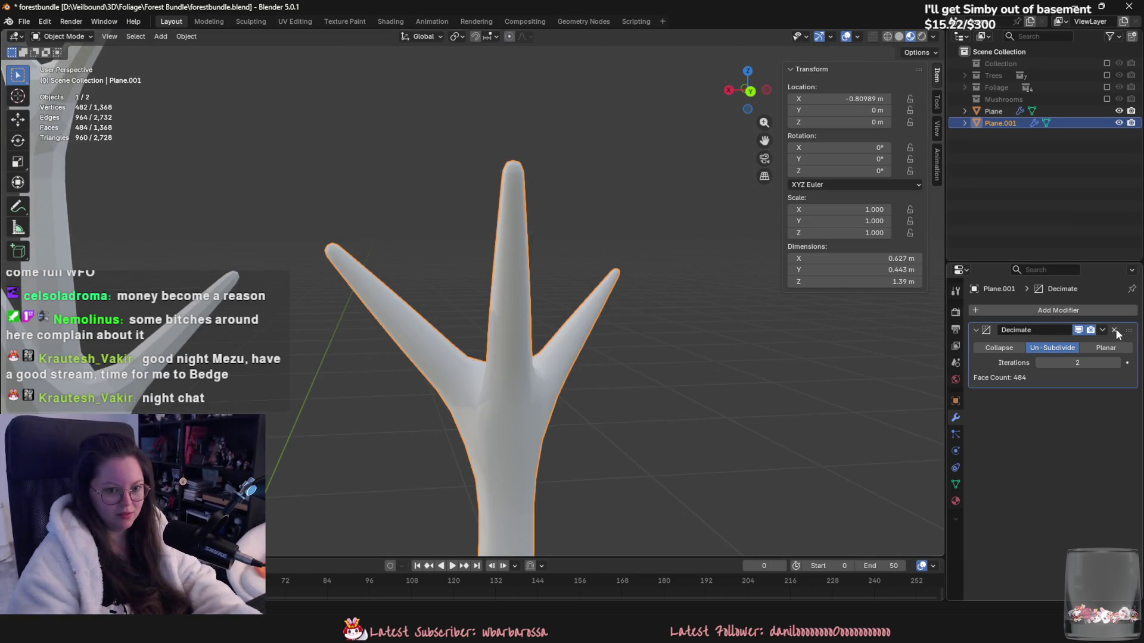
key(ctrl+a)
middle_drag(774, 411, 532, 413)
key(Tab)
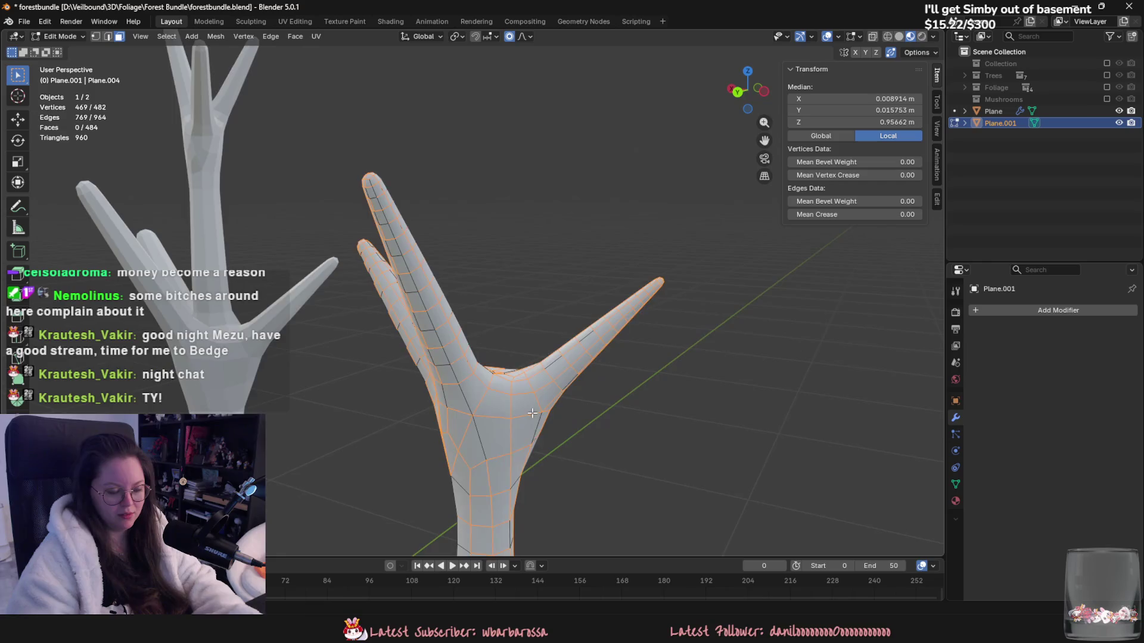
scroll(532, 413, down, 4)
key(Tab)
mouse_move(356, 385)
middle_down()
mouse_move(509, 398)
mouse_move(576, 438)
middle_up()
Step: Apply the tall tree Plane's Skin and Subdivision modifiers and inspect its mesh
click(428, 373)
click(1101, 330)
click(1103, 343)
click(1102, 331)
click(1099, 343)
middle_drag(703, 321, 649, 314)
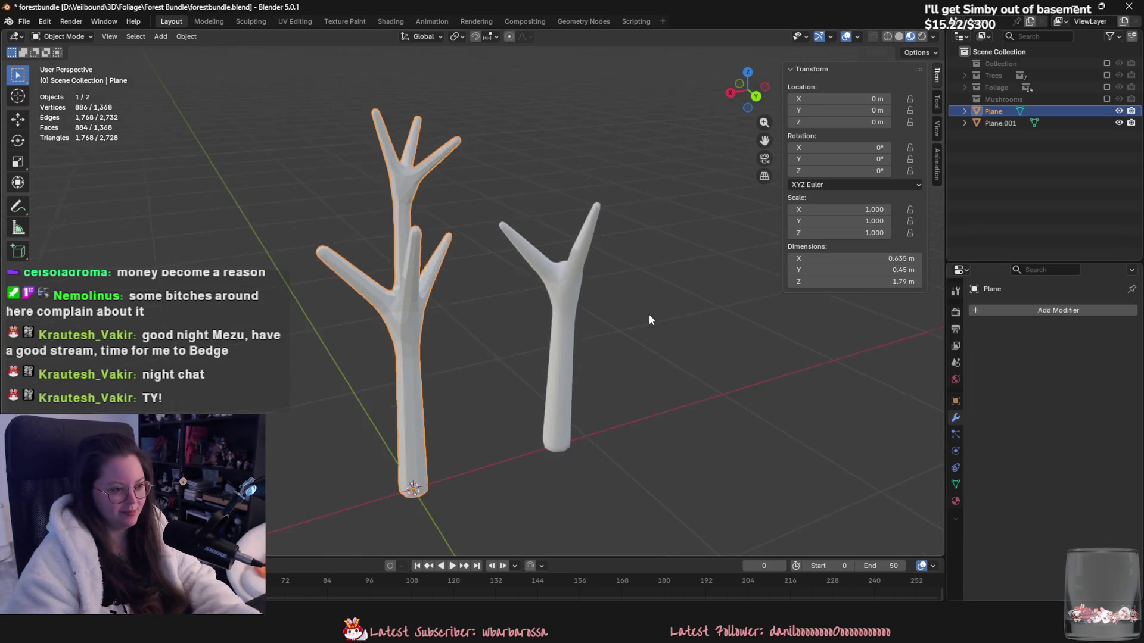
key(Tab)
scroll(593, 346, up, 3)
mouse_move(593, 347)
middle_down()
mouse_move(727, 324)
mouse_move(767, 374)
mouse_move(827, 366)
mouse_move(595, 327)
mouse_move(623, 319)
mouse_move(411, 327)
middle_up()
Step: Compare the small and tall trees' meshes by toggling Edit Mode on each
key(Tab)
click(836, 377)
key(Tab)
key(Tab)
click(418, 328)
key(Tab)
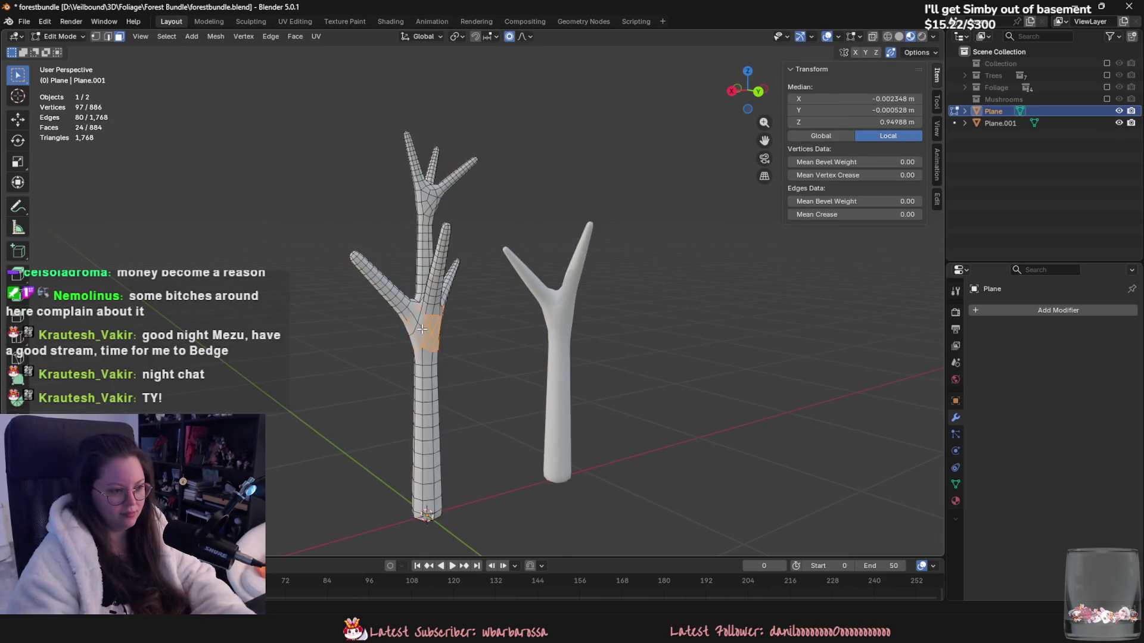
key(Tab)
key(Tab)
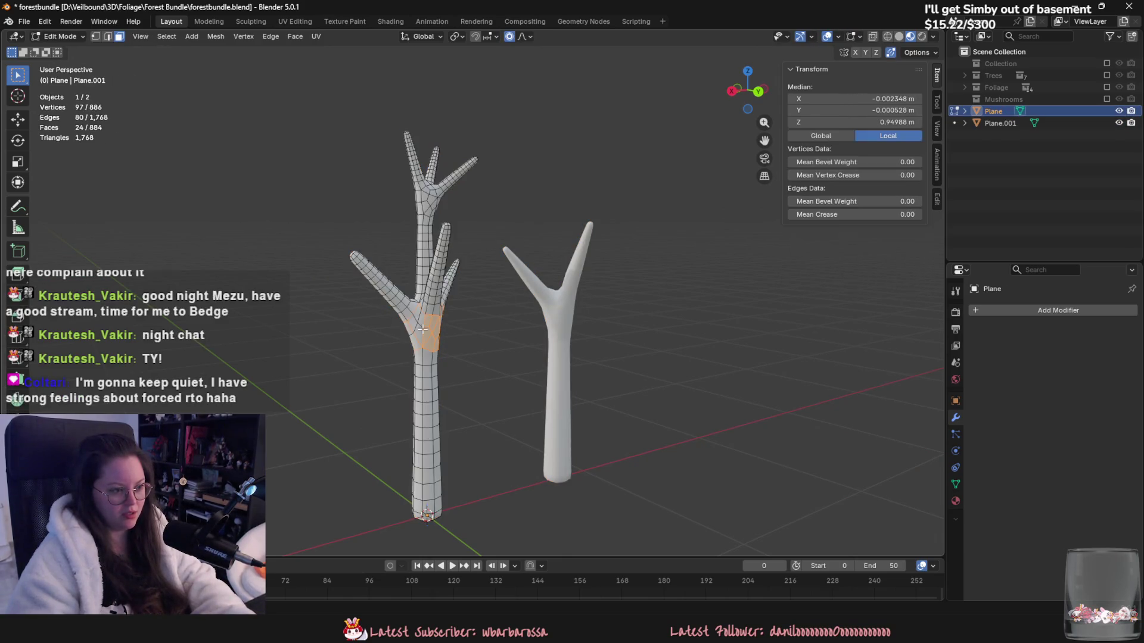
key(Tab)
key(Tab)
key(Tab)
Step: Undo back to the modifier stack and apply the Skin modifier, then Subdivision
key(ctrl+1)
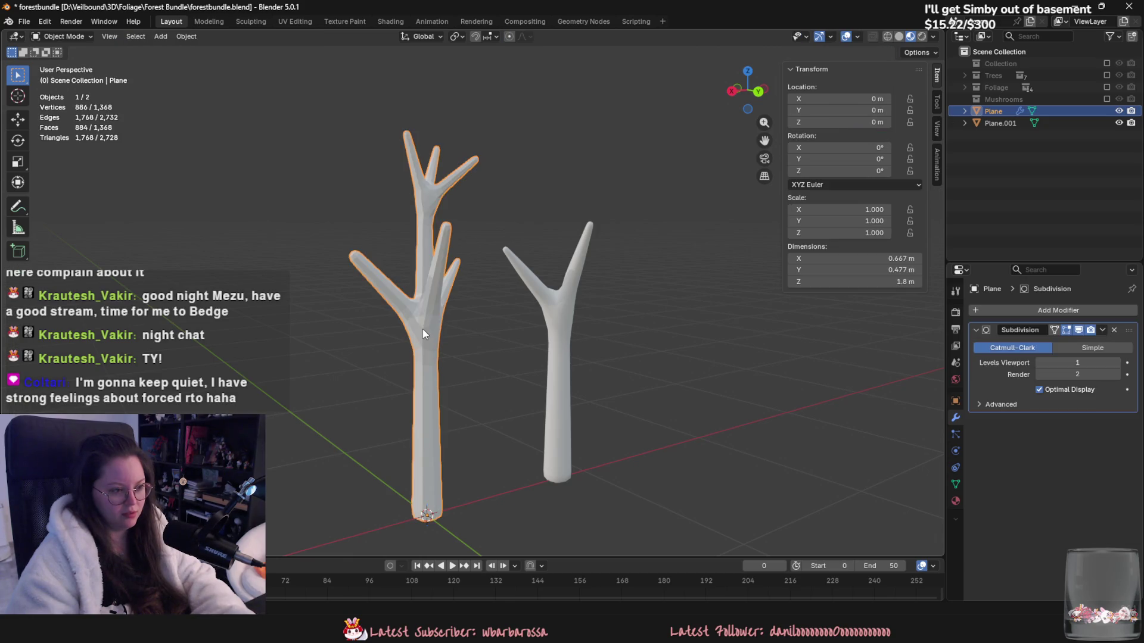
click(1102, 329)
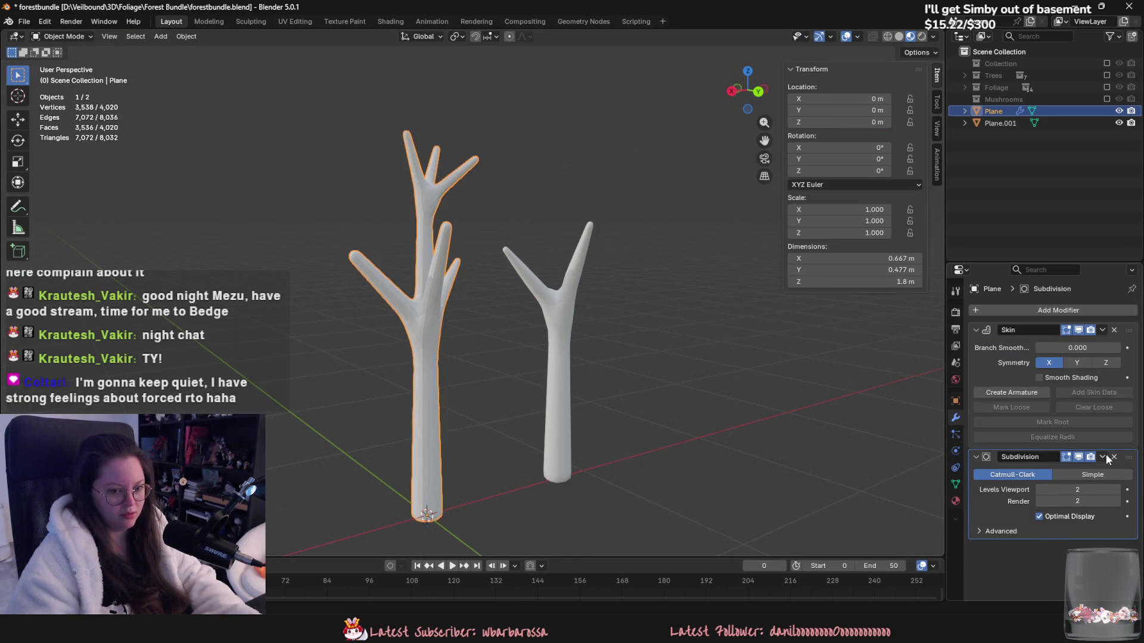
click(1072, 344)
key(ctrl+z)
click(1102, 329)
click(1102, 344)
click(1104, 331)
Step: Add a Decimate modifier in Un-Subdivide mode, raise its iterations and apply it
click(1105, 344)
click(1078, 309)
text(dec)
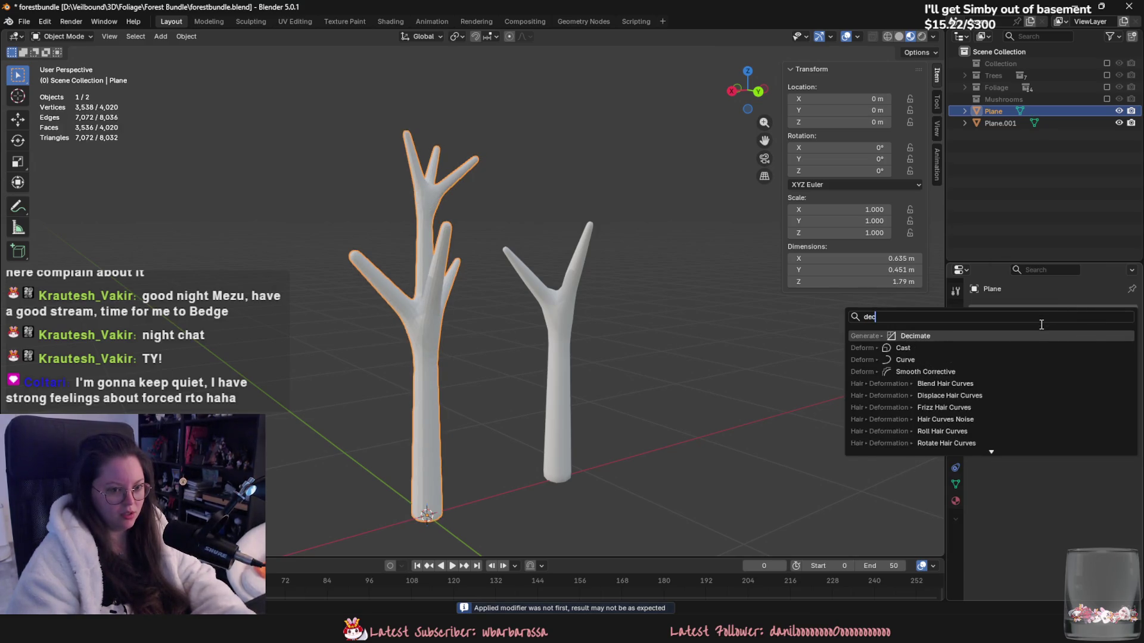
key(Return)
click(1052, 348)
click(1117, 363)
click(1104, 331)
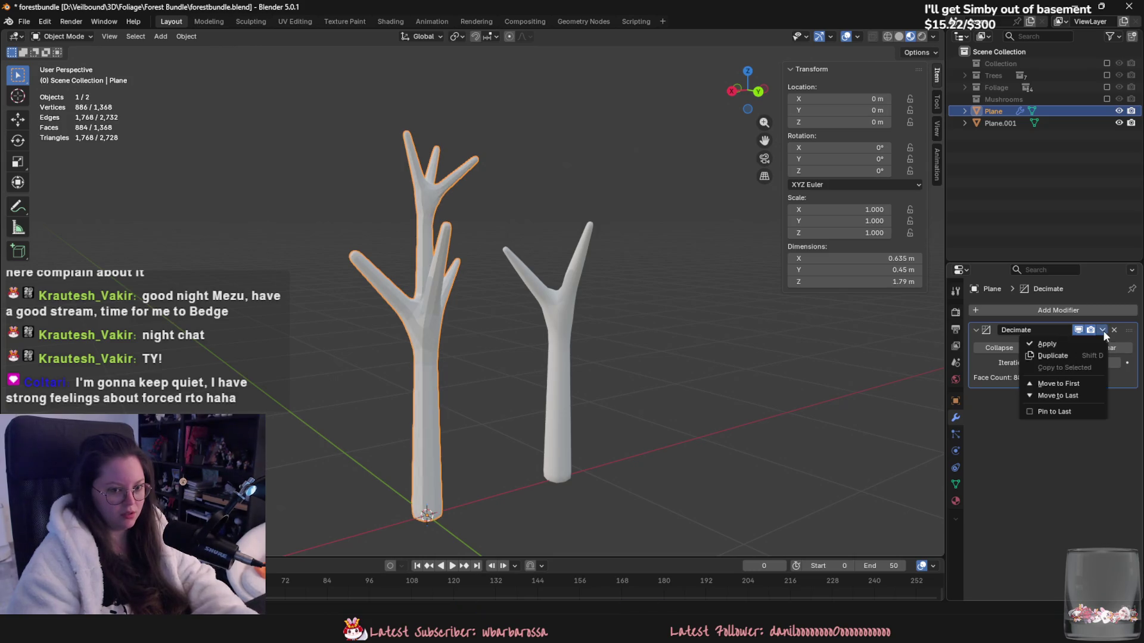
click(1101, 344)
Step: Inspect the resulting 884-face tree in Edit Mode with the selection cleared
middle_drag(430, 355, 477, 393)
scroll(500, 413, up, 4)
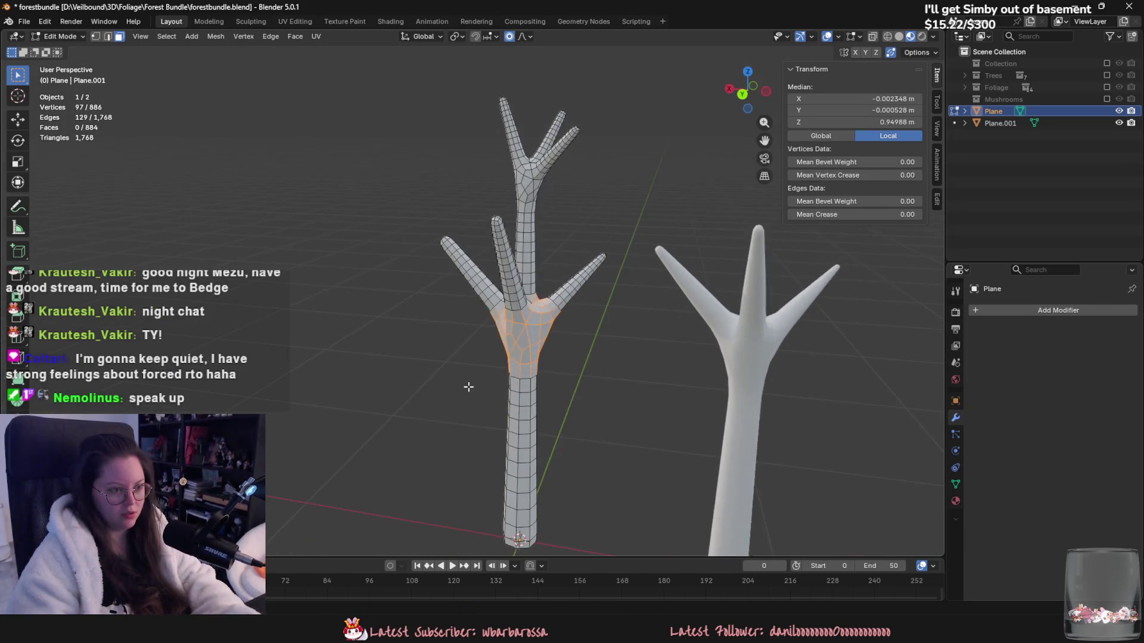
right_click(492, 406)
click(484, 377)
key(Tab)
key(Tab)
key(Tab)
key(alt+a)
mouse_move(600, 429)
middle_down()
mouse_move(679, 401)
mouse_move(775, 404)
mouse_move(677, 390)
middle_up()
key(Tab)
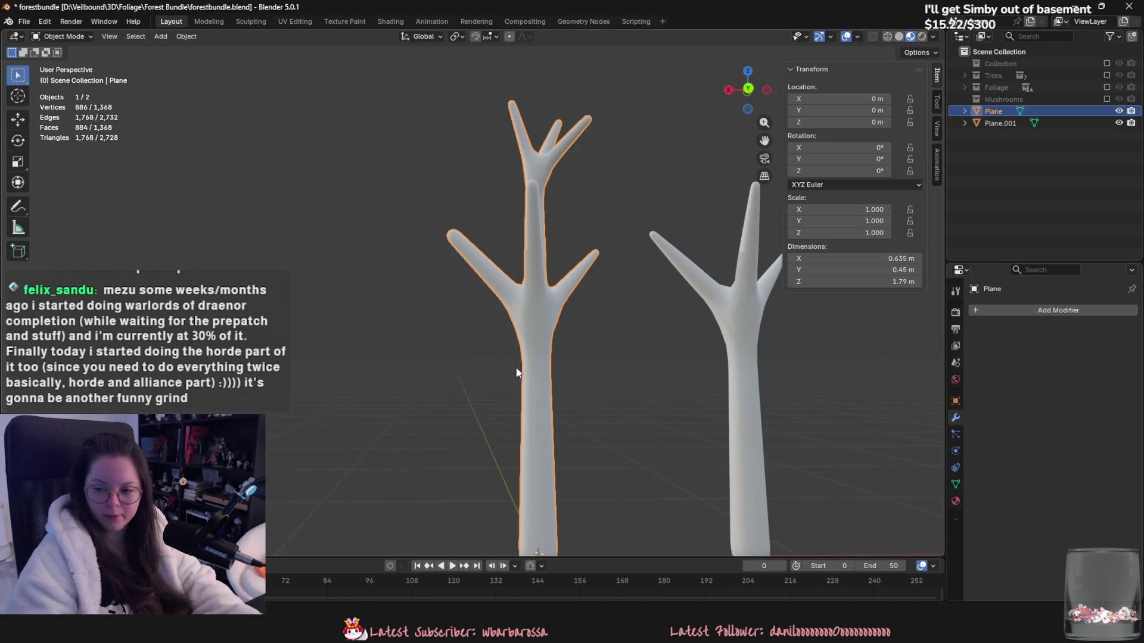
Step: Inspect the two trees' bases from an overview, briefly toggling wireframe shading
mouse_move(454, 346)
middle_down()
mouse_move(439, 392)
mouse_move(441, 355)
middle_up()
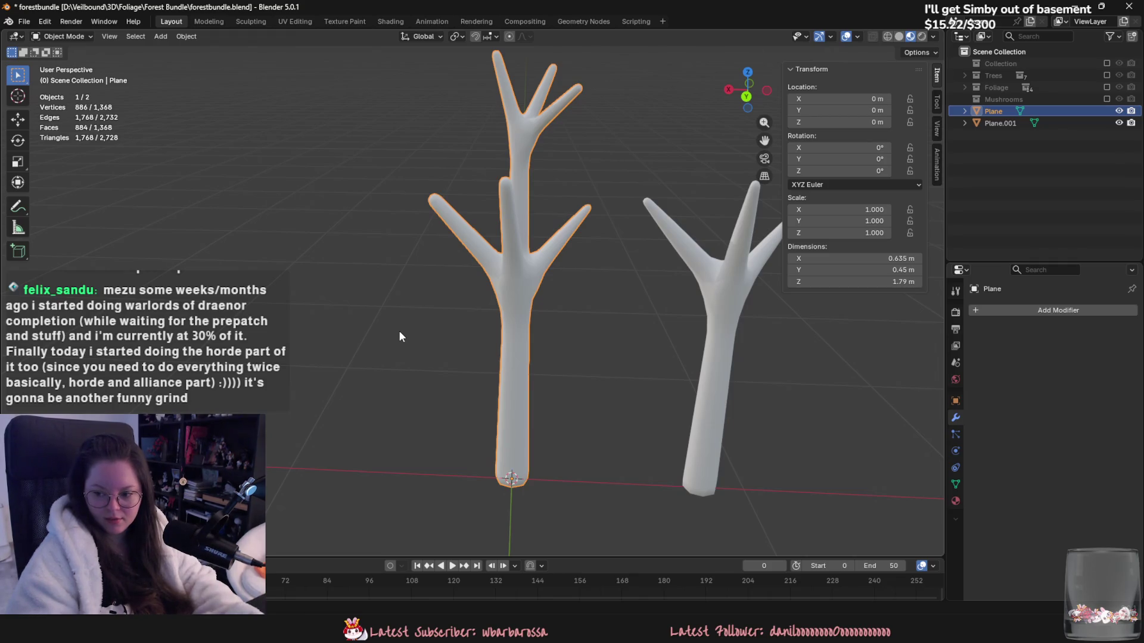
mouse_move(400, 337)
middle_down()
mouse_move(440, 355)
mouse_move(416, 432)
middle_up()
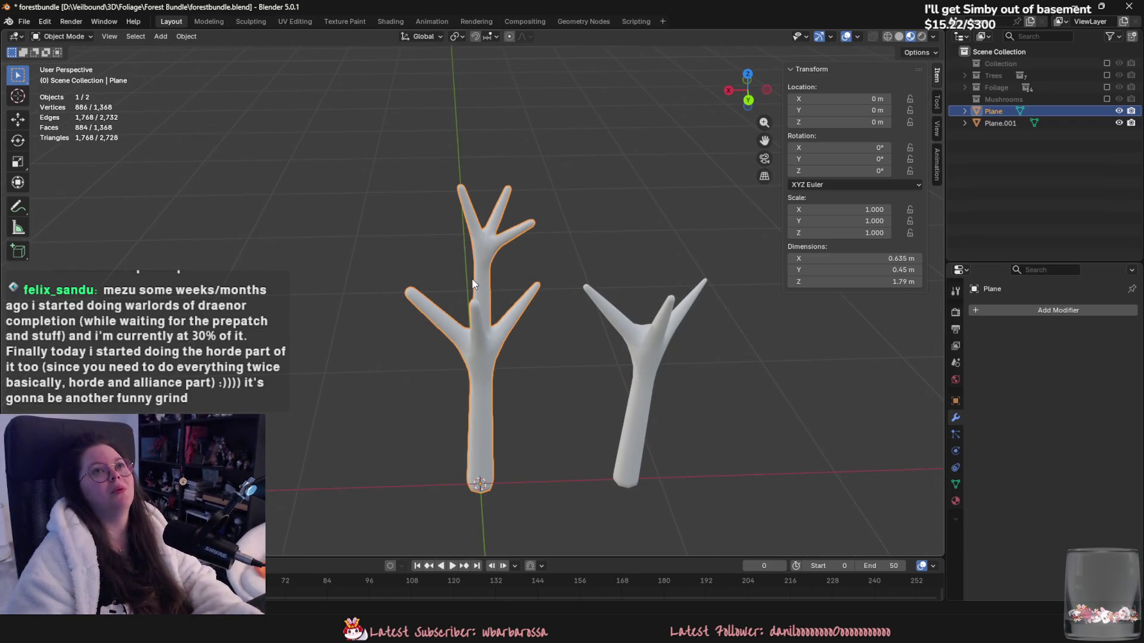
mouse_move(465, 280)
middle_down()
mouse_move(520, 391)
mouse_move(395, 433)
mouse_move(526, 376)
middle_up()
click(610, 388)
key(shift+z)
key(ctrl+z)
key(shift+z)
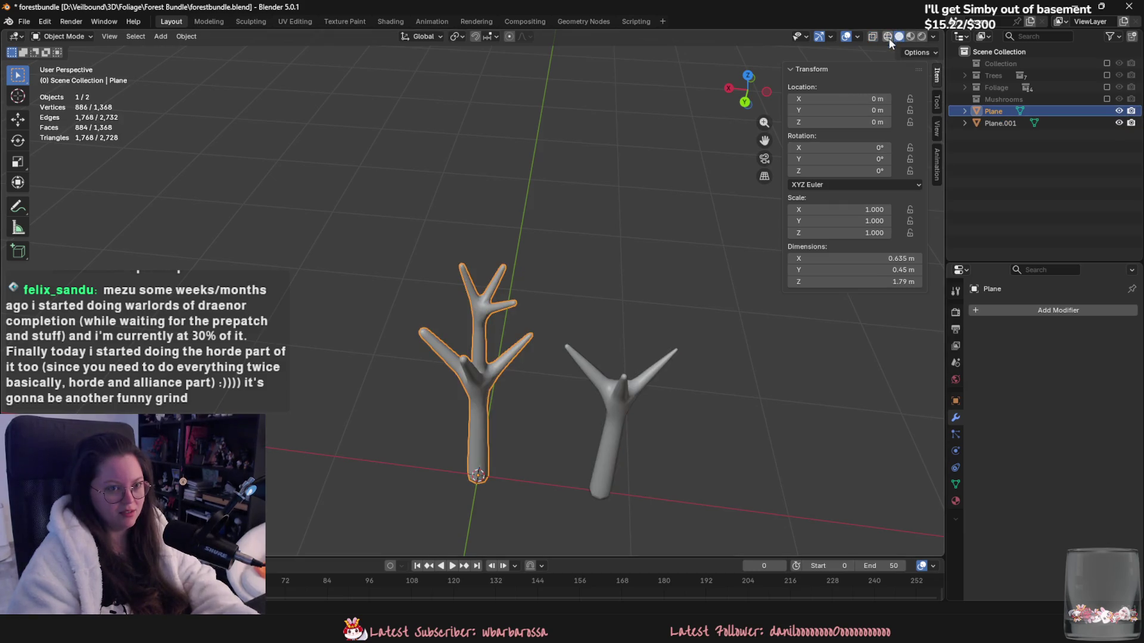
Step: Select Plane.001, the small tree, and start moving it flat across the ground
click(636, 384)
click(910, 36)
mouse_move(602, 357)
middle_down()
mouse_move(617, 386)
mouse_move(614, 428)
middle_up()
key(g)
key(shift+z)
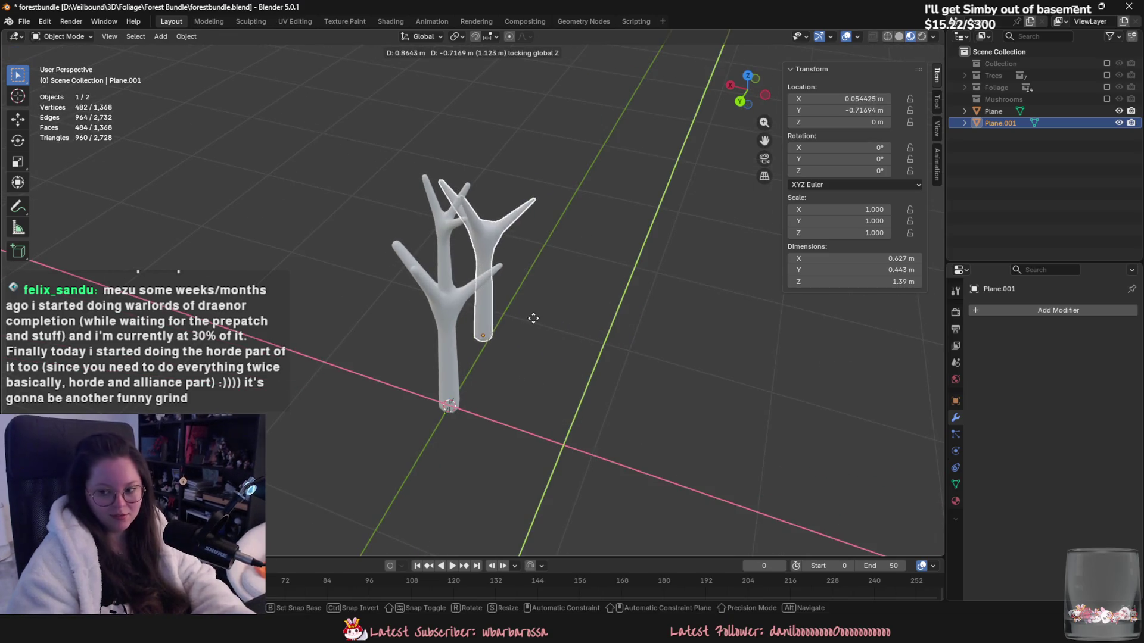
Step: Drop the small tree just behind the tall one and save forestbundle.blend
click(534, 320)
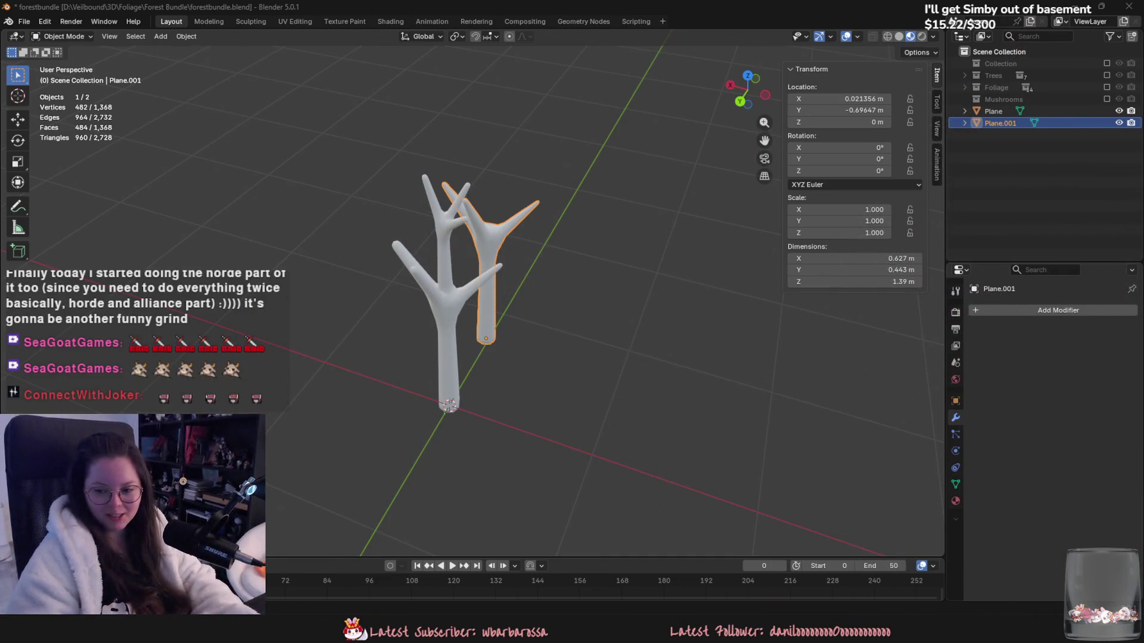
scroll(703, 388, up, 3)
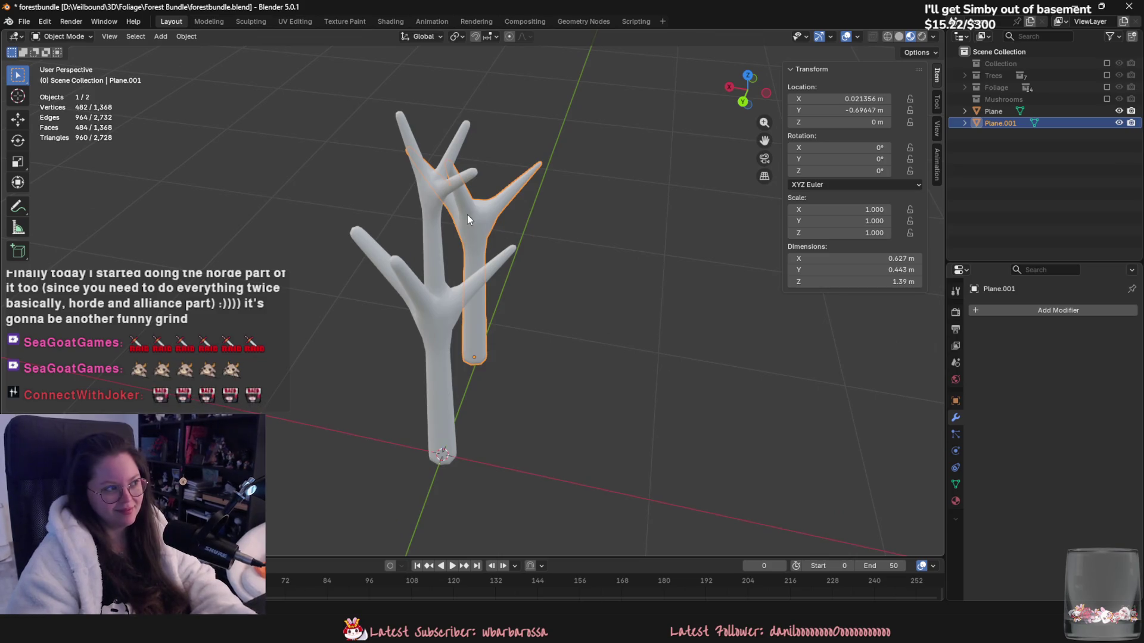
key(ctrl+s)
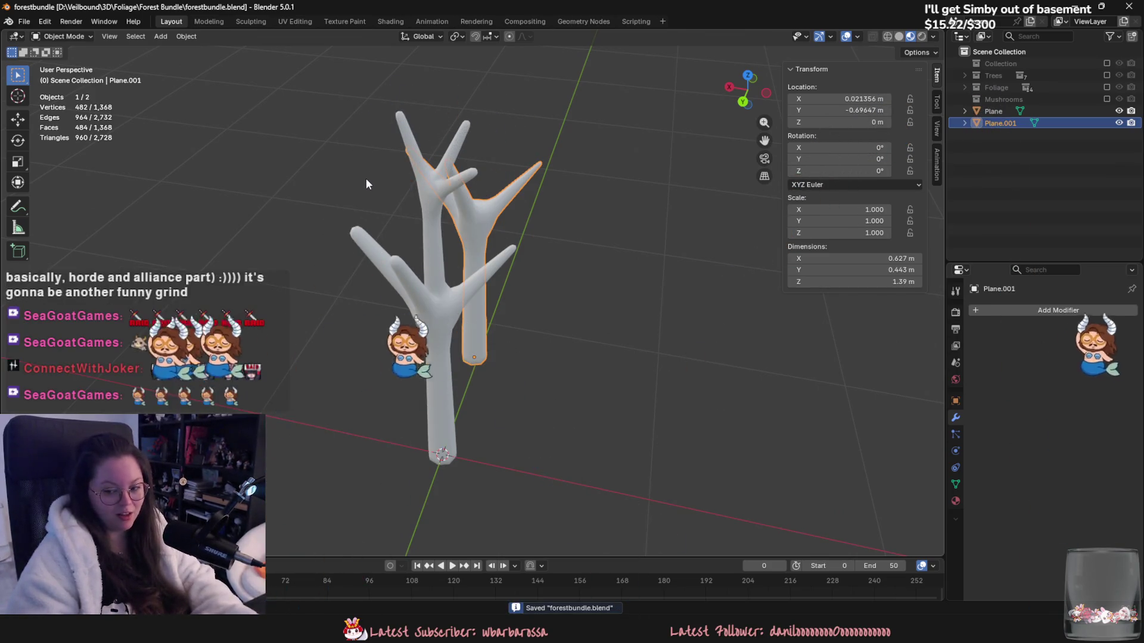
Step: Check the tree arrangement from several angles, then save forestbundle.blend again
shift+middle_drag(269, 239, 298, 202)
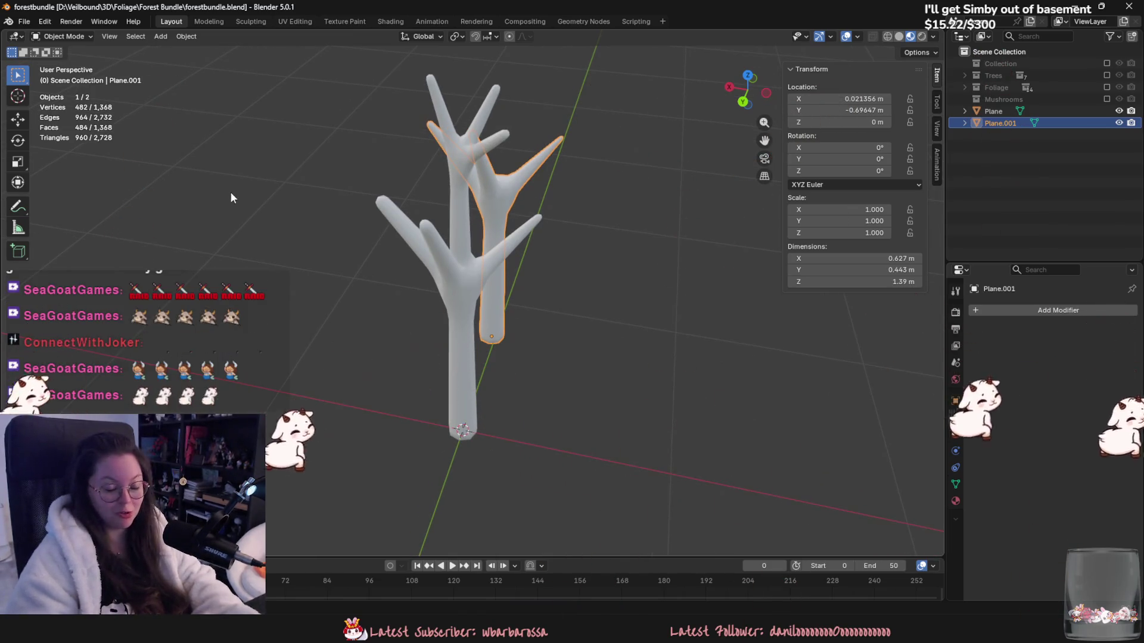
mouse_move(209, 191)
middle_down()
mouse_move(356, 262)
mouse_move(271, 238)
mouse_move(371, 209)
middle_up()
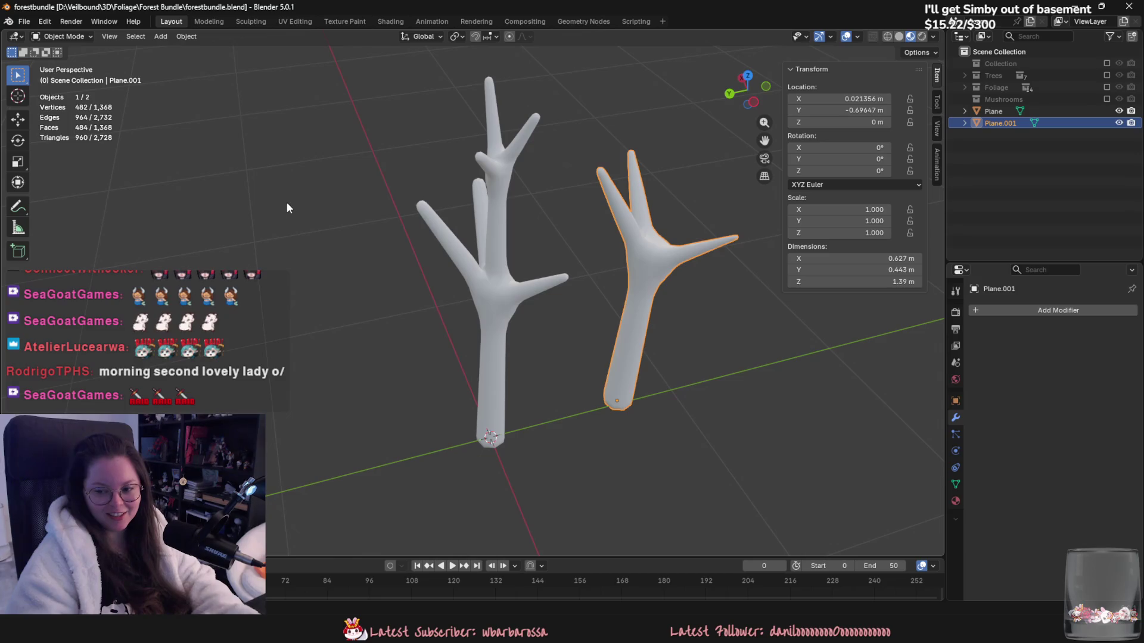
mouse_move(293, 223)
middle_down()
mouse_move(382, 286)
mouse_move(352, 229)
middle_up()
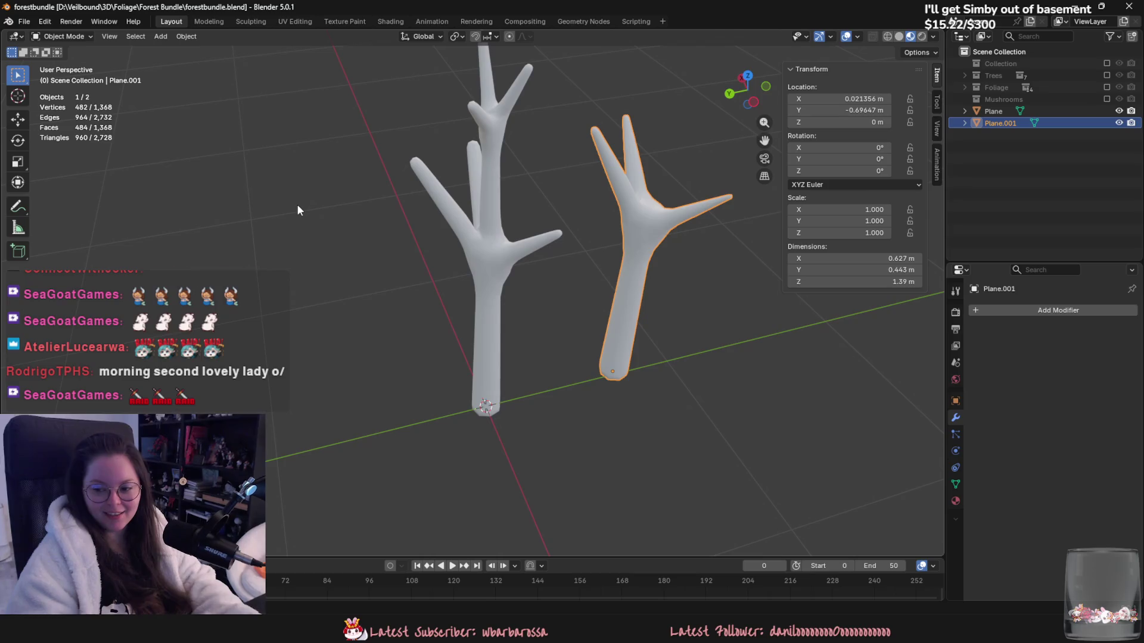
mouse_move(288, 199)
middle_down()
mouse_move(324, 230)
mouse_move(430, 269)
mouse_move(420, 263)
mouse_move(481, 256)
mouse_move(499, 335)
mouse_move(410, 253)
mouse_move(450, 248)
mouse_move(438, 269)
mouse_move(374, 136)
middle_up()
key(ctrl+s)
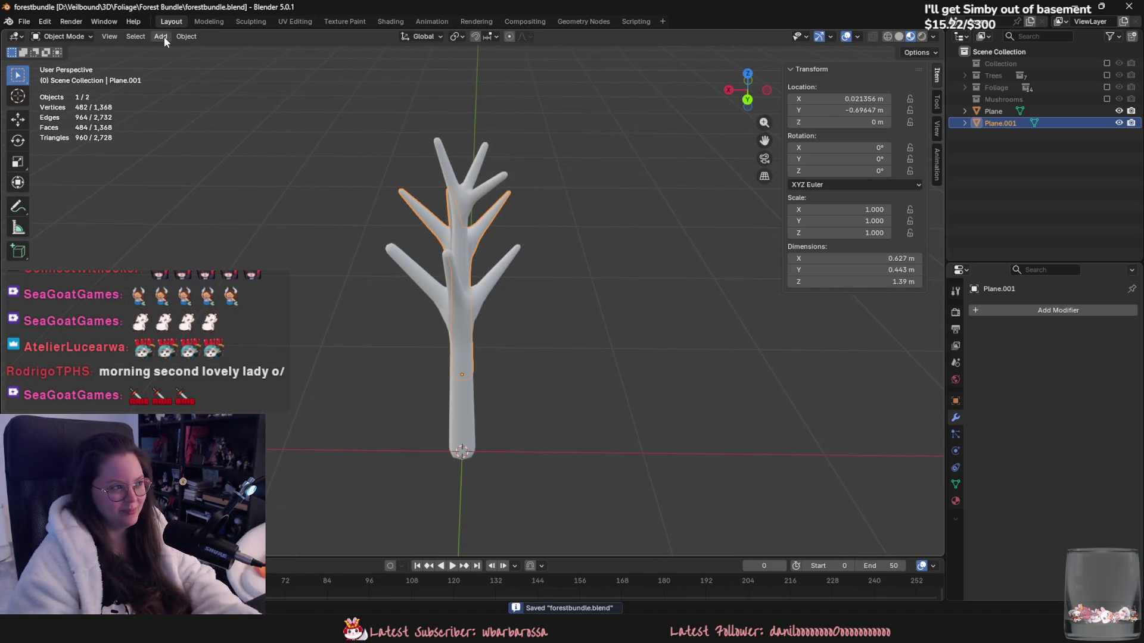
Step: Select the tall tree and view it from new angles, cancelling an accidental move
click(161, 36)
click(459, 270)
mouse_move(459, 270)
middle_down()
mouse_move(281, 250)
mouse_move(289, 234)
mouse_move(365, 233)
mouse_move(376, 290)
mouse_move(352, 270)
mouse_move(386, 250)
middle_up()
mouse_move(576, 346)
middle_down()
mouse_move(599, 338)
mouse_move(355, 215)
mouse_move(514, 302)
mouse_move(434, 343)
mouse_move(459, 334)
middle_up()
key(g)
key(Escape)
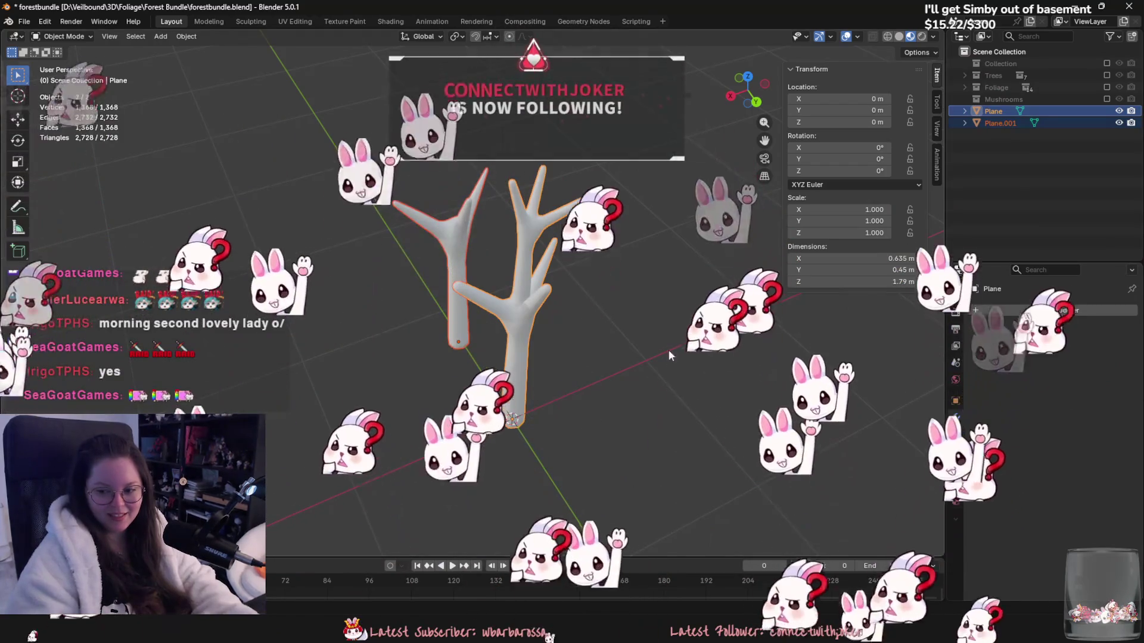
Step: Save forestbundle.blend and move over to the ServerStart island level in Unreal
scroll(460, 337, up, 1)
key(ctrl+s)
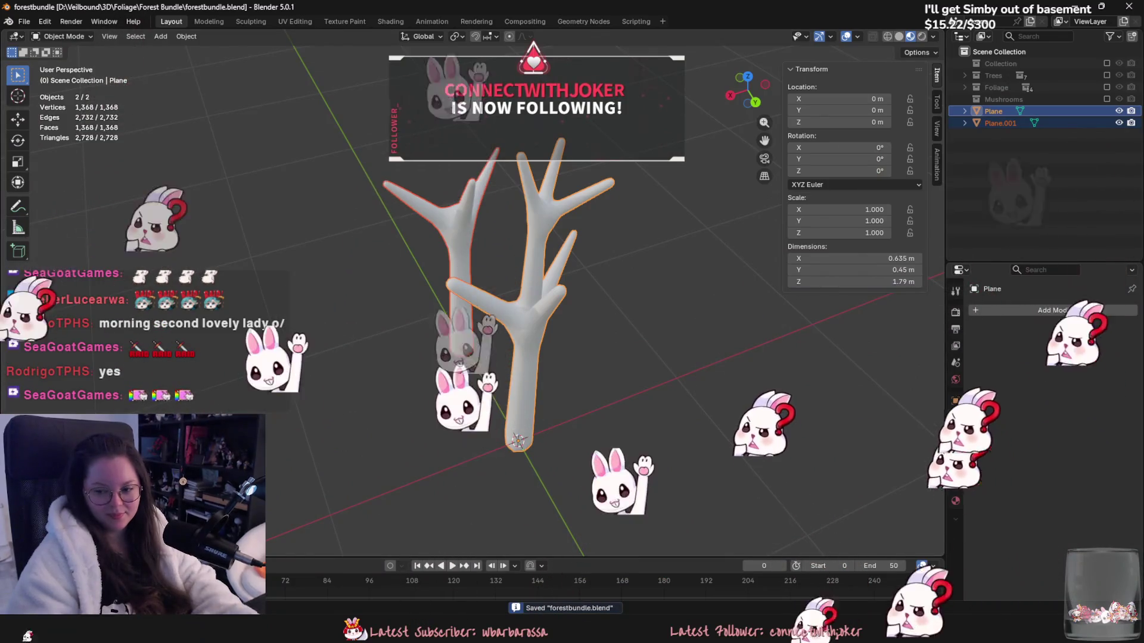
key(alt+Tab)
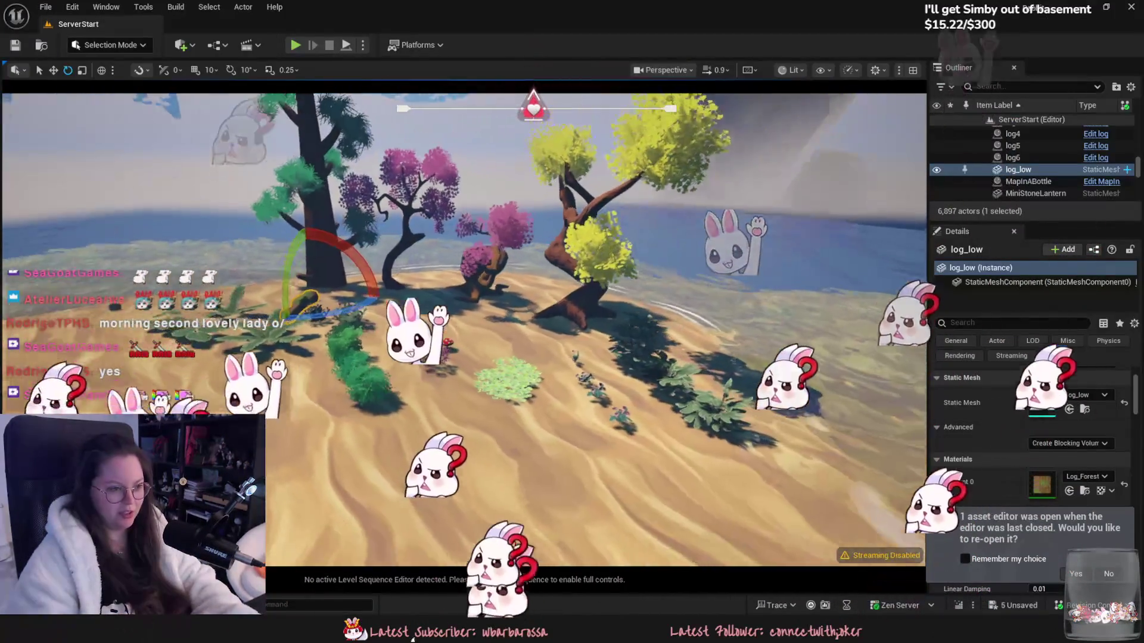
right_drag(413, 640, 714, 638)
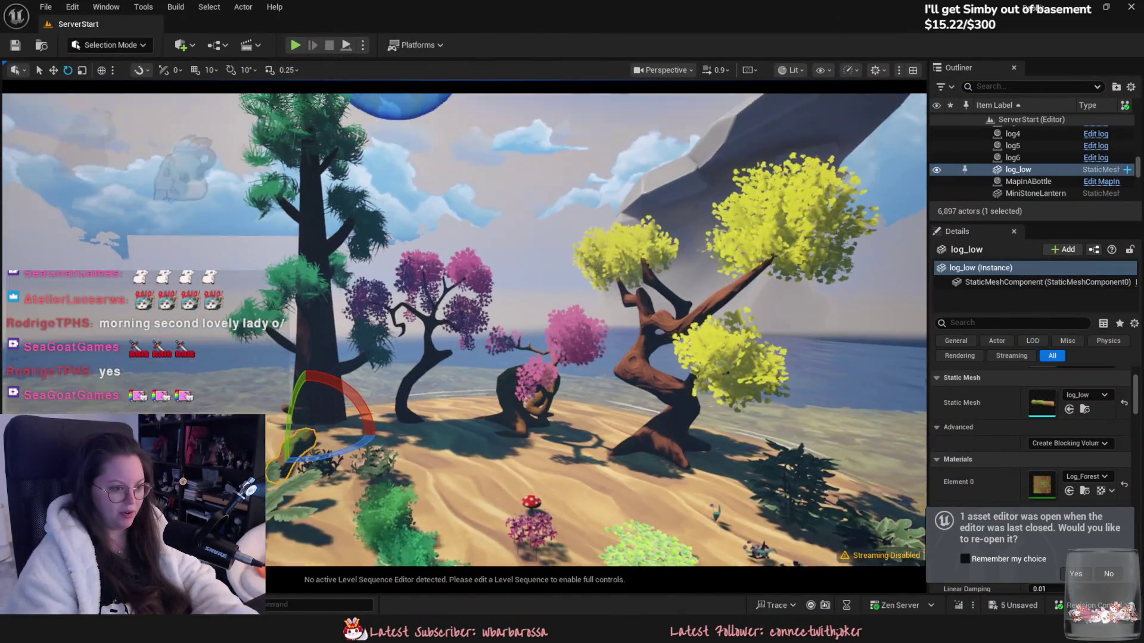
Step: Fly out over the island and focus on the placed pine_low tree
right_drag(689, 411, 689, 410)
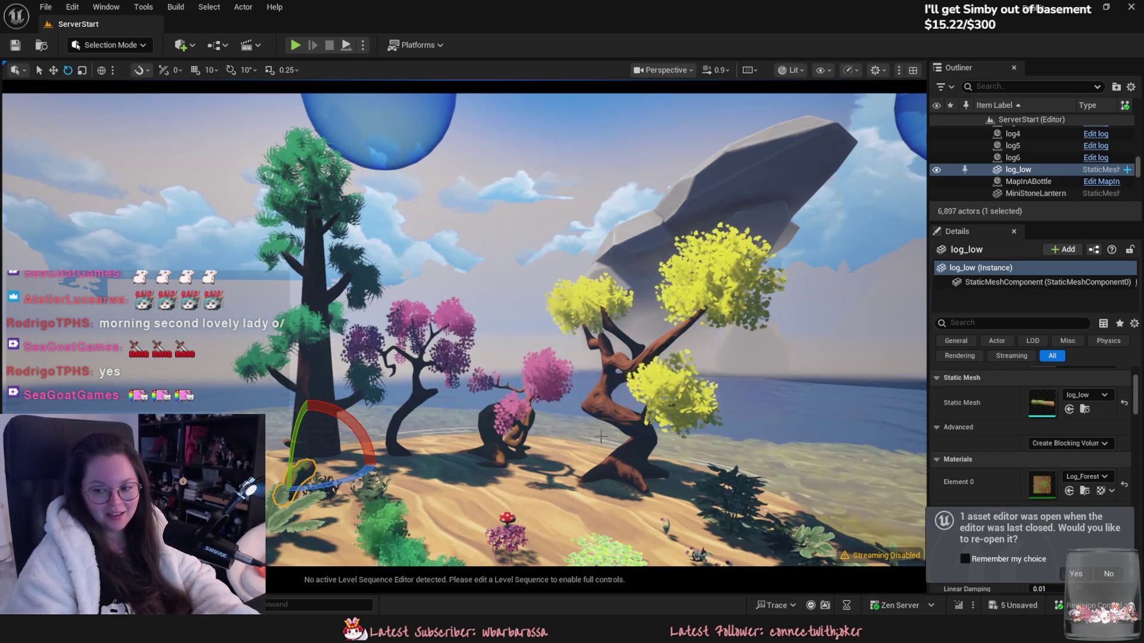
right_drag(690, 410, 690, 410)
right_drag(325, 307, 325, 306)
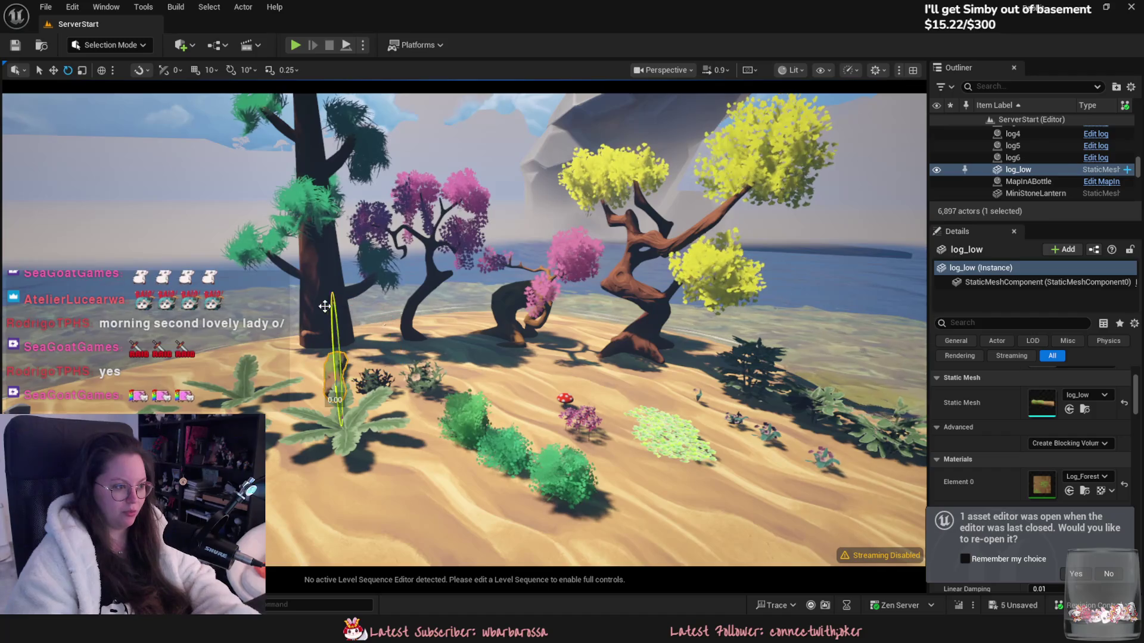
click(325, 306)
key(f)
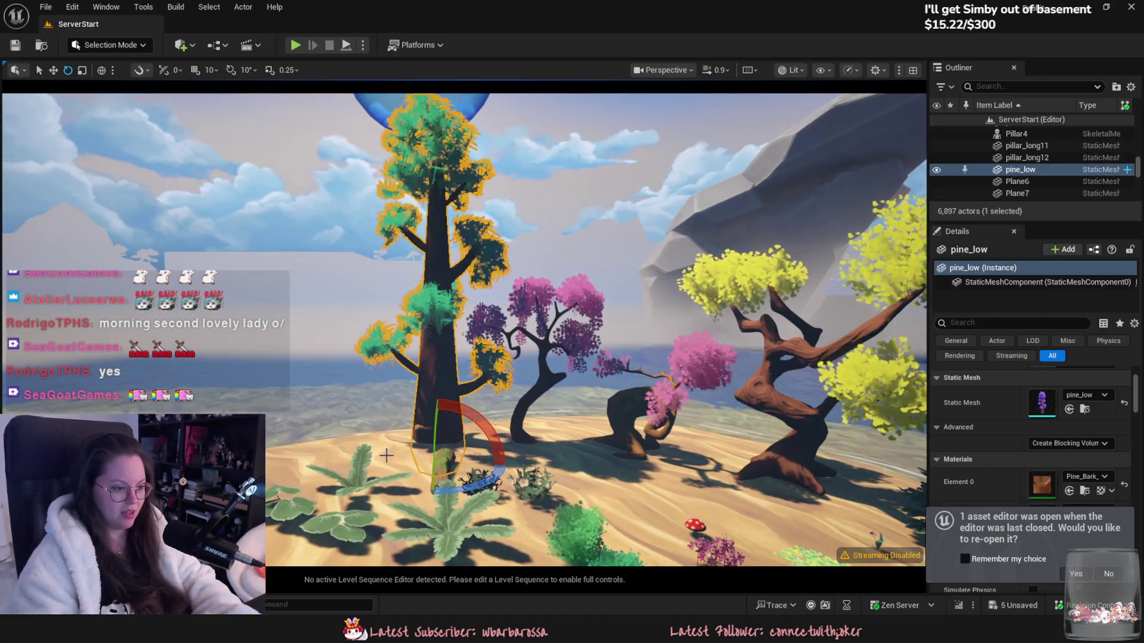
Step: Select the flower_7 bush on the island, then return to Blender
click(540, 440)
right_drag(539, 441, 540, 441)
click(430, 412)
right_drag(430, 412, 430, 412)
key(alt+Tab)
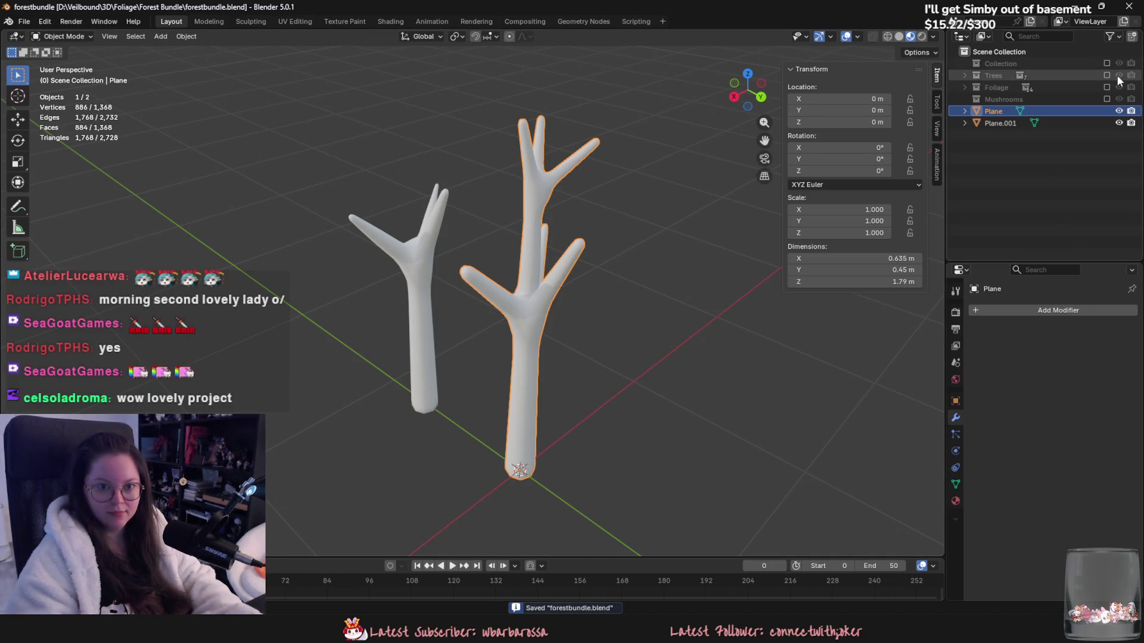
Step: Re-include the Trees collection and hide Log_high, Log_low, tree_3_high and tree_high
key(alt+e)
middle_drag(585, 277, 766, 185)
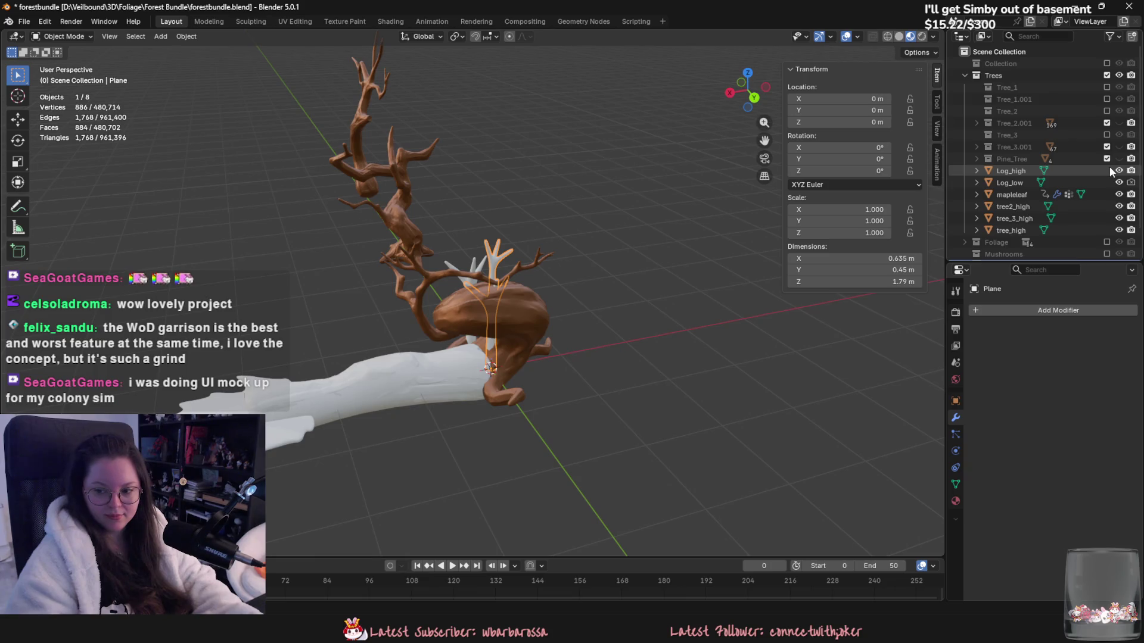
click(1119, 170)
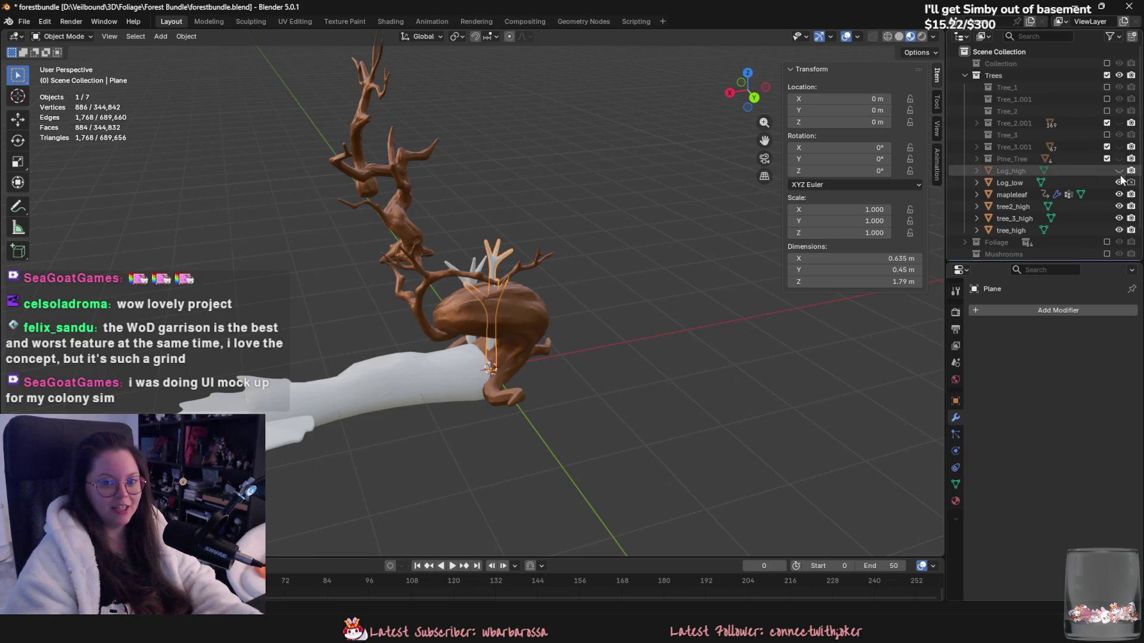
click(1119, 182)
click(1119, 218)
click(1119, 230)
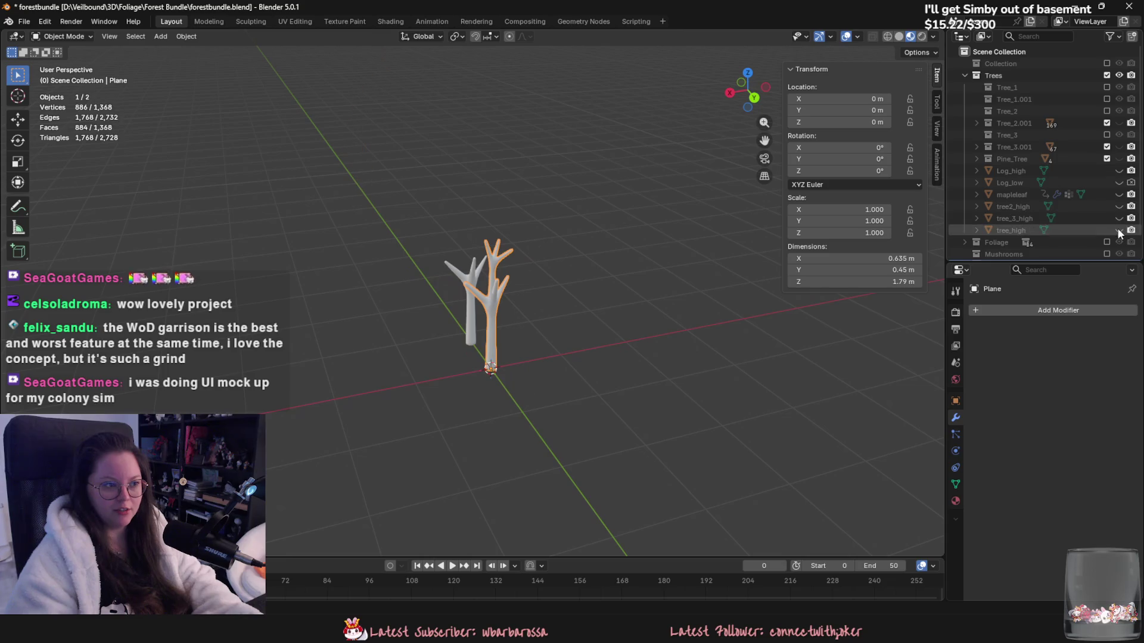
Step: Show Pine_Tree, hide its trunk in Edit Mode and turn on X-ray
click(1119, 158)
mouse_move(596, 238)
middle_down()
mouse_move(613, 316)
mouse_move(581, 323)
mouse_move(555, 309)
middle_up()
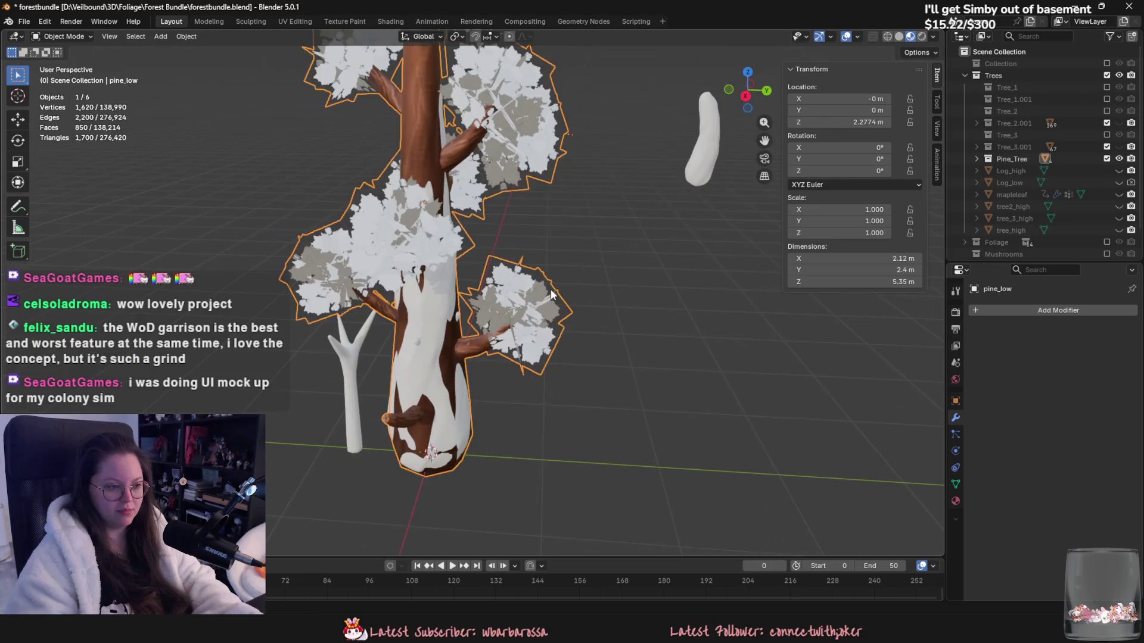
key(Tab)
click(532, 297)
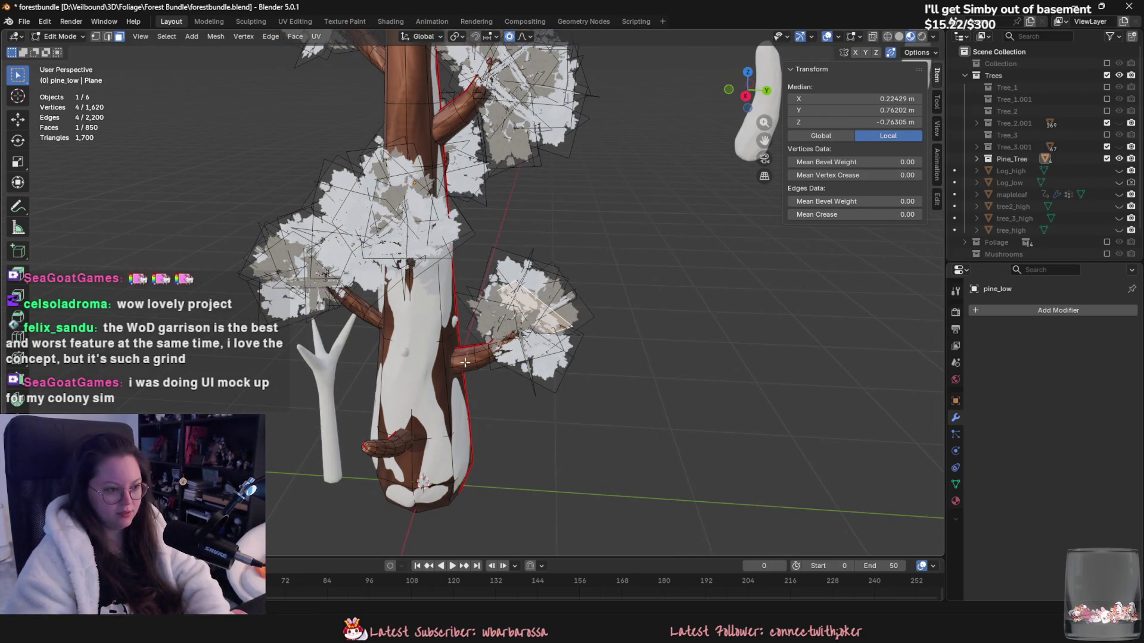
key(l)
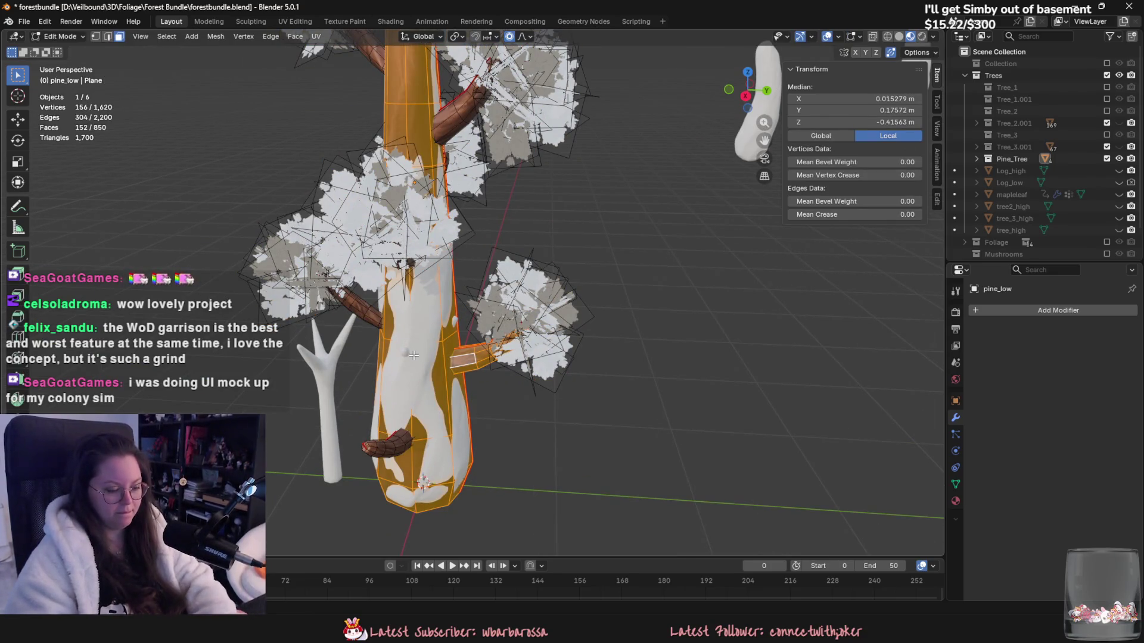
key(h)
key(alt+z)
Step: Separate one leaf clump, exclude Trees, paste the clump and apply its location
drag(669, 415, 478, 253)
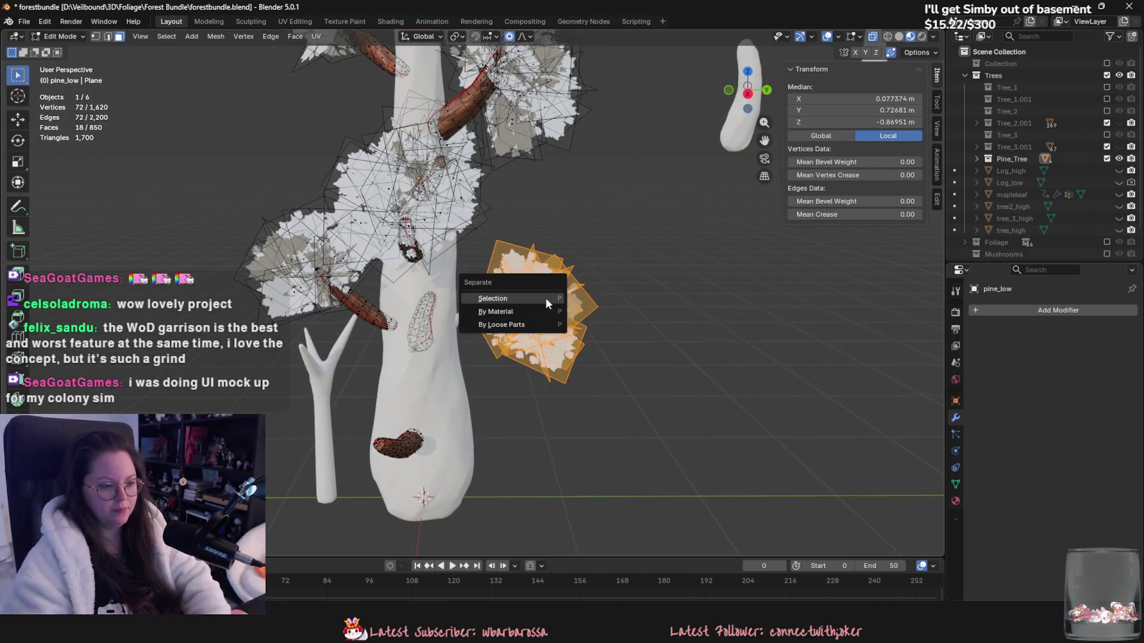
click(545, 299)
key(Tab)
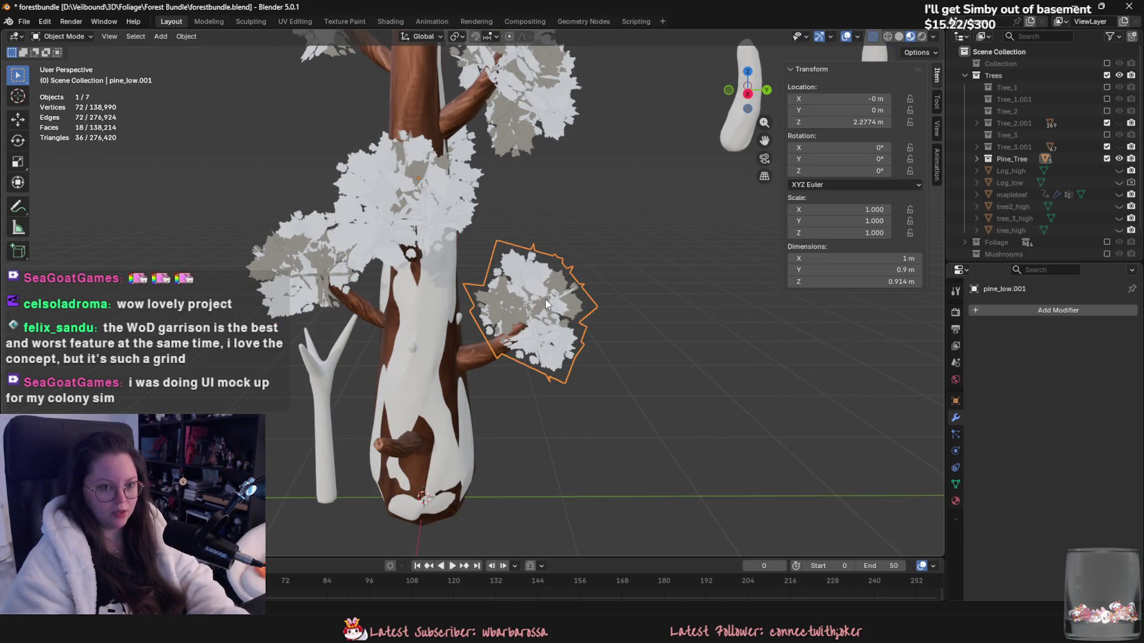
click(1107, 75)
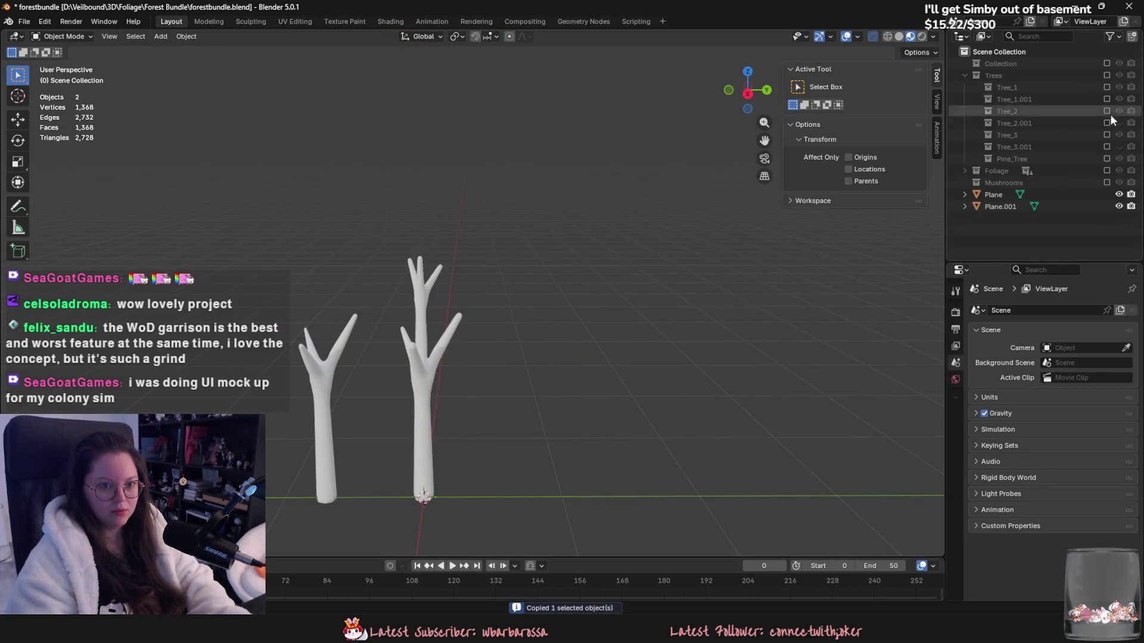
key(ctrl+v)
mouse_move(609, 314)
middle_down()
mouse_move(606, 362)
mouse_move(541, 346)
mouse_move(567, 306)
mouse_move(643, 309)
mouse_move(572, 381)
mouse_move(596, 377)
mouse_move(648, 309)
mouse_move(702, 344)
middle_up()
key(ctrl+a)
click(541, 345)
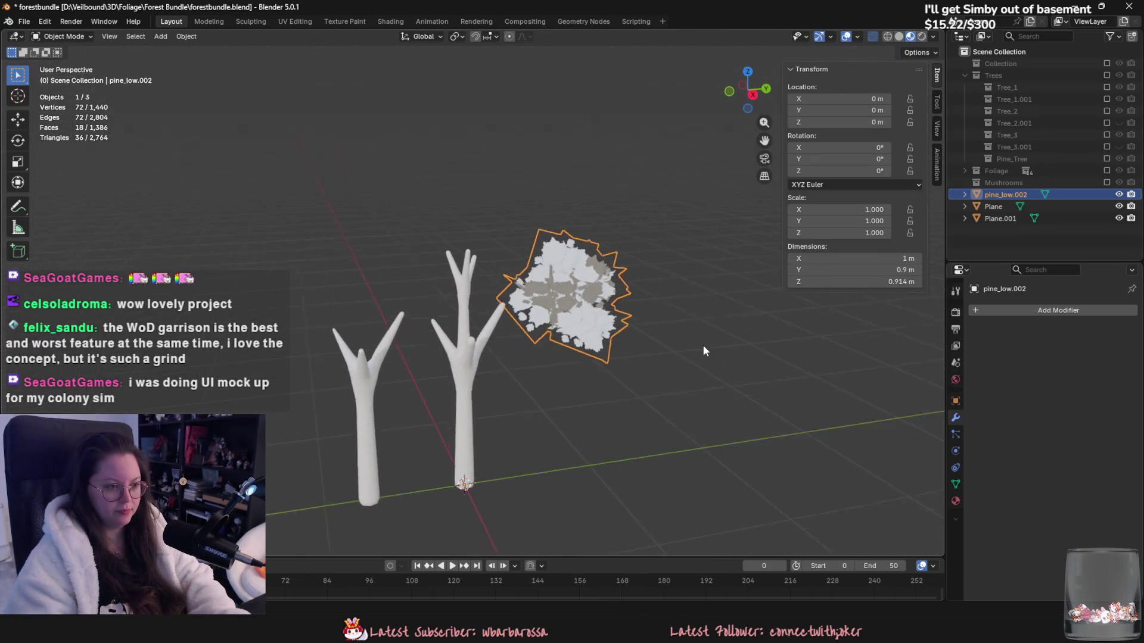
Step: Scale the leaf clump to 0.766 and set its origin to its geometry
key(s)
click(629, 367)
right_click(620, 330)
mouse_move(620, 384)
click(685, 384)
middle_drag(684, 377, 642, 387)
key(z)
click(646, 376)
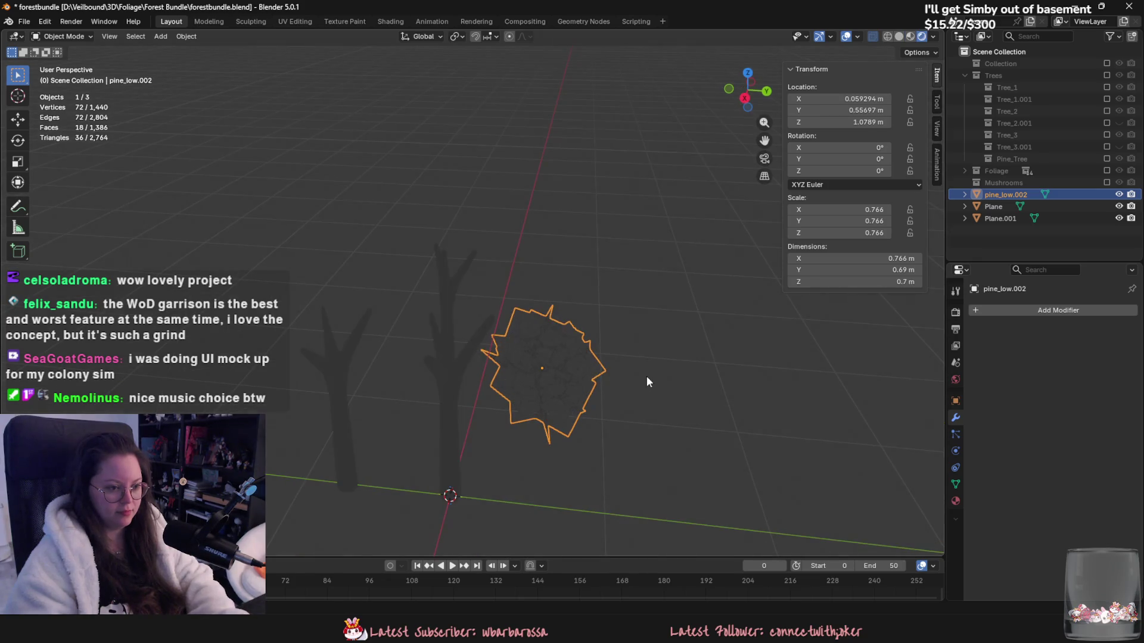
click(911, 37)
mouse_move(603, 302)
middle_down()
mouse_move(590, 280)
mouse_move(527, 349)
mouse_move(574, 267)
mouse_move(599, 320)
middle_up()
Step: Position the clump along Y and up on the taller branch, then rotate and tilt it
key(g)
key(y)
click(571, 245)
key(g)
key(z)
click(555, 285)
key(r)
key(z)
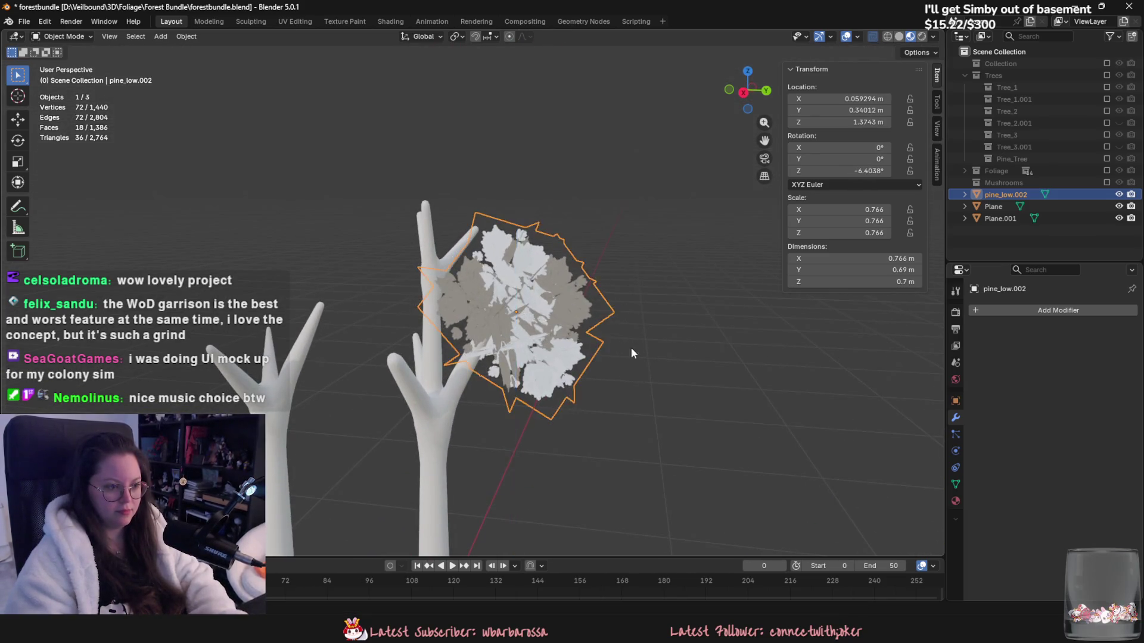
click(643, 274)
key(r)
click(667, 292)
mouse_move(668, 291)
middle_down()
mouse_move(637, 338)
mouse_move(650, 334)
middle_up()
Step: Duplicate the clump and place the copy beside and above the first one
key(shift+d)
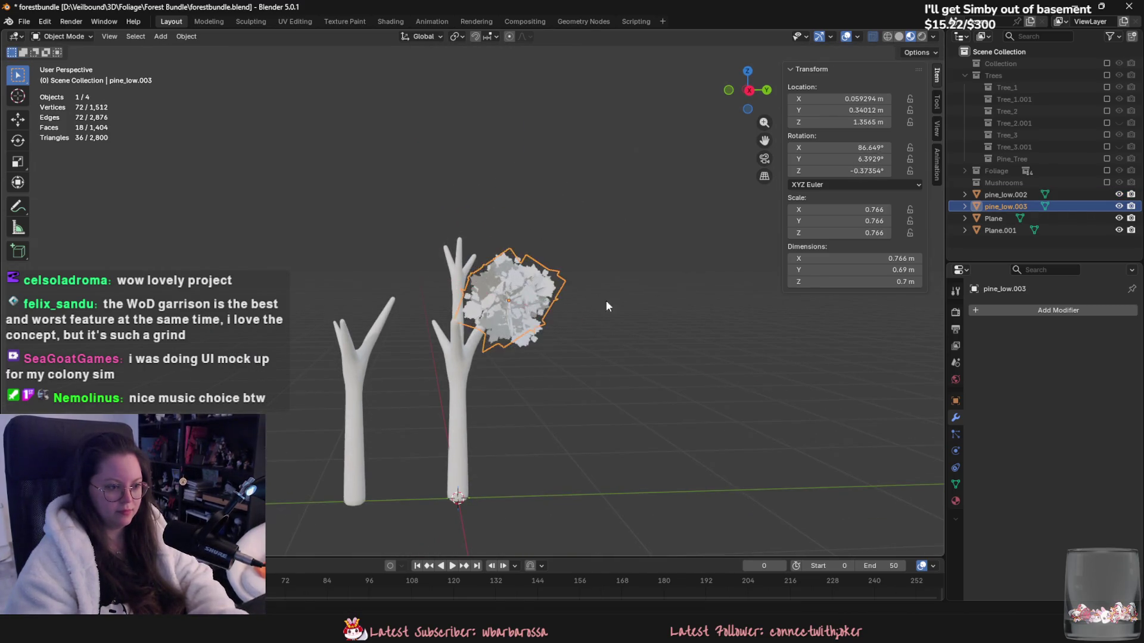
key(g)
key(y)
click(515, 340)
mouse_move(515, 341)
middle_down()
mouse_move(556, 389)
mouse_move(566, 341)
middle_up()
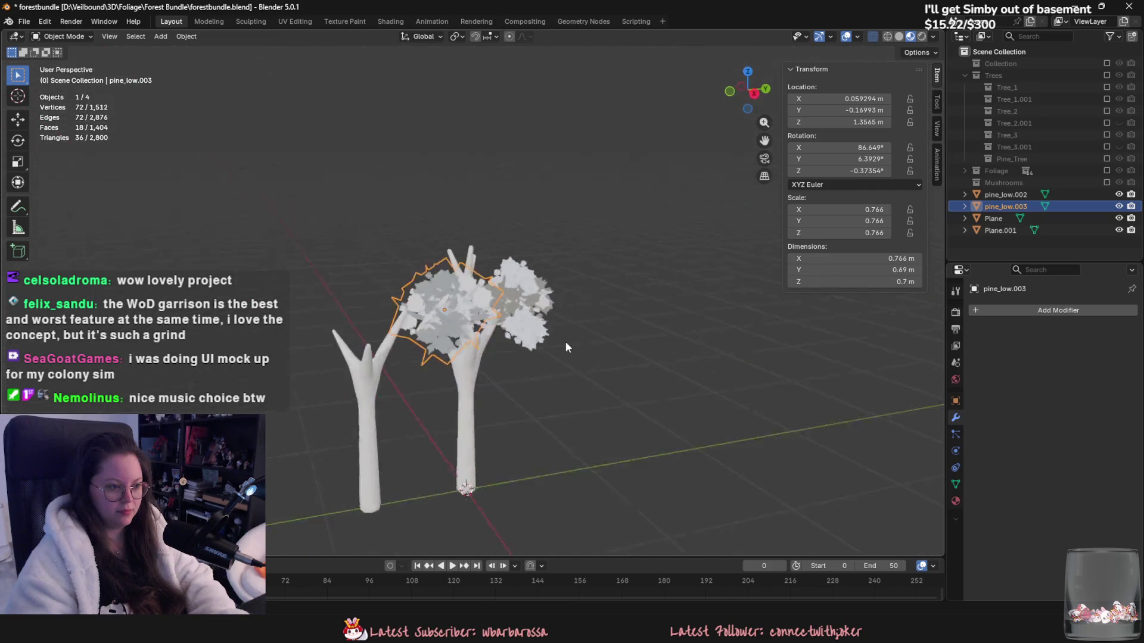
scroll(566, 347, up, 2)
key(g)
key(z)
click(548, 255)
scroll(550, 302, up, 3)
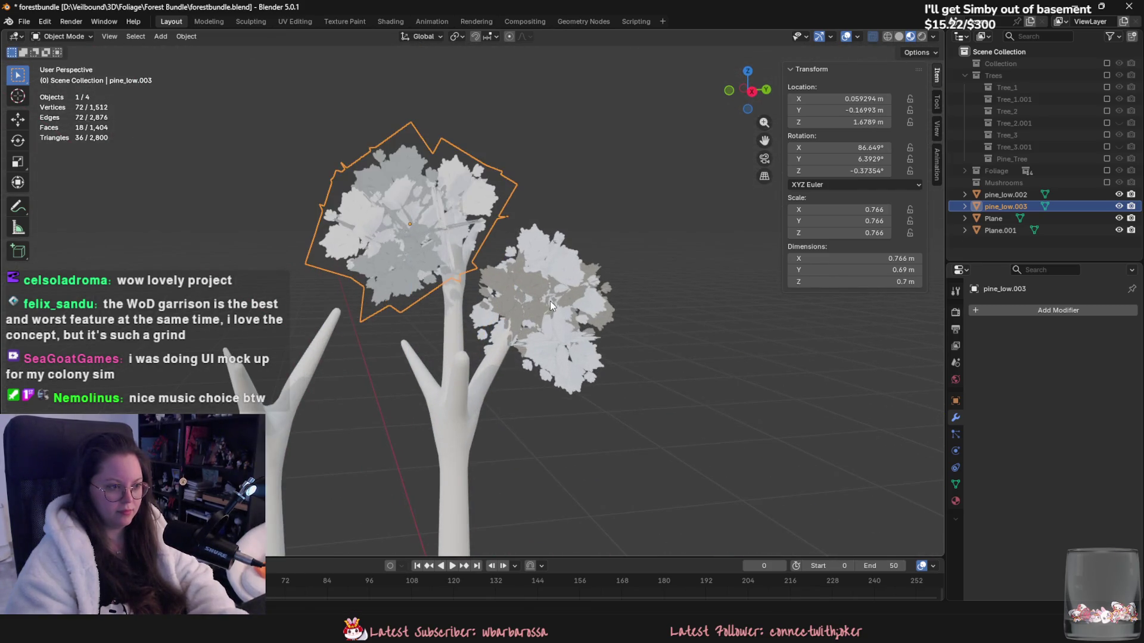
key(r)
key(x)
key(Escape)
key(r)
key(x)
key(Escape)
Step: Add a third clump copy, shifted and raised within the crown
key(shift+d)
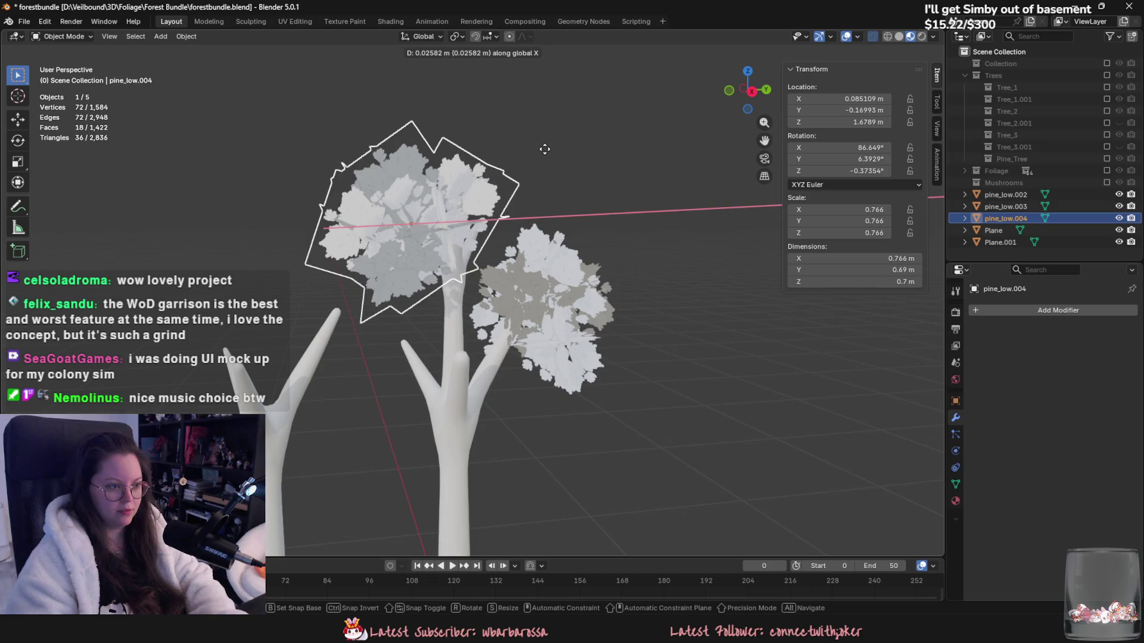
key(y)
key(x)
key(Return)
key(g)
key(z)
key(Return)
mouse_move(586, 204)
middle_down()
mouse_move(663, 277)
mouse_move(679, 274)
middle_up()
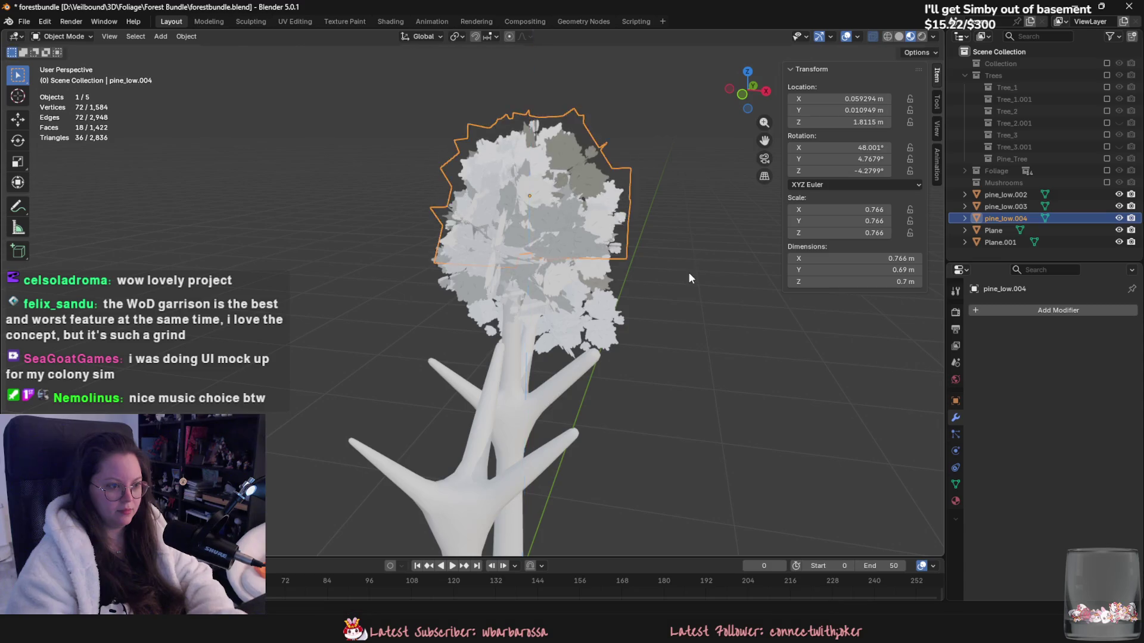
Step: Add a fourth clump copy moved sideways, tilted and raised in the crown
key(shift+d)
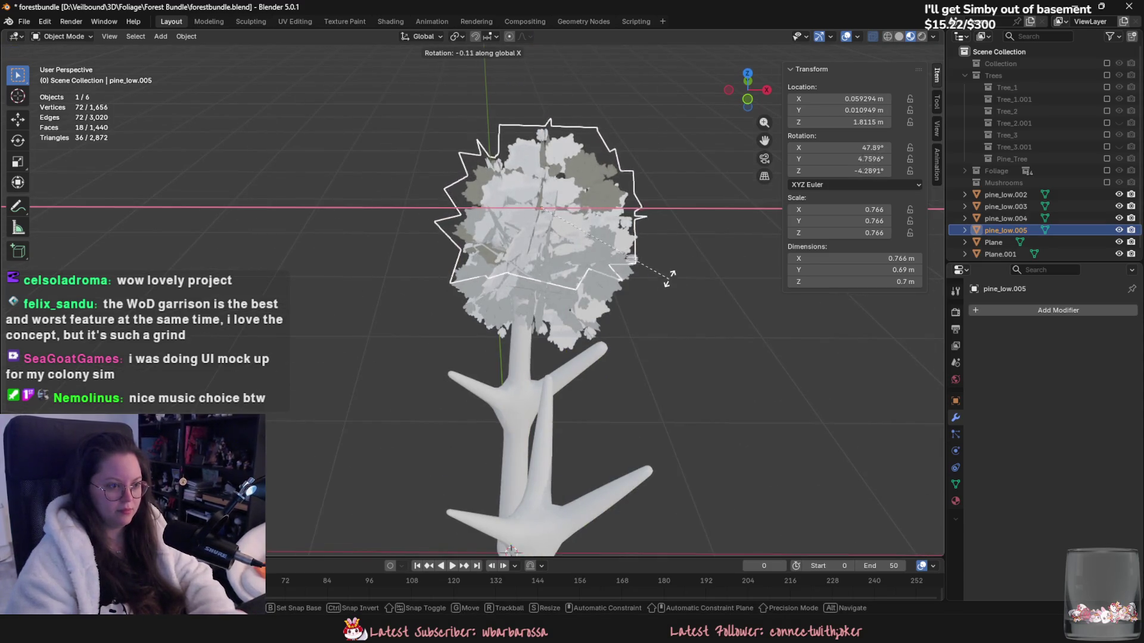
key(y)
key(Return)
key(g)
key(x)
key(Return)
key(g)
key(z)
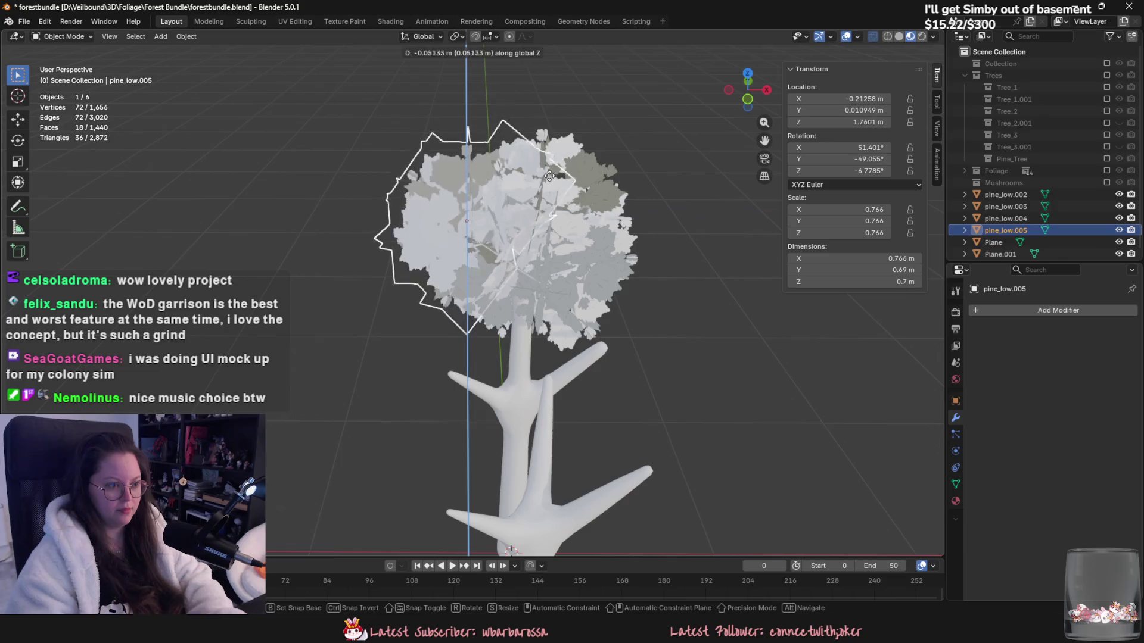
key(Return)
mouse_move(592, 250)
middle_down()
mouse_move(512, 327)
mouse_move(438, 341)
mouse_move(516, 253)
middle_up()
key(r)
key(x)
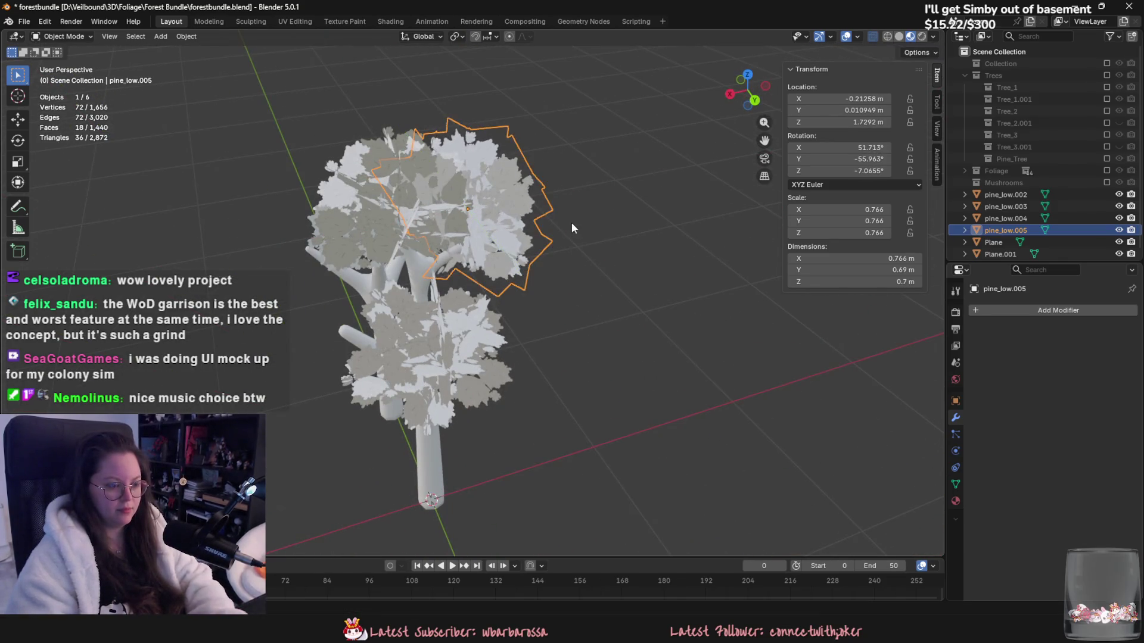
middle_drag(570, 223, 607, 242)
Step: Duplicate the latest clump and spin the copy around Z to fill the crown
key(shift+d)
key(r)
key(z)
click(606, 281)
middle_drag(607, 281, 658, 213)
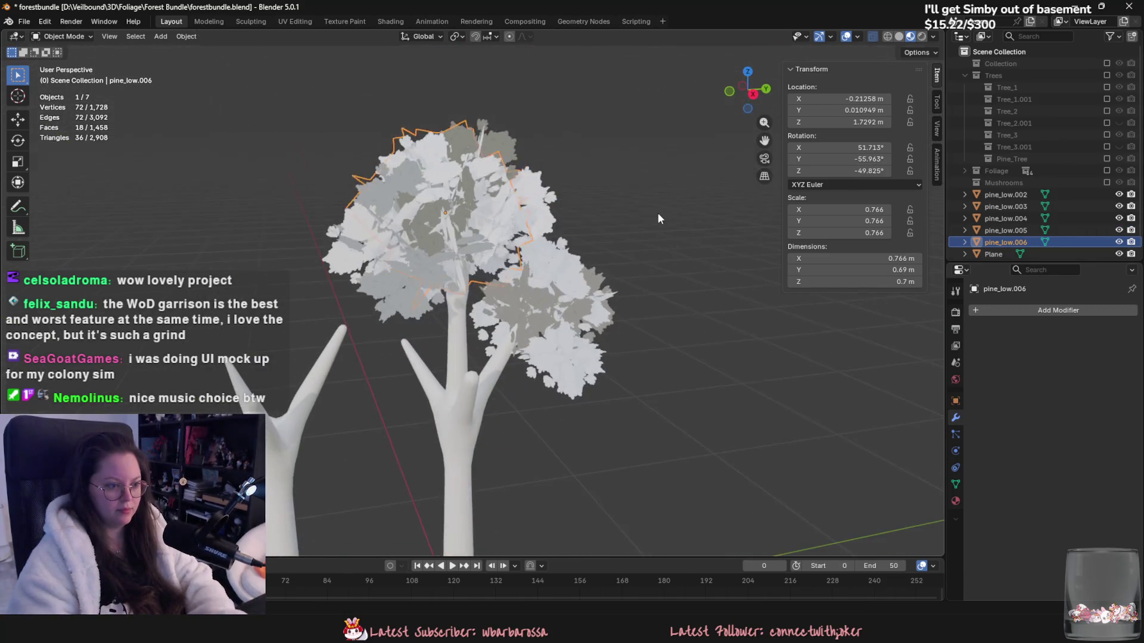
middle_drag(724, 237, 610, 346)
Step: Rotate leaf clump pine_low.007 about the Z and X axes to settle it onto the crown
key(r)
key(z)
click(593, 387)
mouse_move(592, 388)
middle_down()
mouse_move(544, 263)
mouse_move(684, 319)
middle_up()
key(r)
key(z)
key(x)
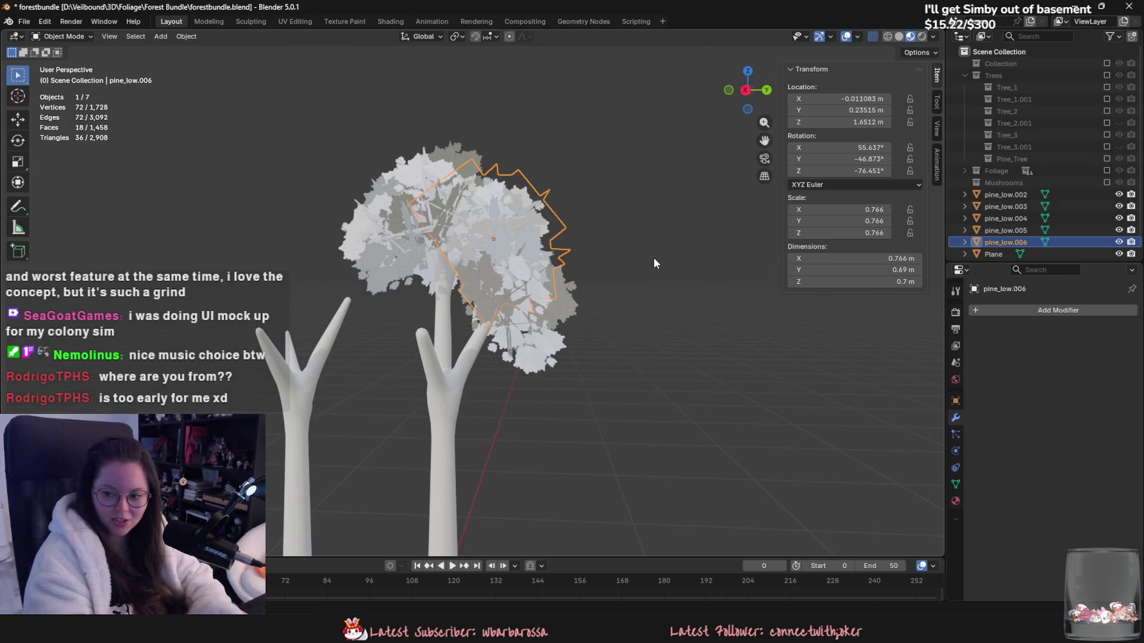
middle_drag(653, 257, 678, 309)
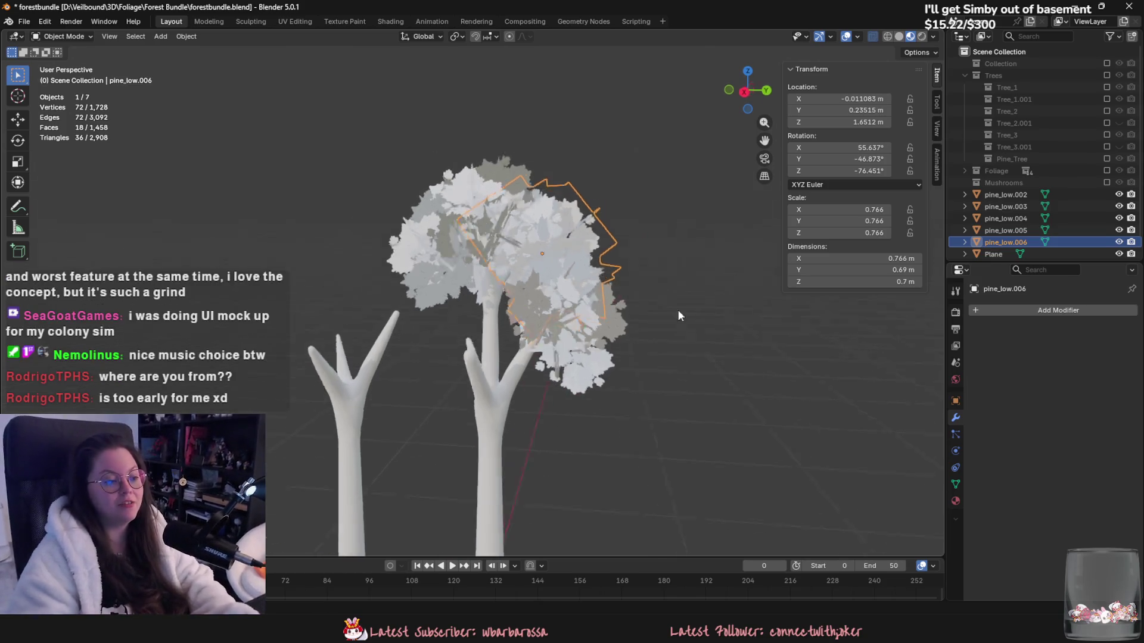
scroll(655, 328, up, 5)
shift+middle_drag(636, 349, 516, 325)
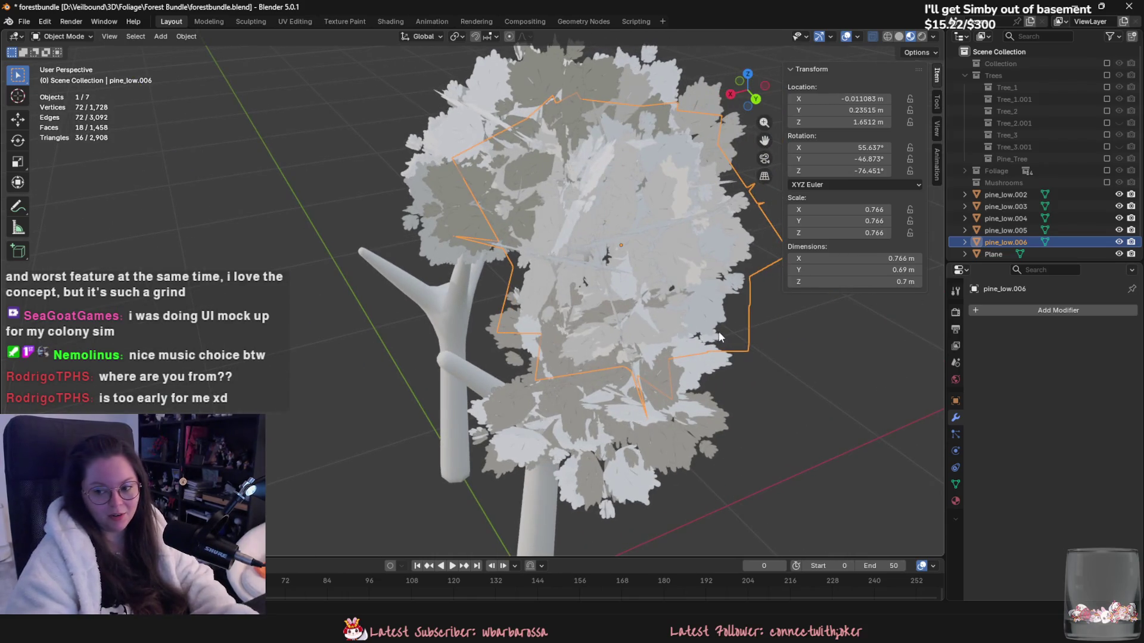
Step: Duplicate the clump as pine_low.008, tilt it about Y, and lower it on the crown
key(shift+d)
key(r)
key(y)
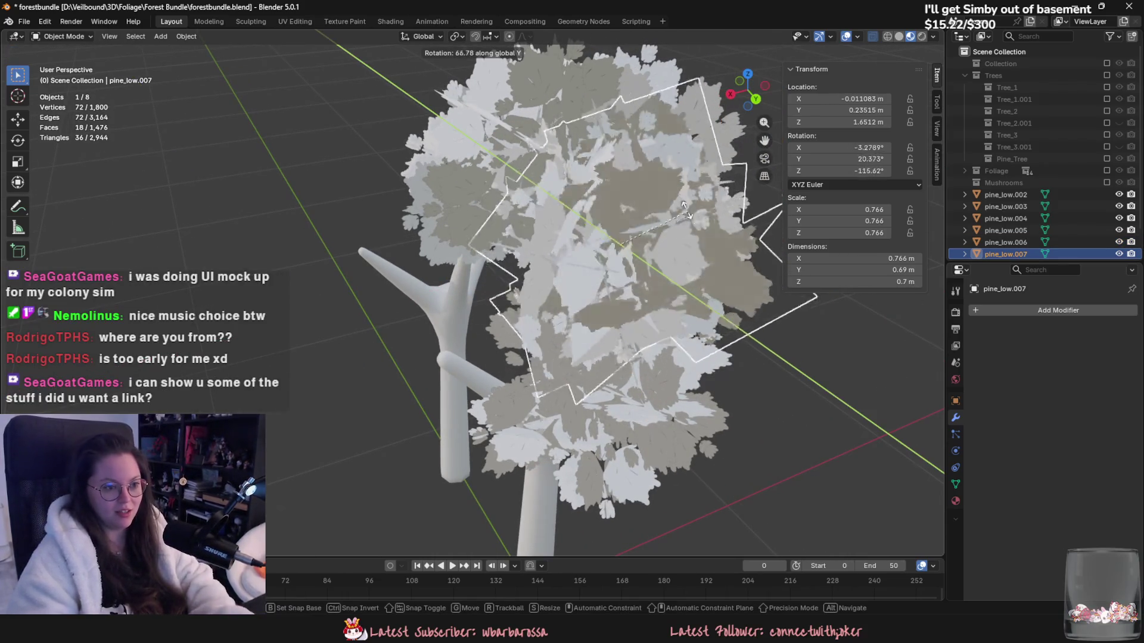
click(685, 208)
middle_drag(685, 209, 693, 316)
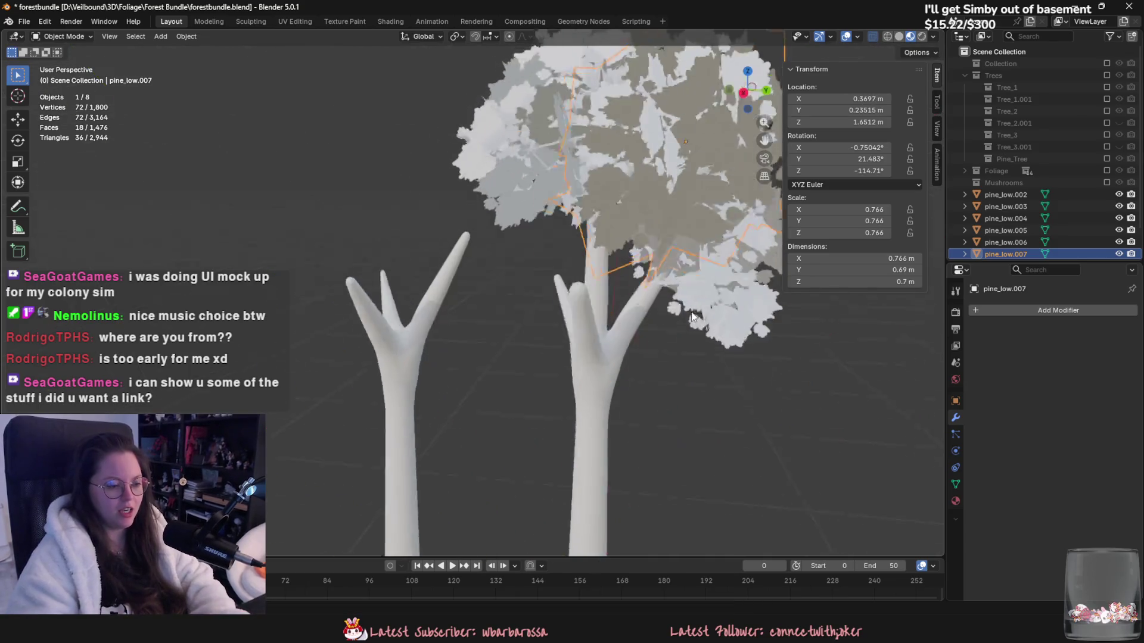
key(g)
click(591, 411)
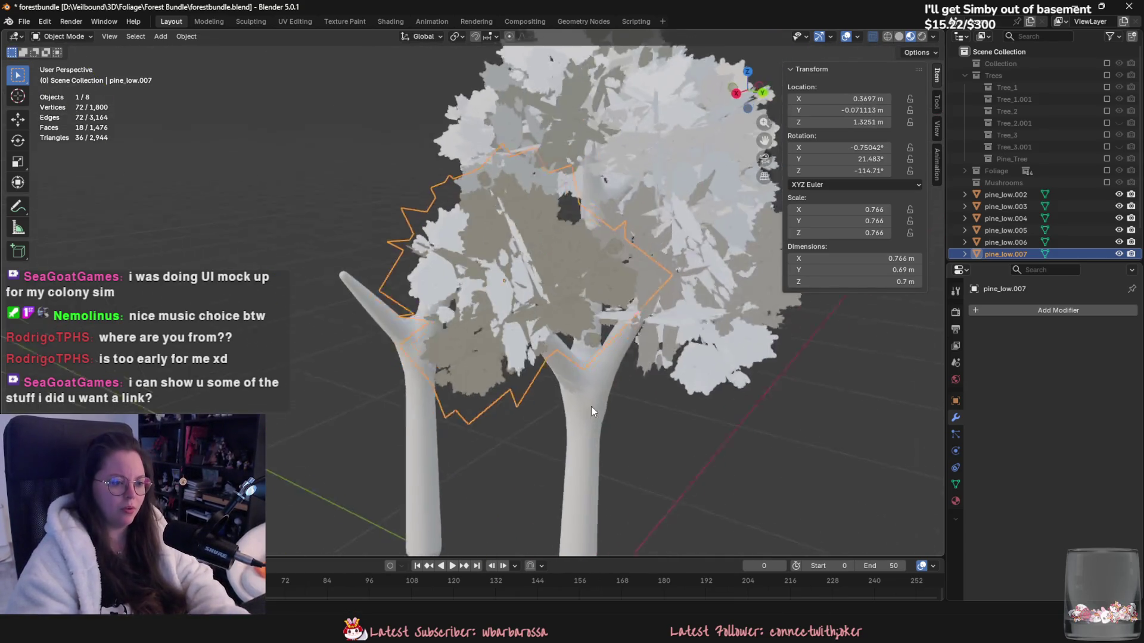
key(r)
click(632, 382)
mouse_move(631, 382)
middle_down()
mouse_move(683, 334)
mouse_move(667, 393)
mouse_move(776, 431)
mouse_move(517, 301)
middle_up()
key(g)
click(626, 379)
mouse_move(544, 352)
middle_down()
mouse_move(621, 351)
mouse_move(697, 389)
middle_up()
Step: Make another rotated copy, place it over the left branch, and deselect everything
key(shift+d)
key(r)
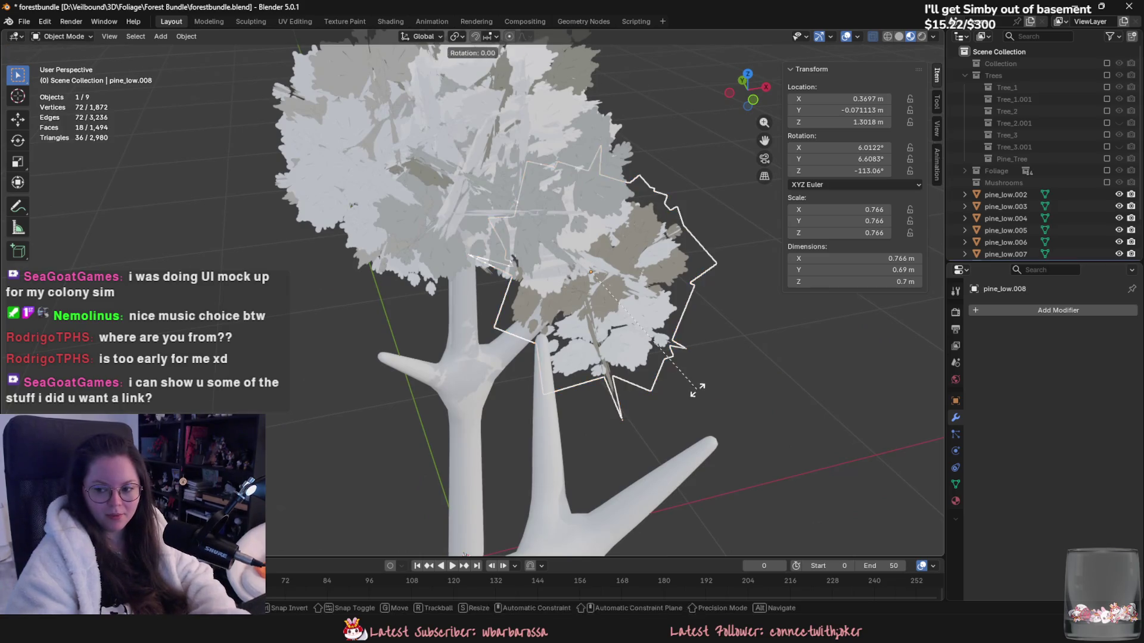
click(507, 273)
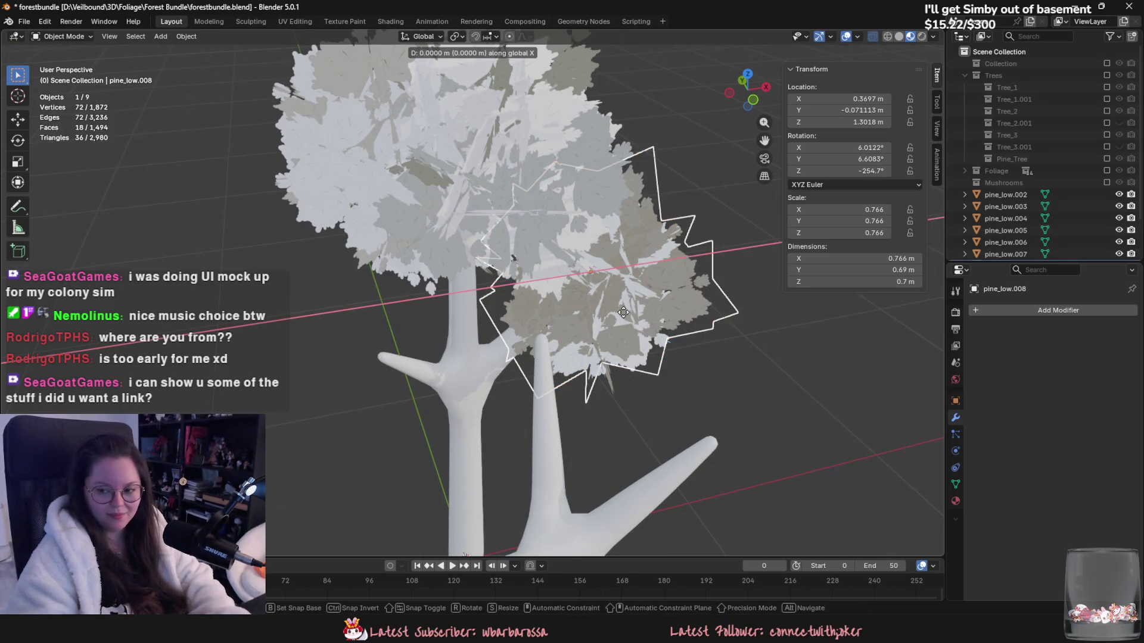
click(476, 310)
mouse_move(476, 310)
middle_down()
mouse_move(460, 310)
mouse_move(603, 250)
mouse_move(705, 386)
mouse_move(396, 355)
mouse_move(495, 321)
mouse_move(554, 363)
middle_up()
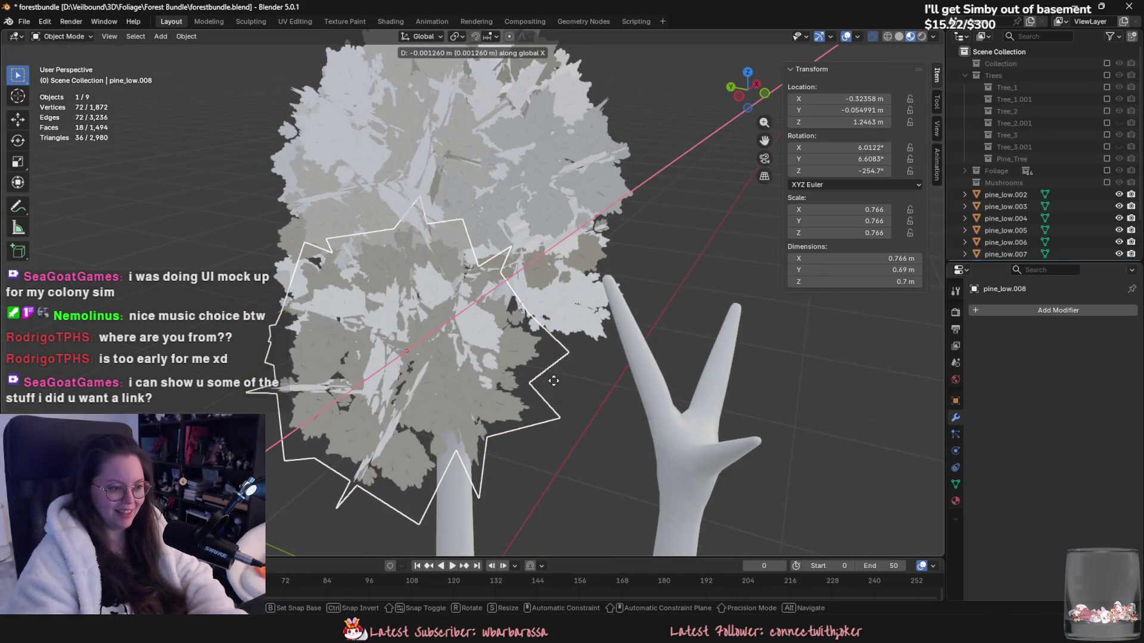
click(591, 406)
mouse_move(585, 419)
middle_down()
mouse_move(460, 395)
mouse_move(624, 474)
middle_up()
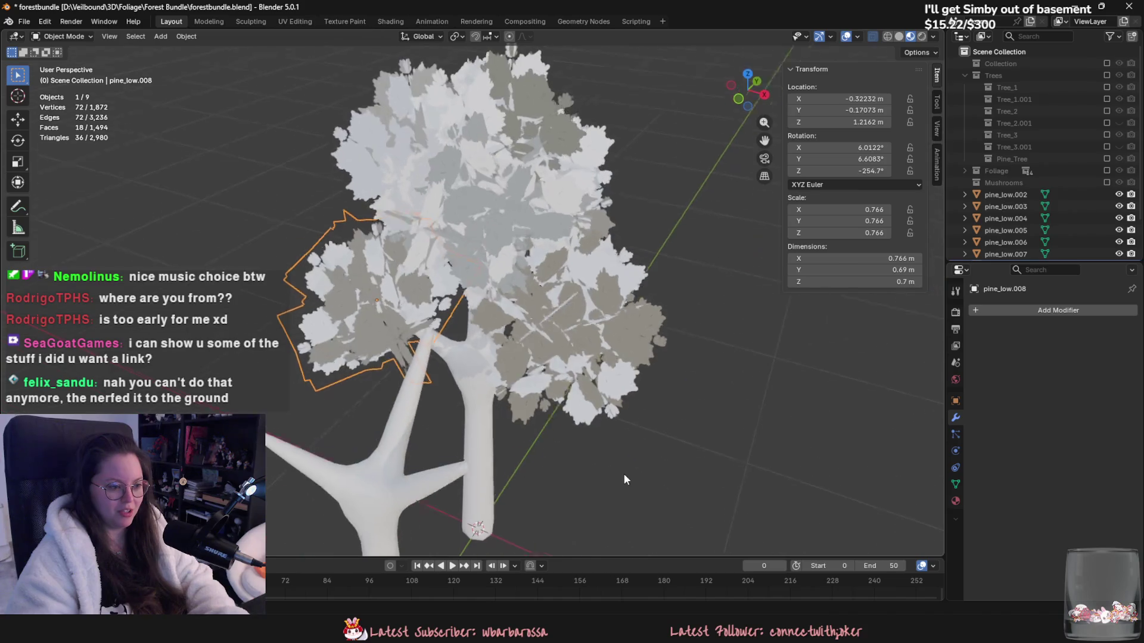
scroll(591, 409, up, 4)
scroll(591, 409, down, 3)
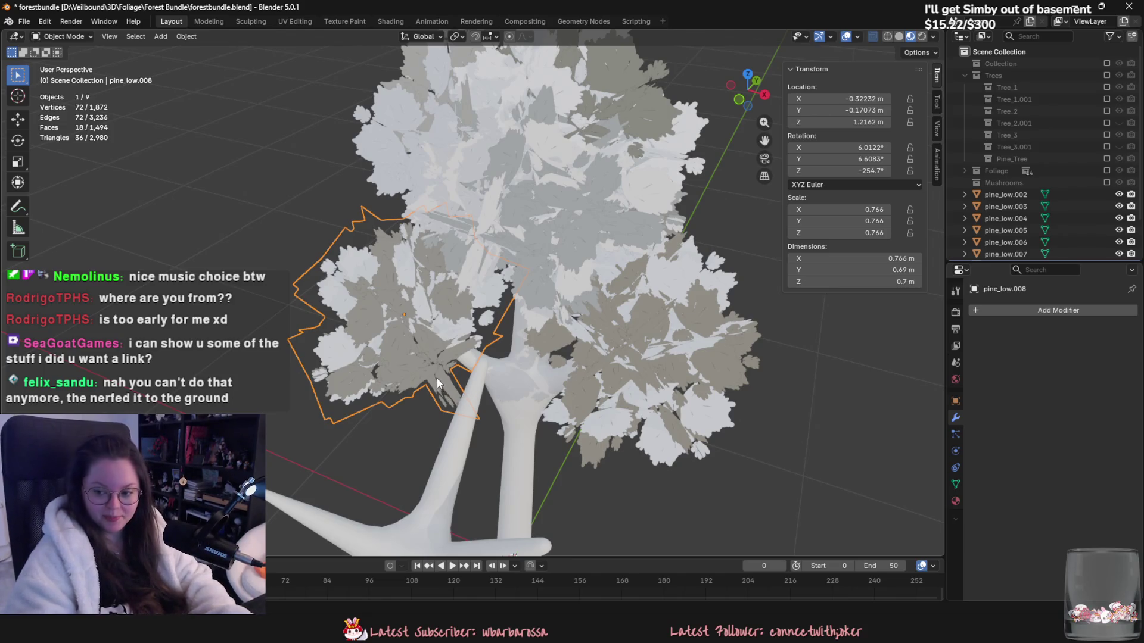
mouse_move(434, 373)
middle_down()
mouse_move(460, 371)
mouse_move(467, 341)
mouse_move(544, 422)
mouse_move(418, 425)
mouse_move(499, 423)
mouse_move(476, 425)
middle_up()
key(alt+a)
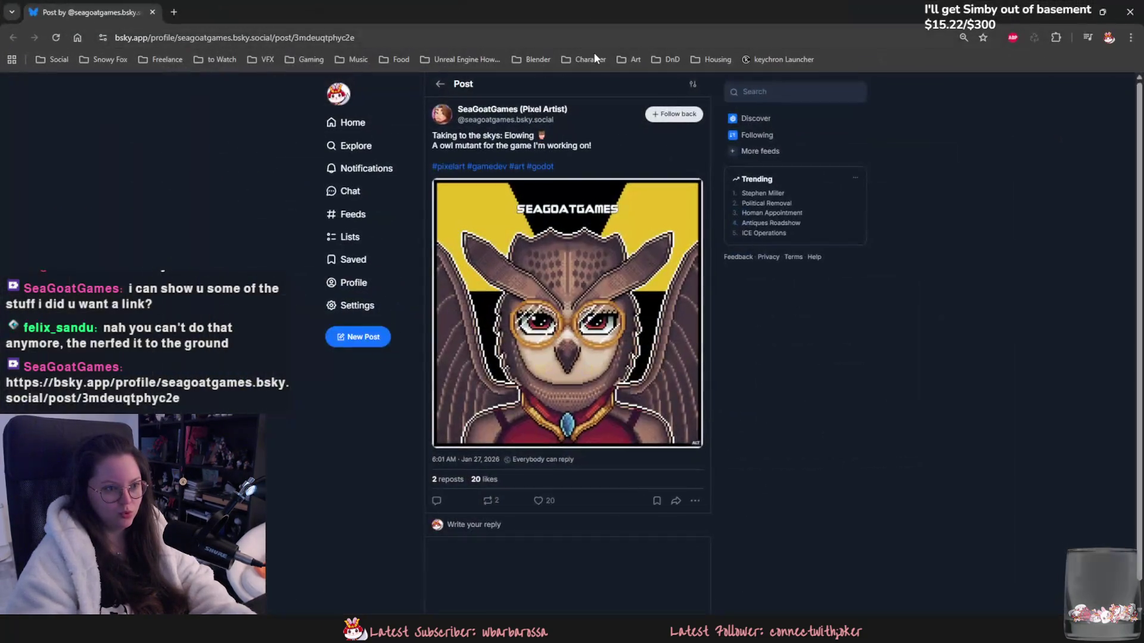
Step: Follow back the pixel artist and view the owl artwork full-screen
click(685, 118)
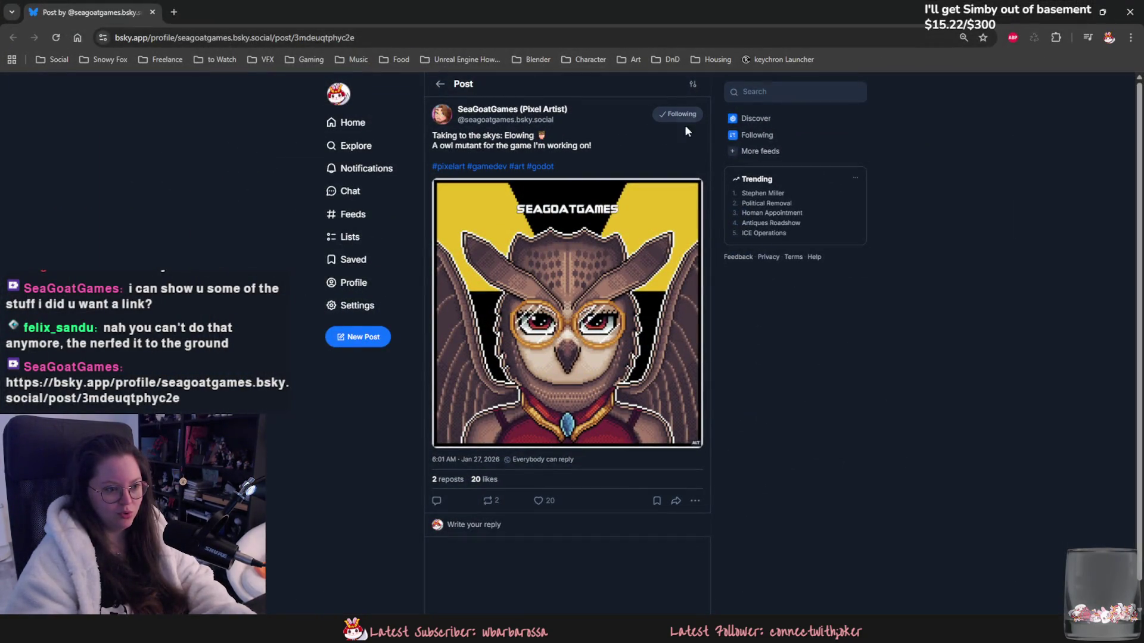
click(649, 311)
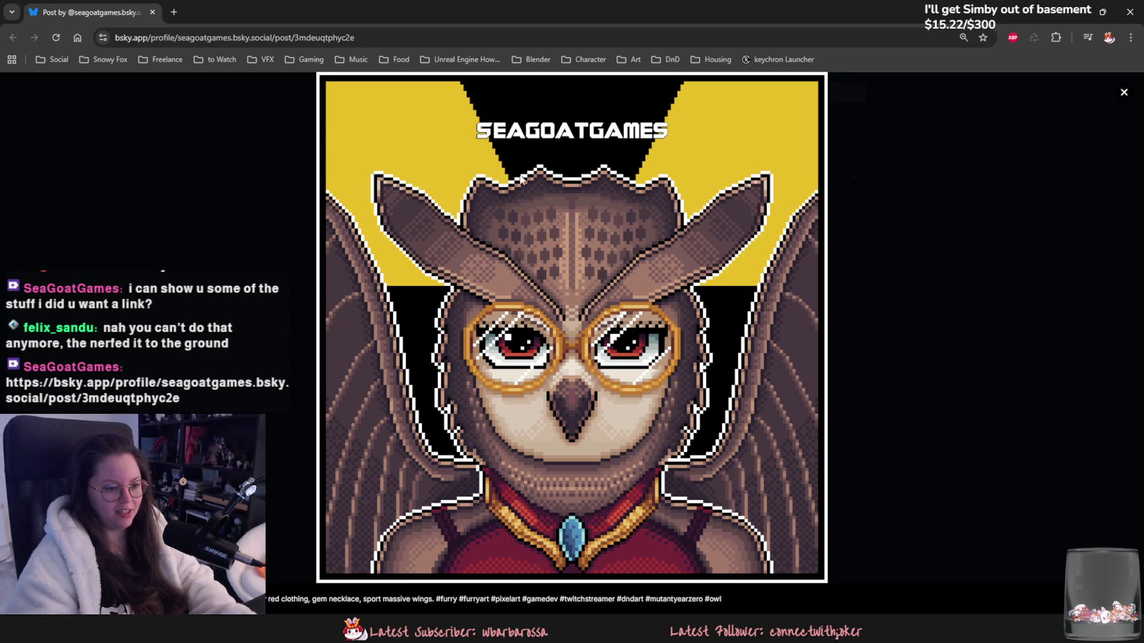
click(1042, 259)
Step: Like the owl post, raising it to 21 likes, and open the artist's profile in a new tab
click(538, 501)
click(444, 423)
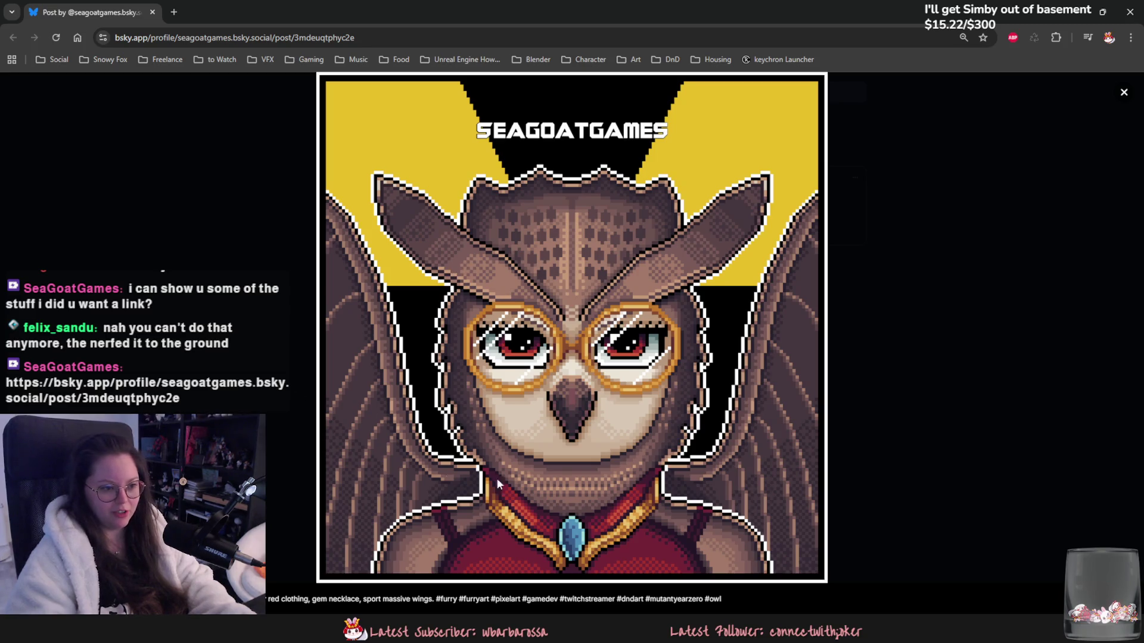
click(1027, 393)
middle_click(469, 114)
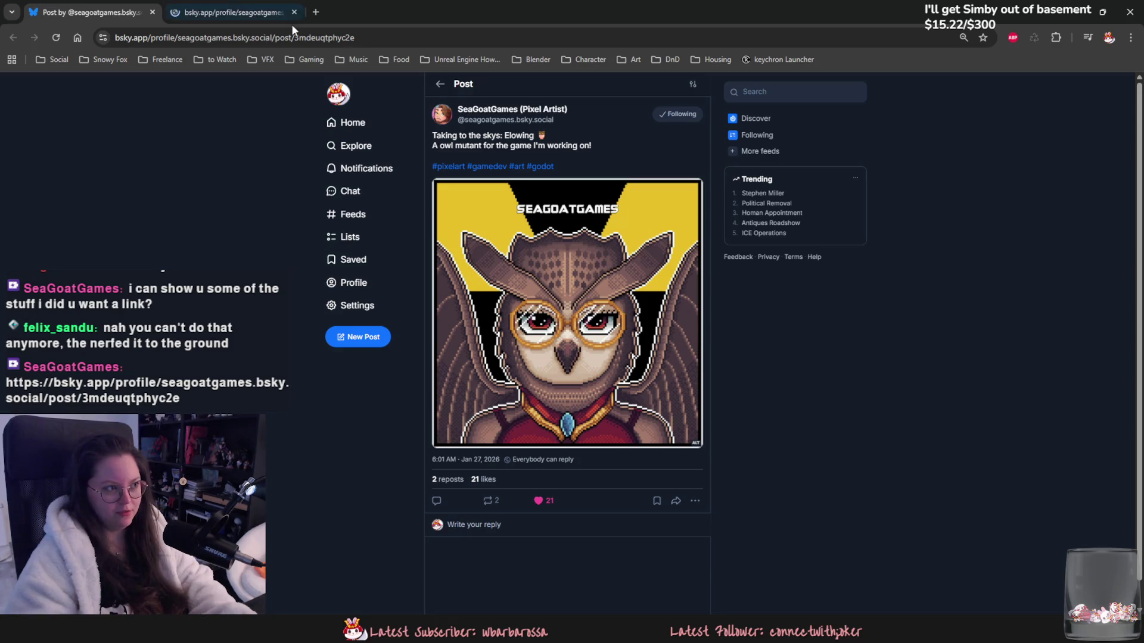
Step: Scroll through the pixel artist's profile feed, then close that tab to return to Blender
click(238, 11)
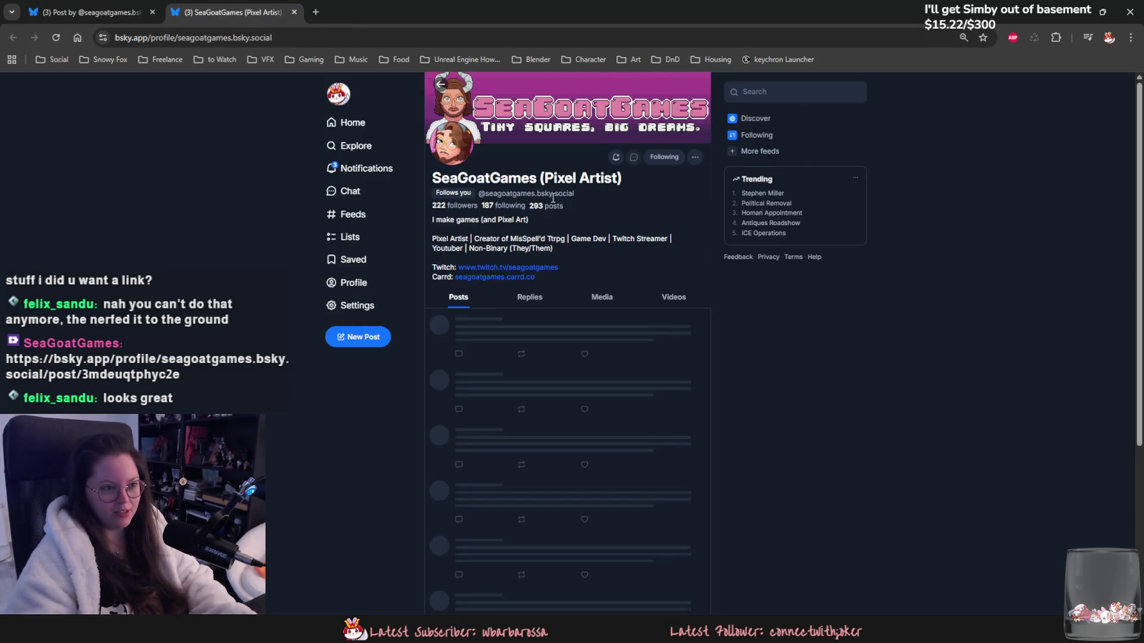
scroll(592, 280, down, 3)
scroll(592, 284, down, 2)
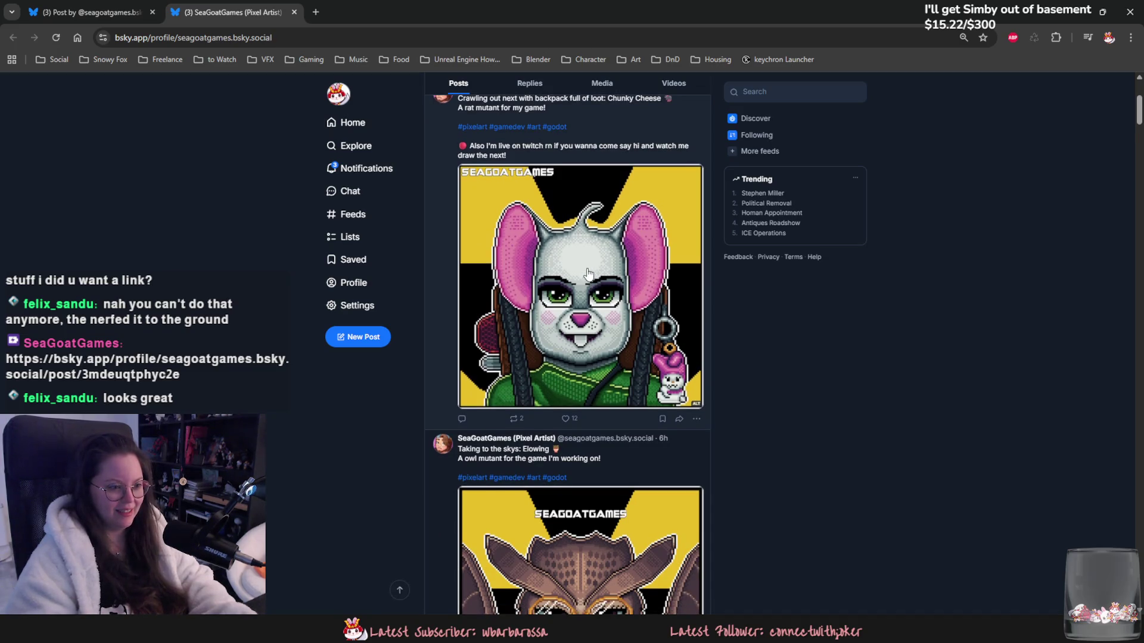
scroll(588, 274, down, 10)
scroll(586, 284, down, 3)
scroll(564, 454, up, 10)
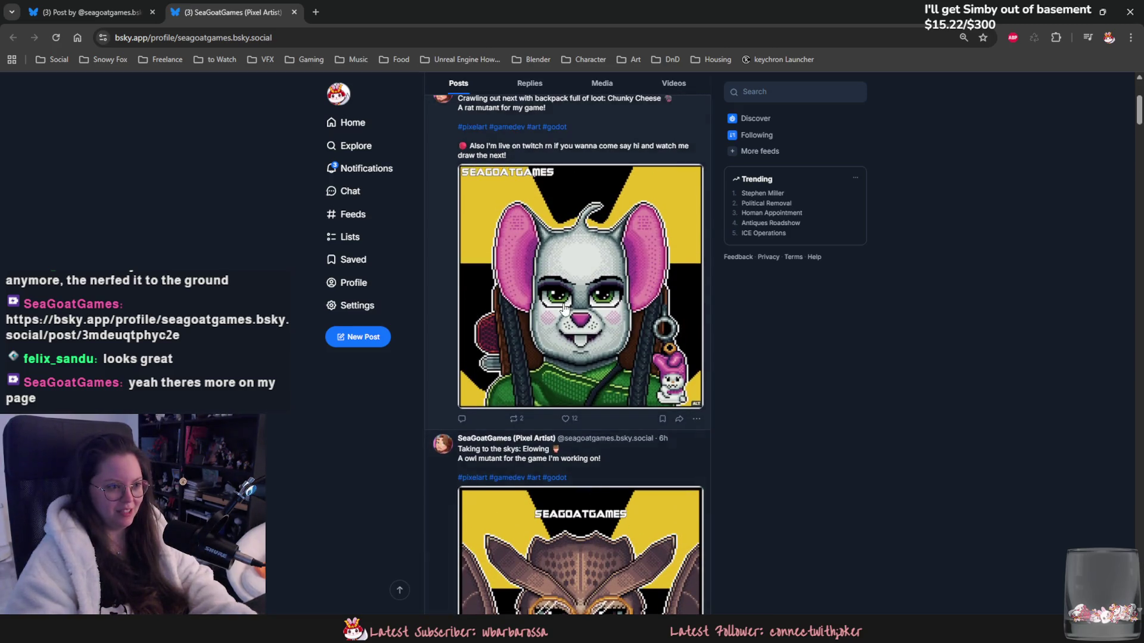
scroll(565, 308, down, 1)
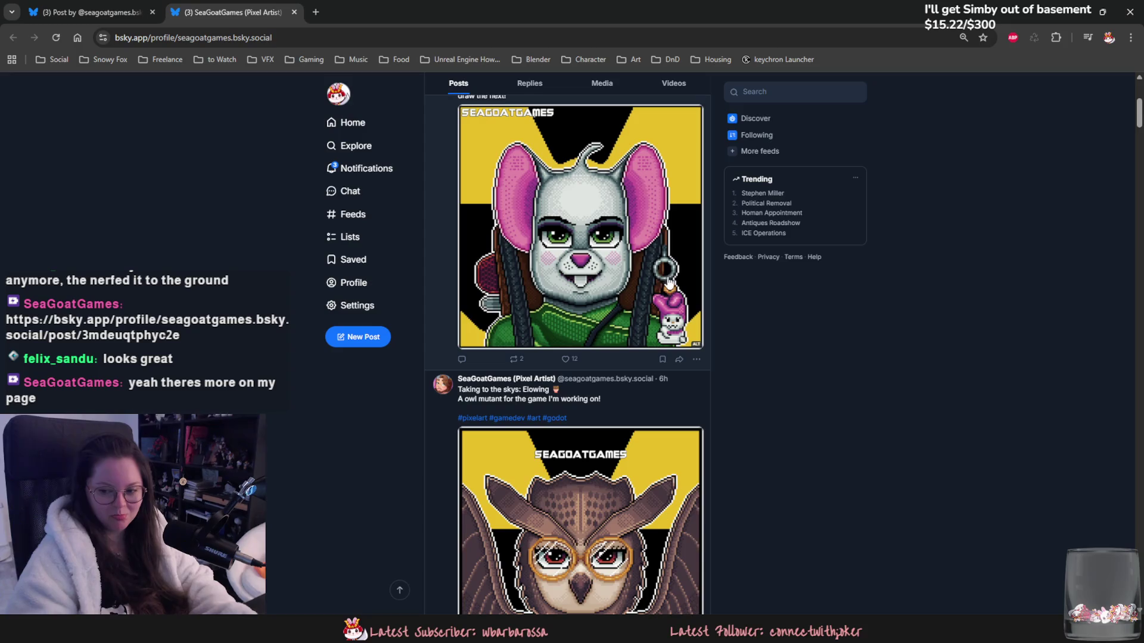
scroll(662, 286, down, 1)
scroll(635, 388, down, 5)
scroll(635, 388, down, 15)
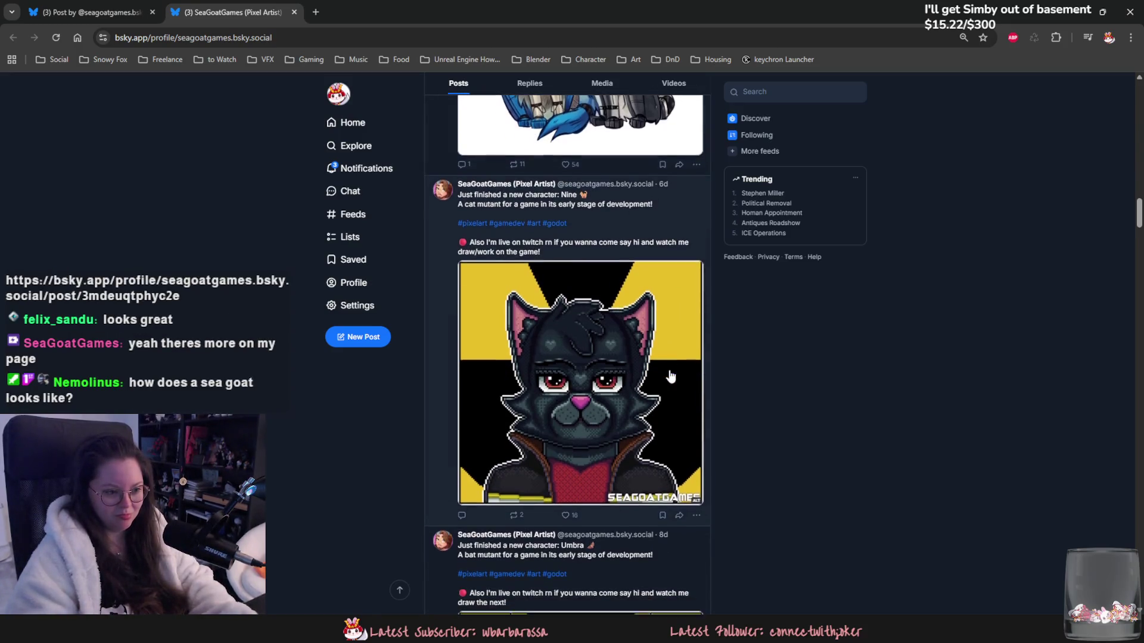
scroll(670, 377, down, 1)
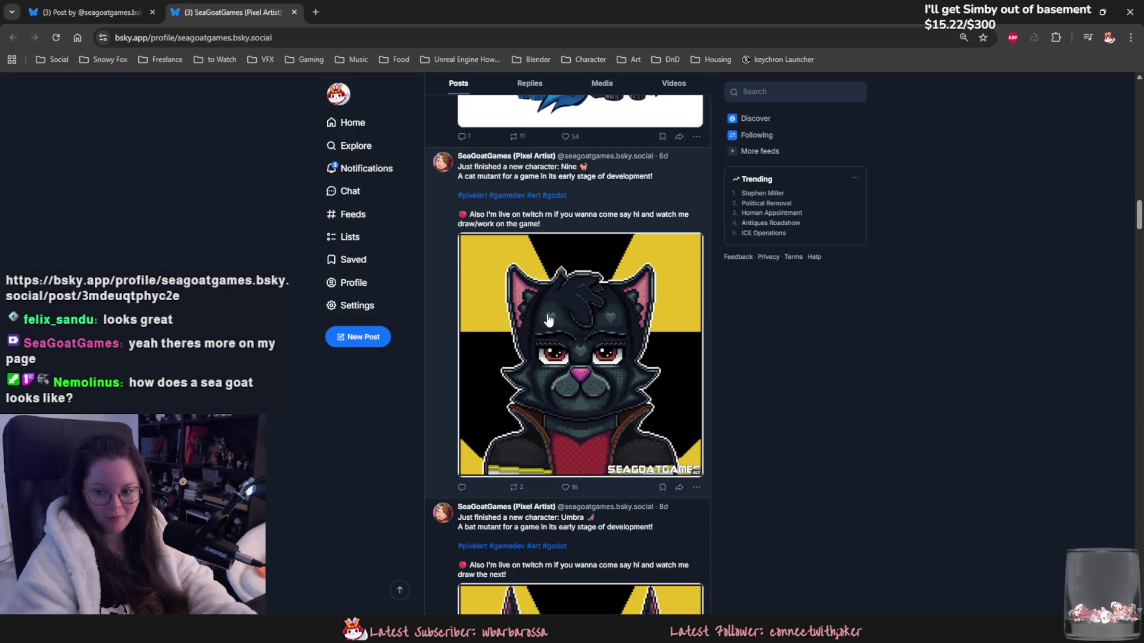
scroll(549, 321, down, 4)
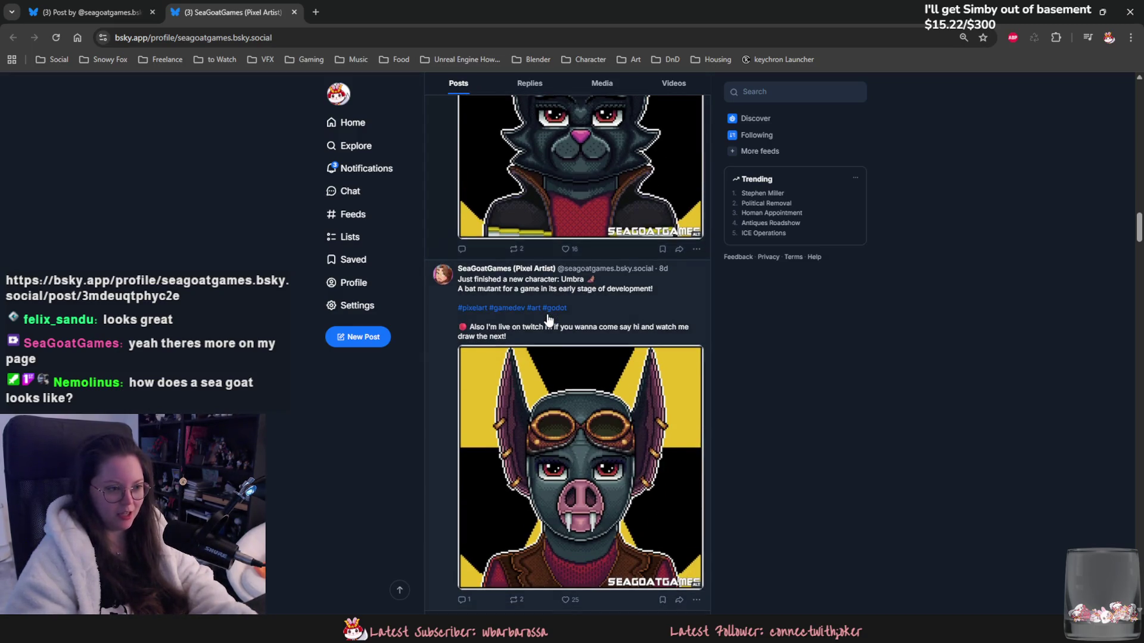
scroll(549, 320, down, 8)
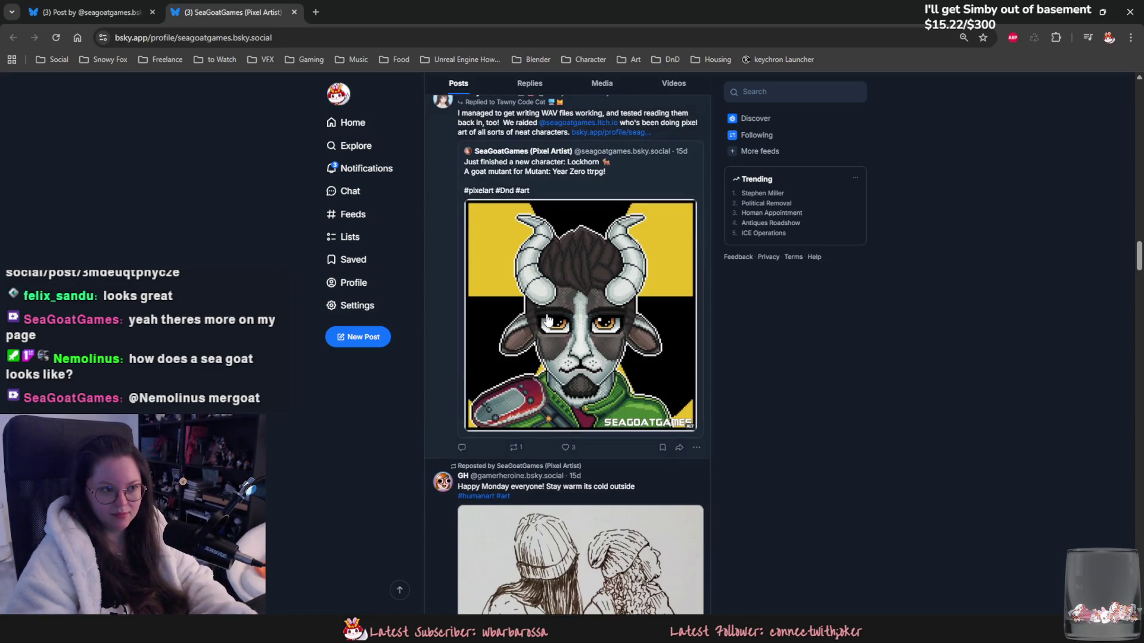
scroll(548, 321, down, 12)
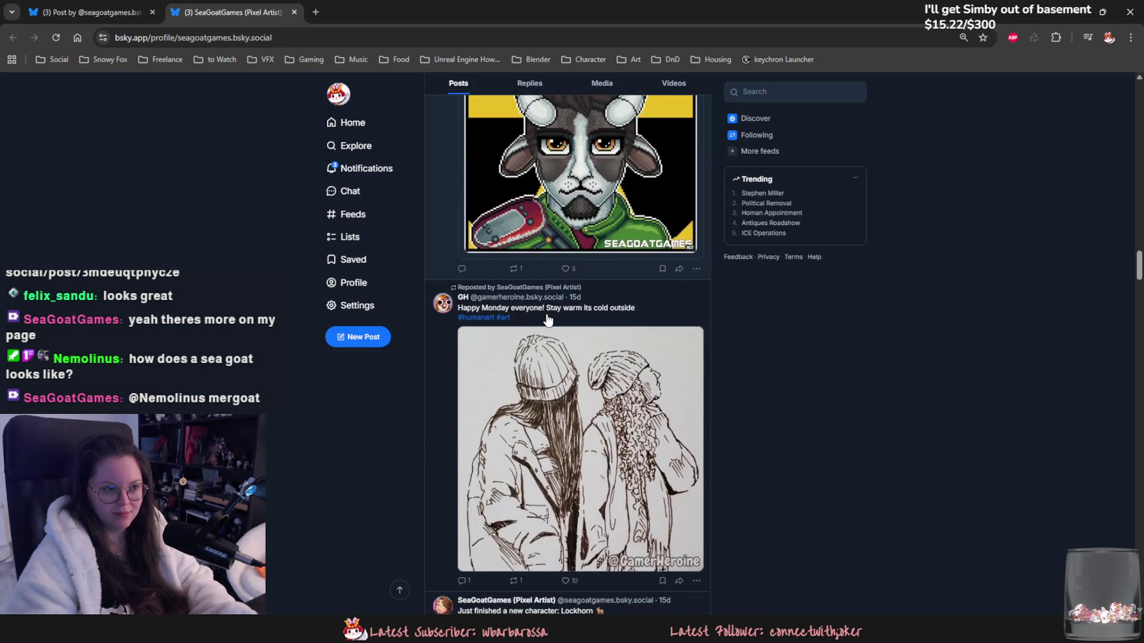
scroll(548, 321, down, 15)
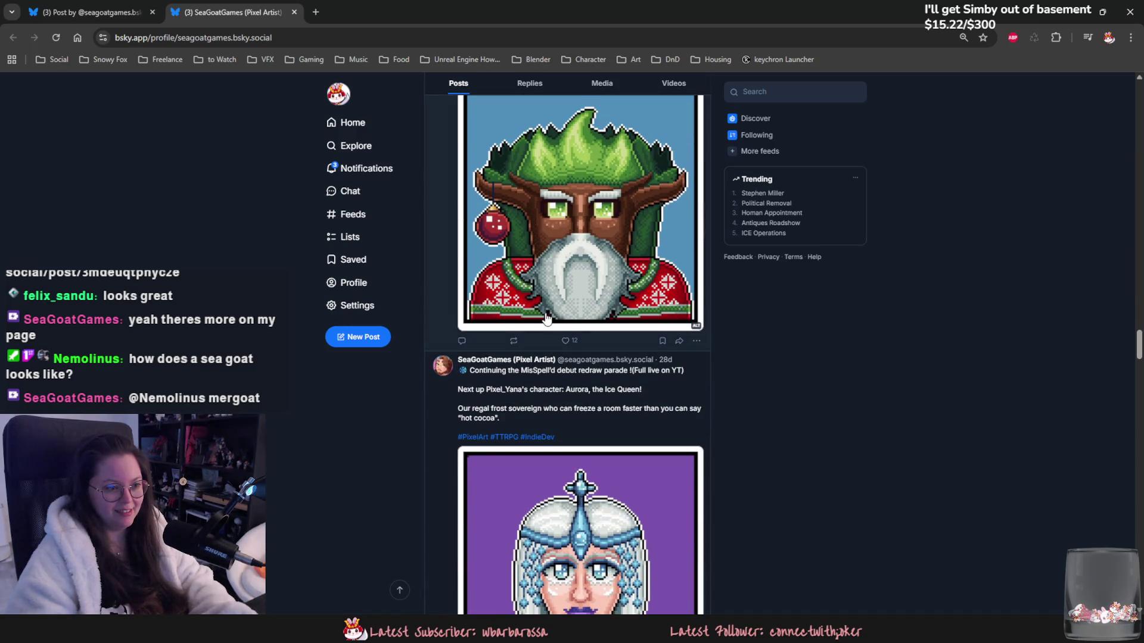
scroll(547, 319, down, 5)
scroll(416, 278, down, 6)
scroll(416, 278, down, 9)
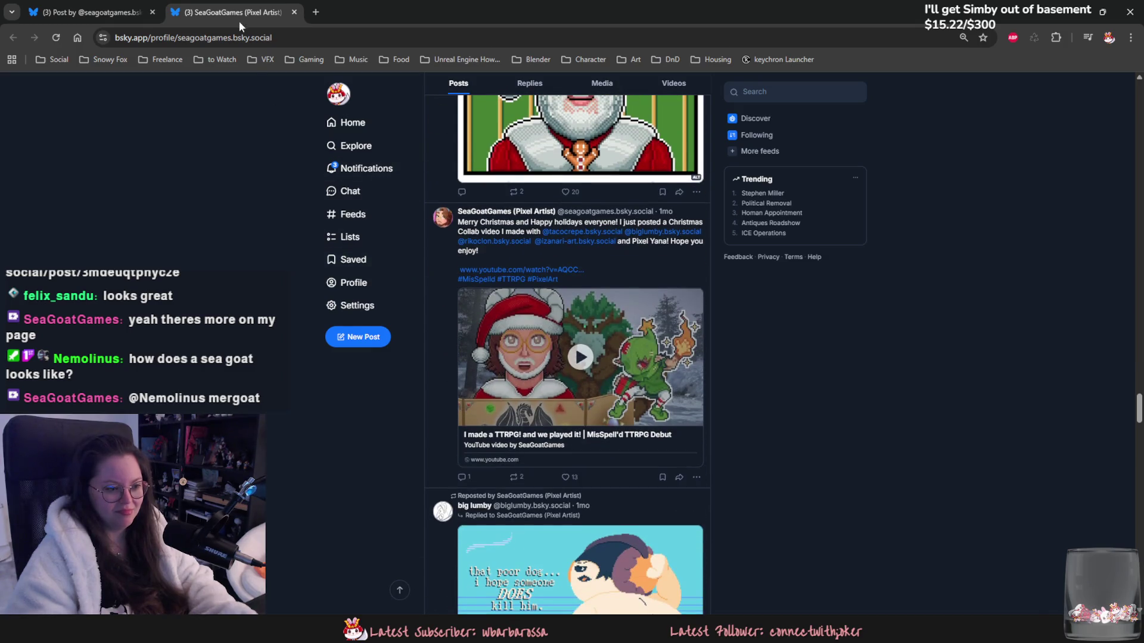
key(ctrl+w)
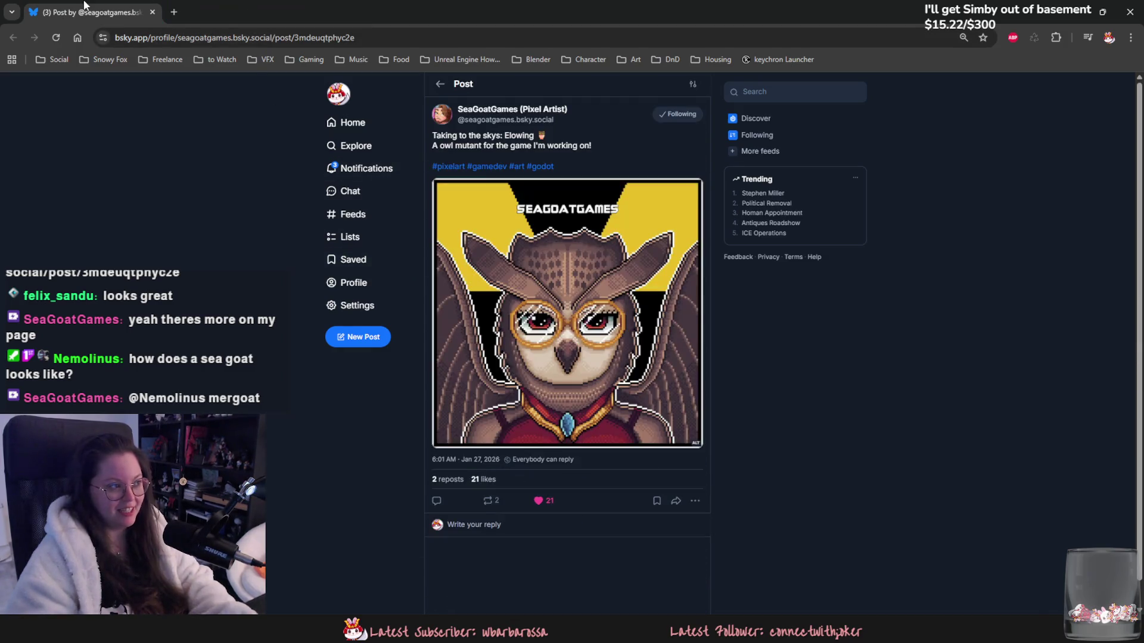
key(ctrl+w)
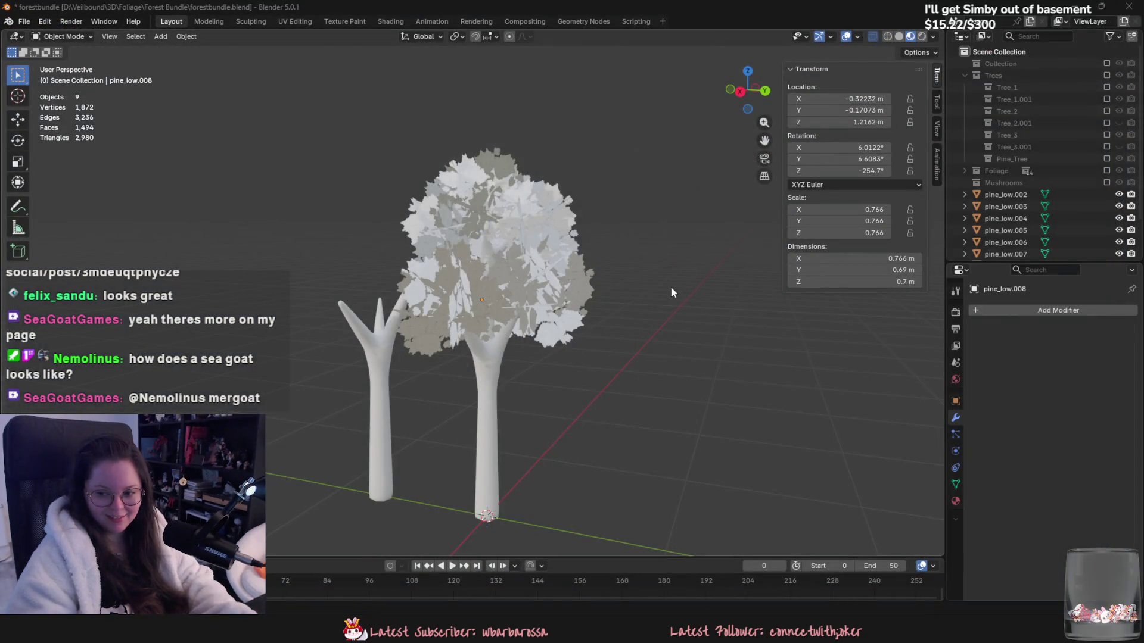
Step: Duplicate the lower leaf clump and slide the copy along Y into the canopy
middle_drag(549, 279, 438, 280)
scroll(478, 323, up, 4)
scroll(478, 323, down, 3)
mouse_move(478, 324)
middle_down()
mouse_move(660, 337)
mouse_move(534, 369)
mouse_move(493, 226)
middle_up()
scroll(534, 370, up, 4)
click(513, 351)
key(shift+d)
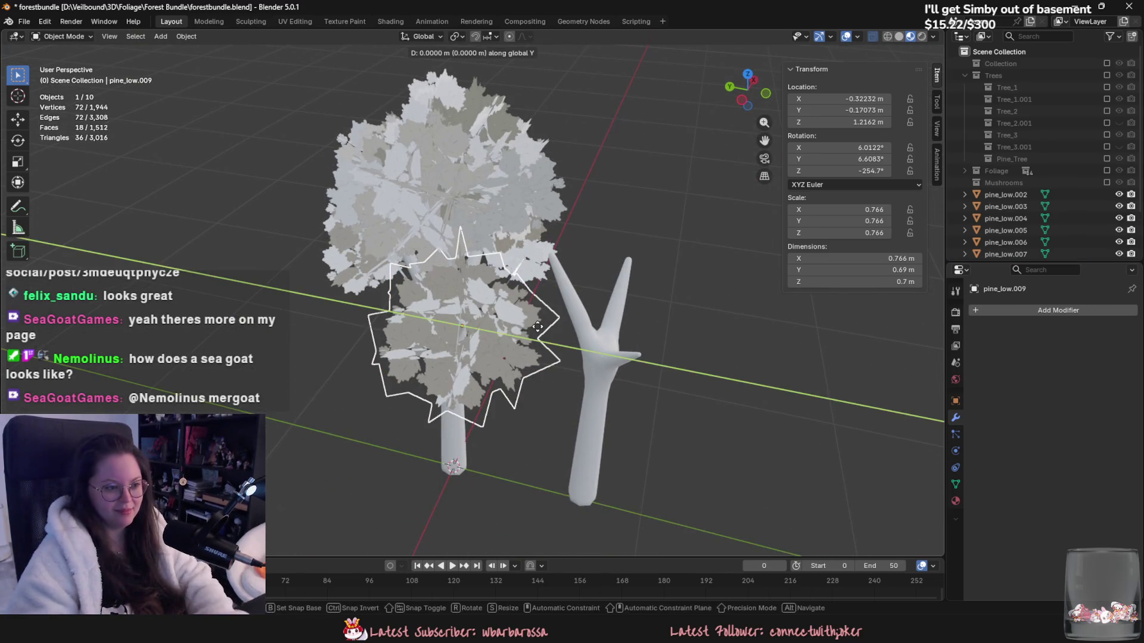
key(y)
click(596, 357)
mouse_move(595, 358)
middle_down()
mouse_move(531, 321)
mouse_move(572, 301)
mouse_move(537, 349)
mouse_move(494, 316)
middle_up()
key(g)
click(589, 299)
Step: Undo an extra duplicate, check foliage overlaps in X-ray, and switch to material preview
key(shift+d)
key(r)
key(z)
key(Escape)
key(ctrl+z)
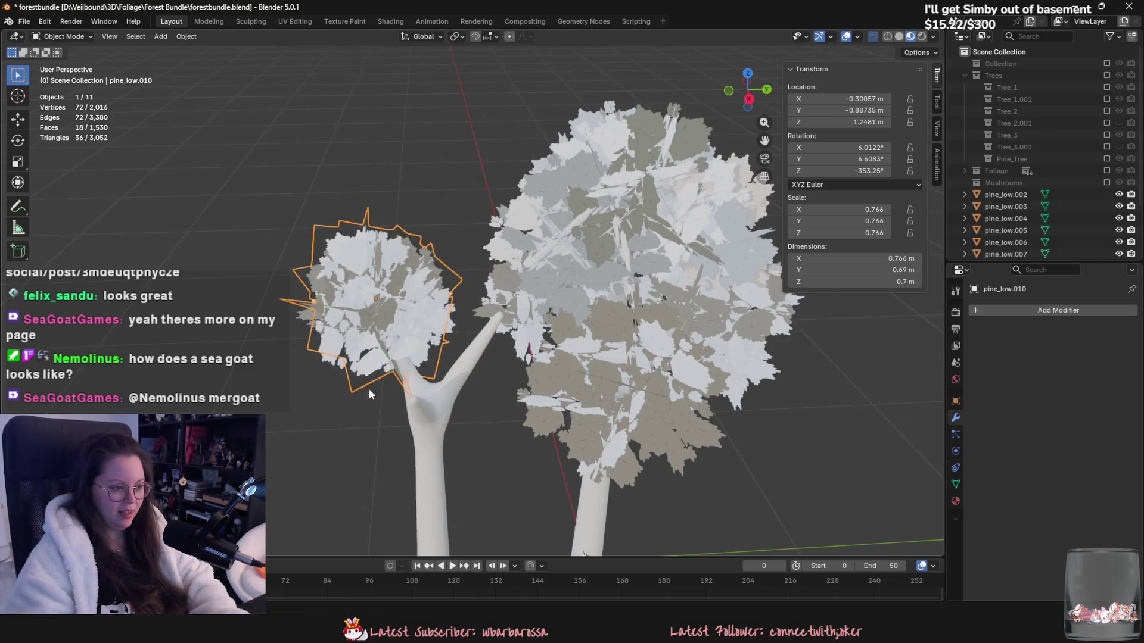
key(shift+z)
middle_drag(369, 387, 584, 392)
key(shift+z)
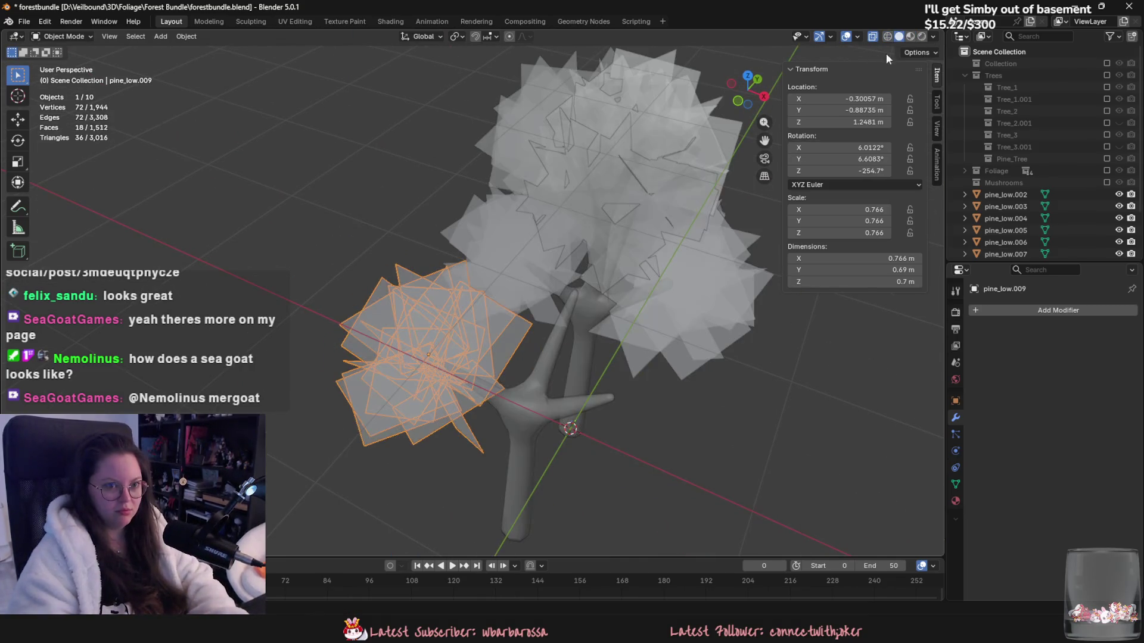
scroll(498, 350, up, 2)
click(910, 37)
middle_drag(832, 149, 499, 390)
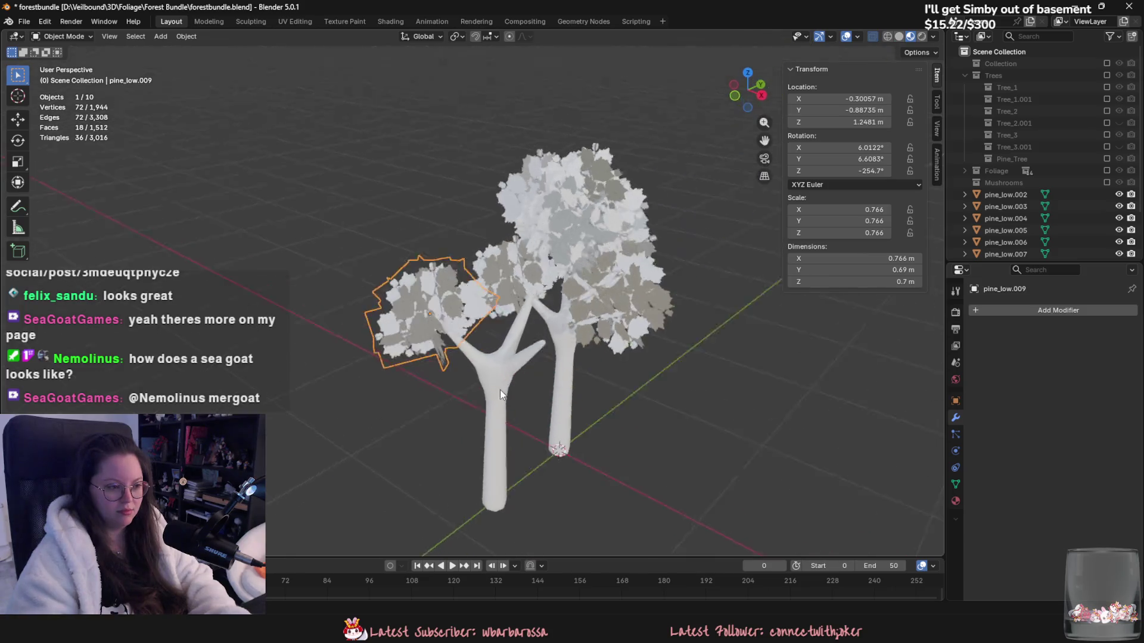
scroll(546, 370, up, 3)
middle_drag(605, 331, 559, 388)
Step: Tilt the leaf clump, then duplicate it and move the copy along the Y axis
key(r)
key(r)
click(554, 357)
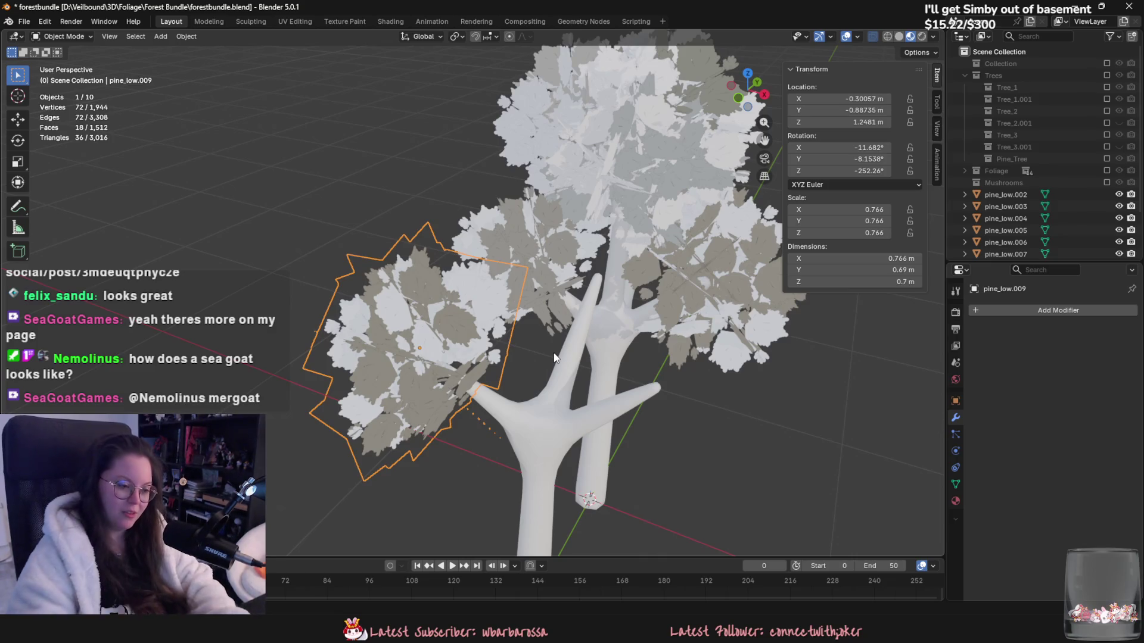
key(shift+d)
key(r)
key(z)
key(r)
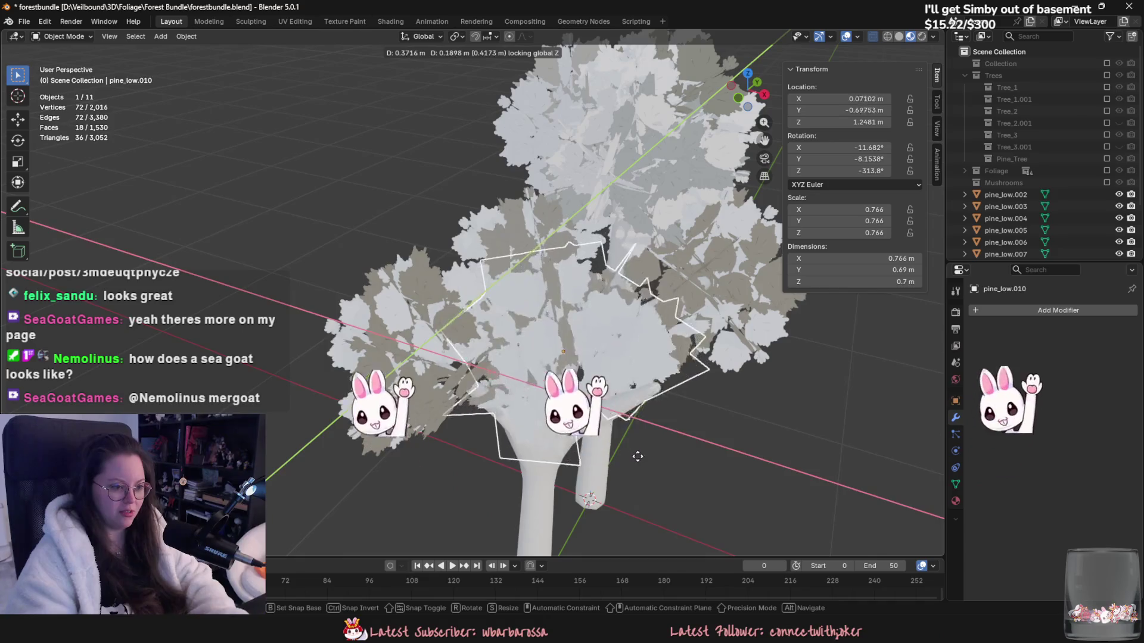
key(g)
key(z)
key(Escape)
middle_drag(599, 435, 499, 369)
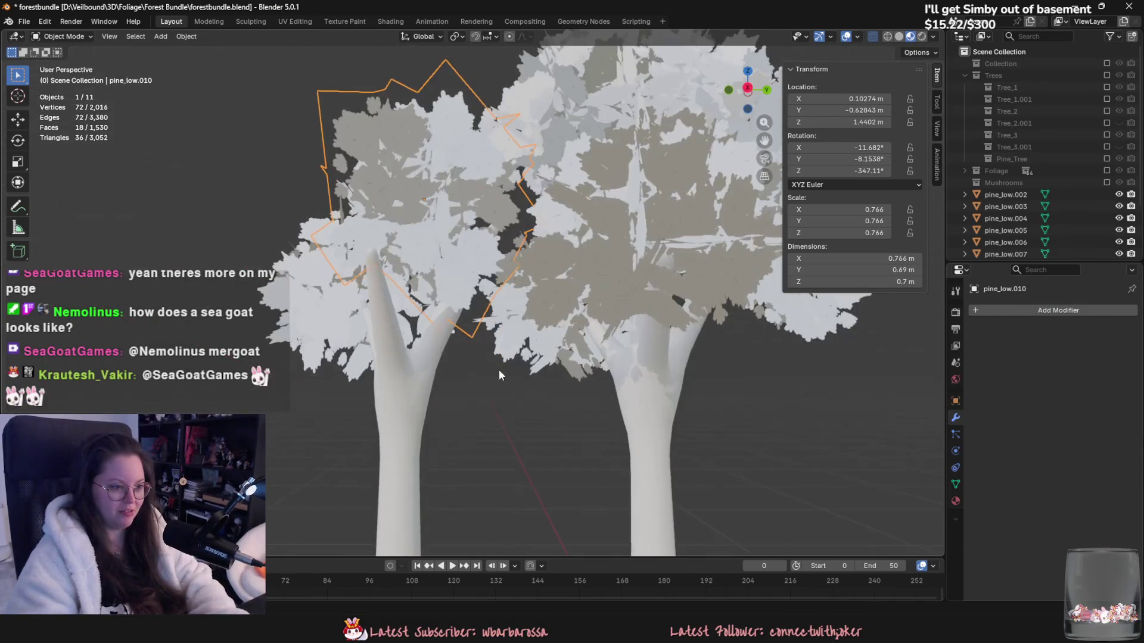
key(g)
key(y)
click(596, 442)
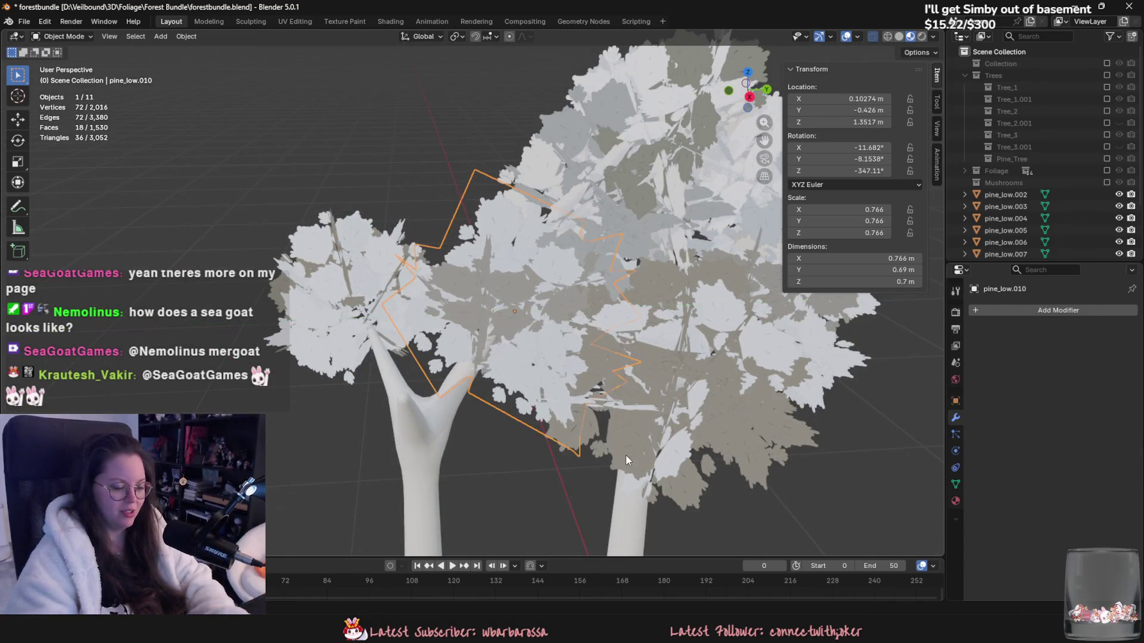
Step: Spin the copied clump pine_low.011 about Z and slide it horizontally over the left tree's branches
shift+click(334, 286)
key(g)
key(y)
key(Escape)
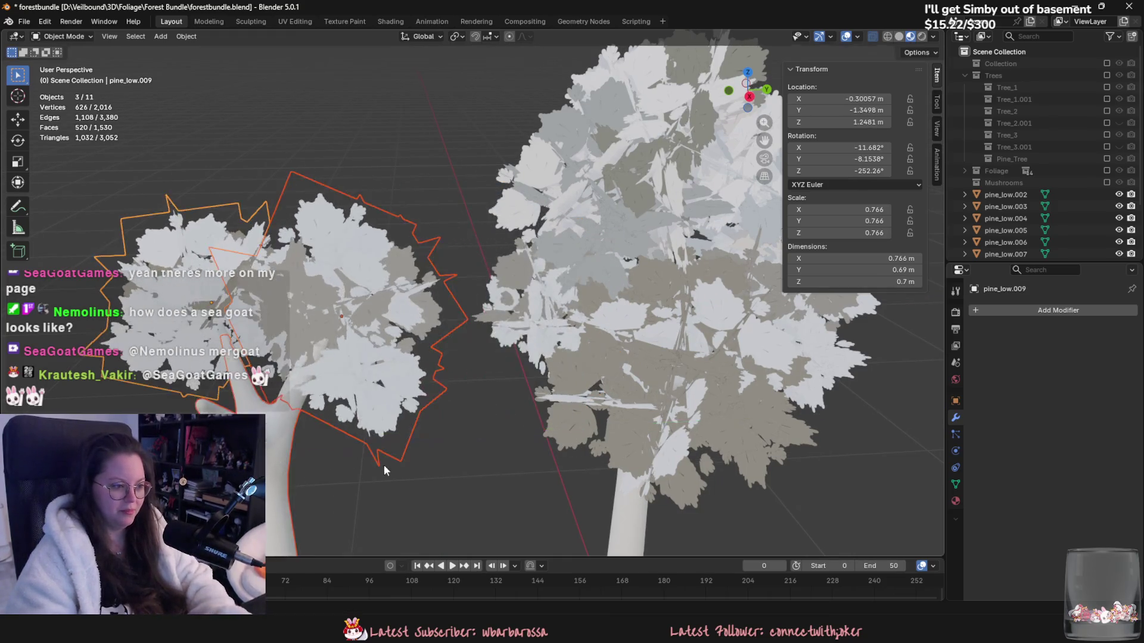
middle_drag(383, 465, 563, 376)
click(599, 434)
scroll(599, 434, up, 2)
key(r)
key(z)
click(685, 456)
mouse_move(701, 463)
middle_down()
mouse_move(627, 432)
mouse_move(545, 353)
mouse_move(602, 358)
mouse_move(617, 411)
middle_up()
key(r)
key(z)
click(684, 455)
key(g)
key(shift+z)
Step: Duplicate the leaf clump, tilt it around X, shift it along Y, and reposition it in the crown
click(627, 351)
key(shift+d)
key(r)
key(x)
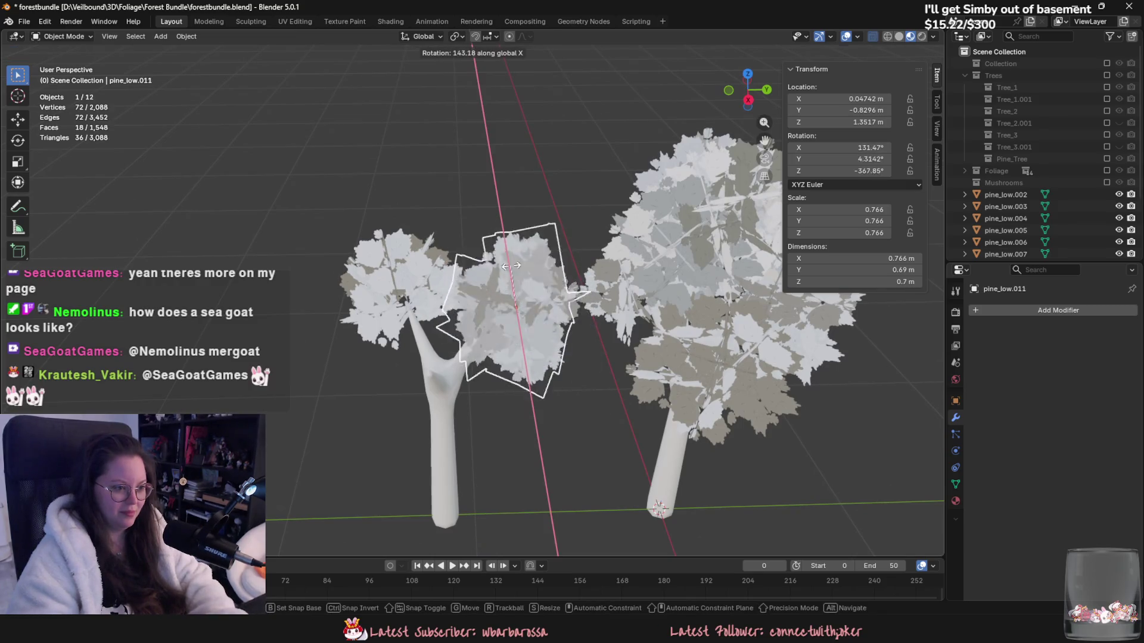
click(604, 367)
key(g)
key(y)
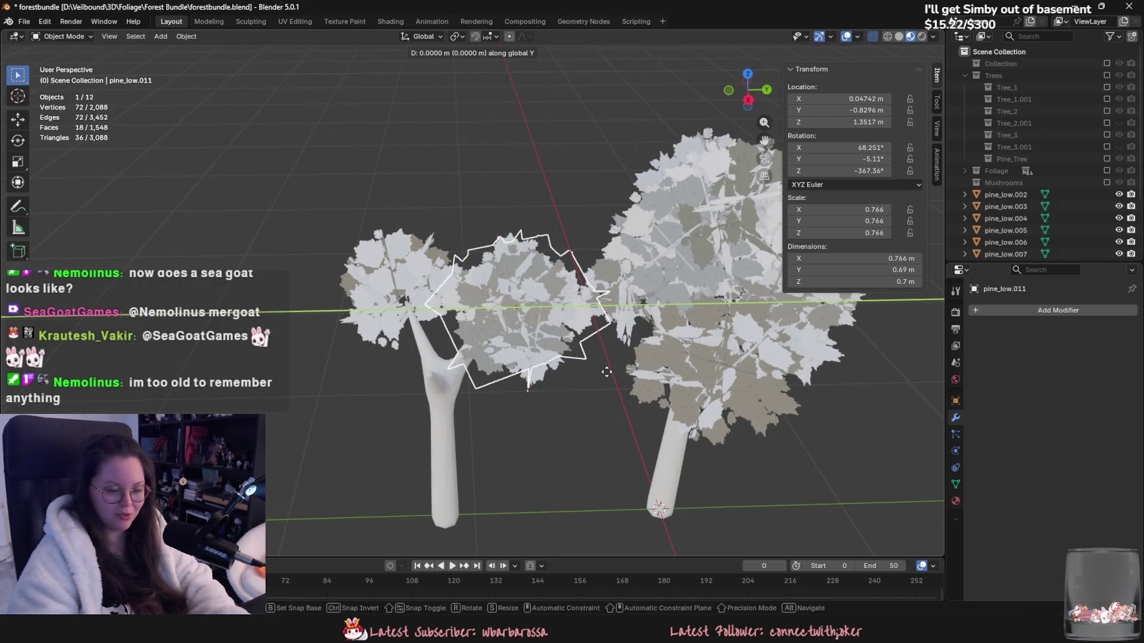
click(596, 366)
key(r)
key(x)
click(558, 314)
mouse_move(557, 314)
middle_down()
mouse_move(564, 381)
mouse_move(567, 336)
mouse_move(651, 375)
mouse_move(672, 376)
mouse_move(673, 366)
mouse_move(606, 370)
middle_up()
key(g)
click(568, 322)
Step: Add a second clump copy, spinning it around Z, moving it, and tilting it around X
key(shift+d)
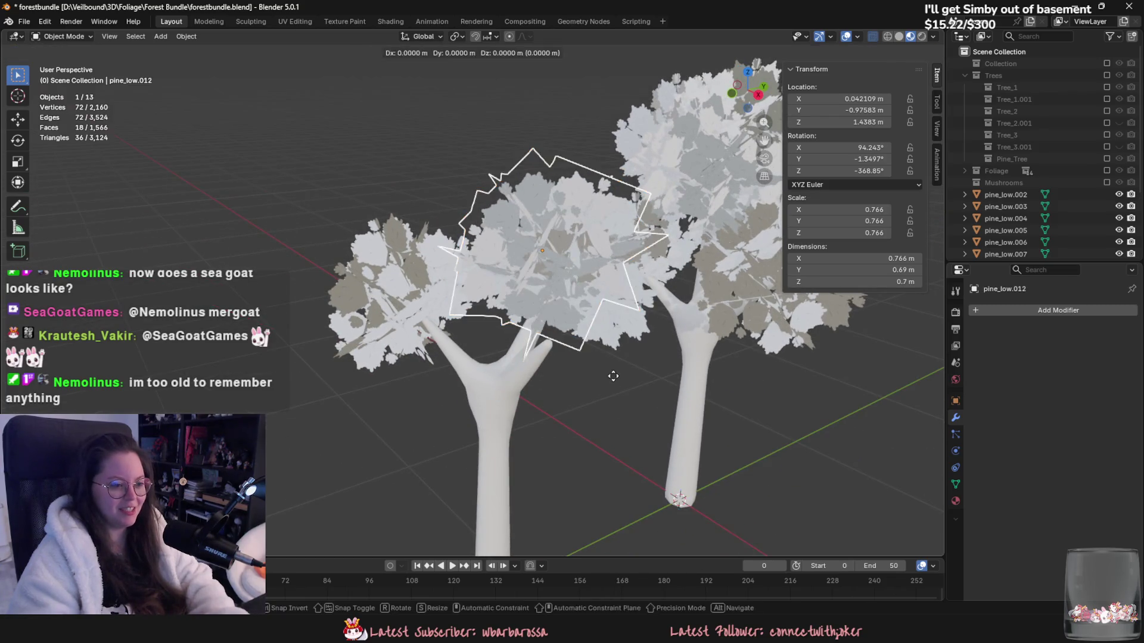
key(r)
key(z)
click(411, 319)
middle_drag(411, 319, 654, 385)
key(g)
click(558, 459)
mouse_move(558, 459)
middle_down()
mouse_move(553, 390)
mouse_move(597, 423)
mouse_move(587, 369)
middle_up()
key(r)
key(x)
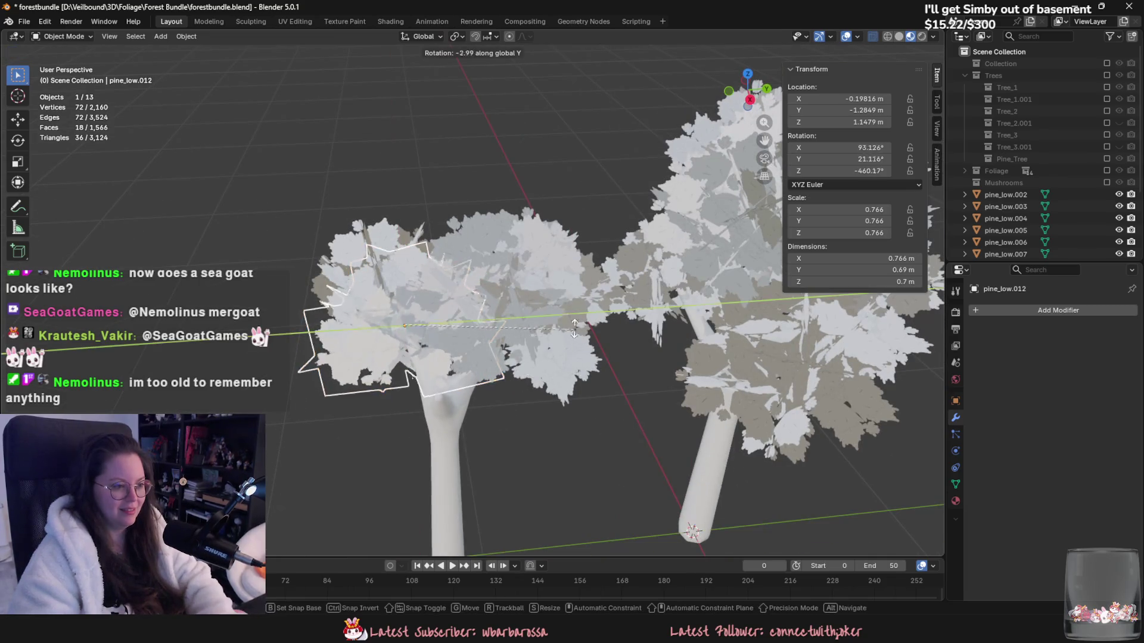
click(602, 421)
key(r)
key(z)
click(579, 301)
mouse_move(599, 365)
middle_down()
mouse_move(698, 486)
mouse_move(628, 375)
mouse_move(622, 421)
mouse_move(652, 339)
middle_up()
key(r)
key(z)
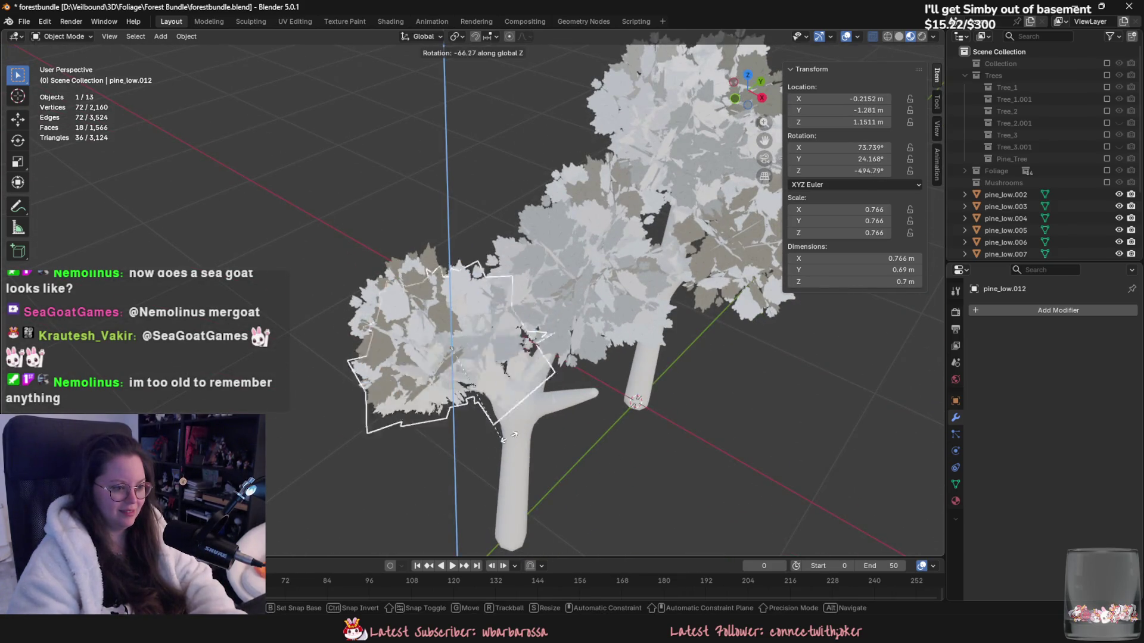
click(372, 504)
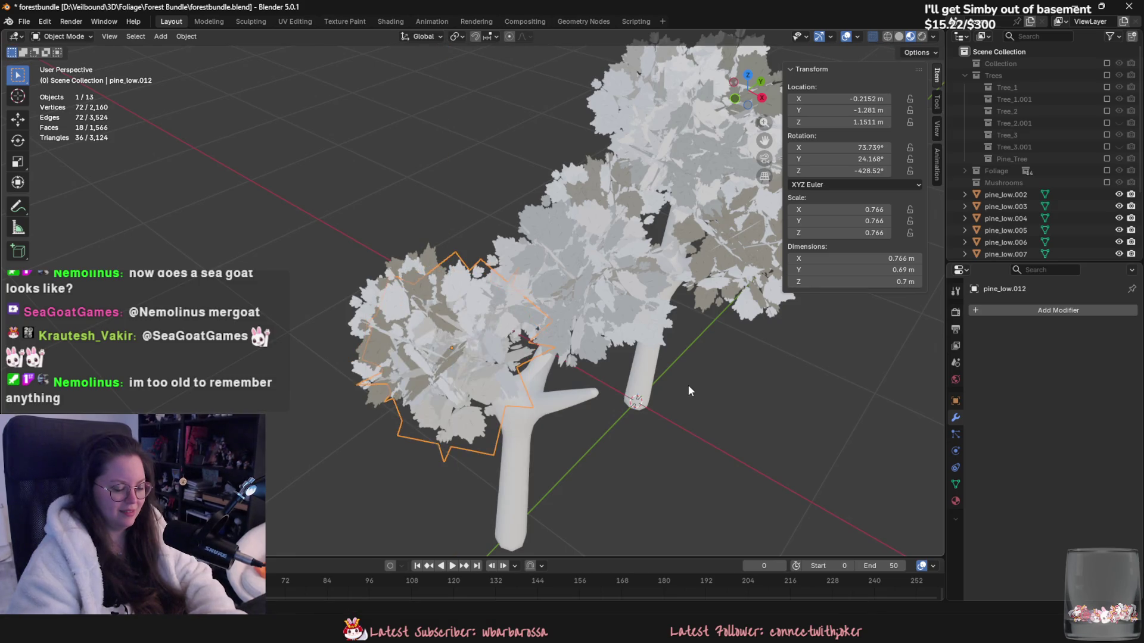
Step: Add a third clump copy, spinning it around Z, tilting it around X, and sliding it horizontally
key(shift+d)
key(r)
key(z)
click(477, 381)
mouse_move(477, 381)
middle_down()
mouse_move(484, 371)
mouse_move(469, 355)
middle_up()
key(g)
key(shift+z)
middle_drag(531, 373, 596, 369)
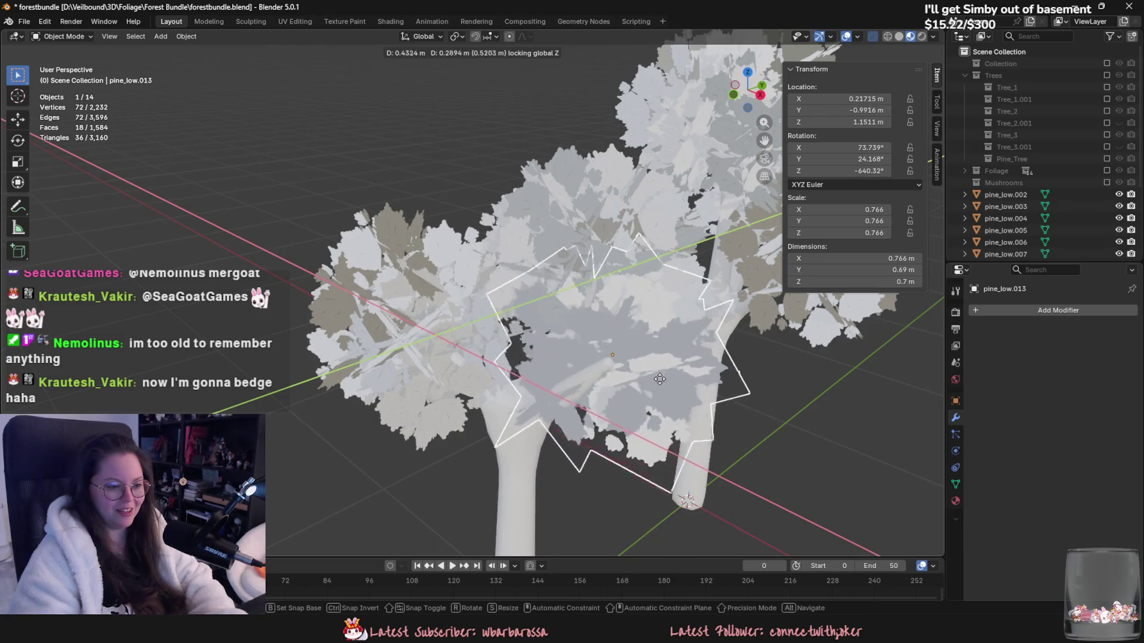
click(755, 370)
key(g)
click(703, 453)
mouse_move(703, 453)
middle_down()
mouse_move(721, 470)
mouse_move(796, 407)
mouse_move(775, 417)
middle_up()
key(r)
key(x)
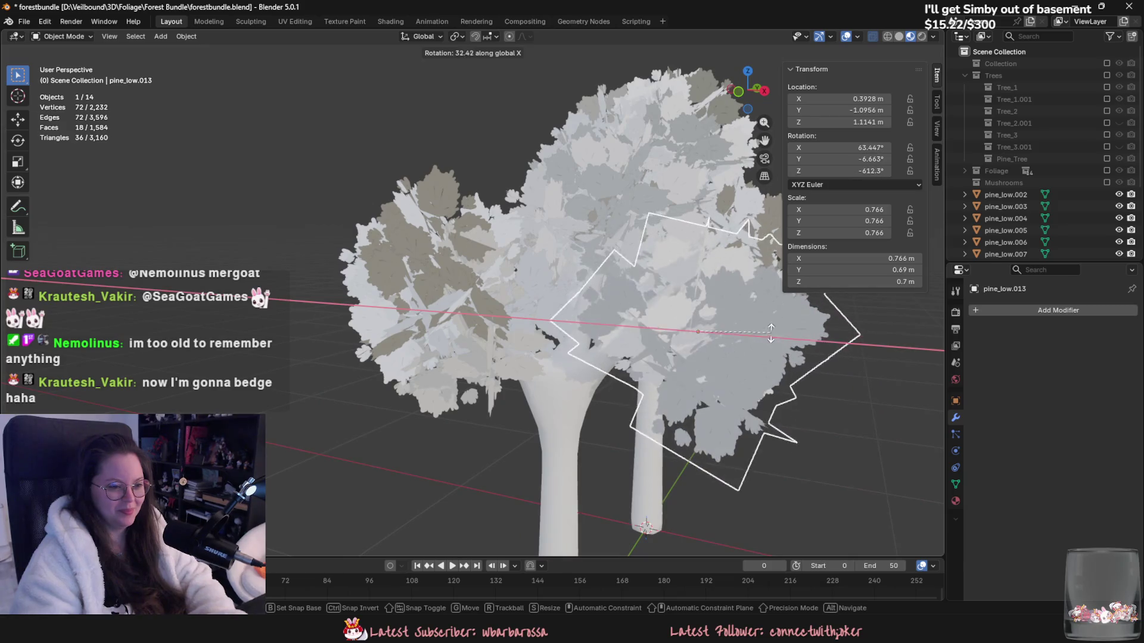
click(788, 427)
key(g)
key(z)
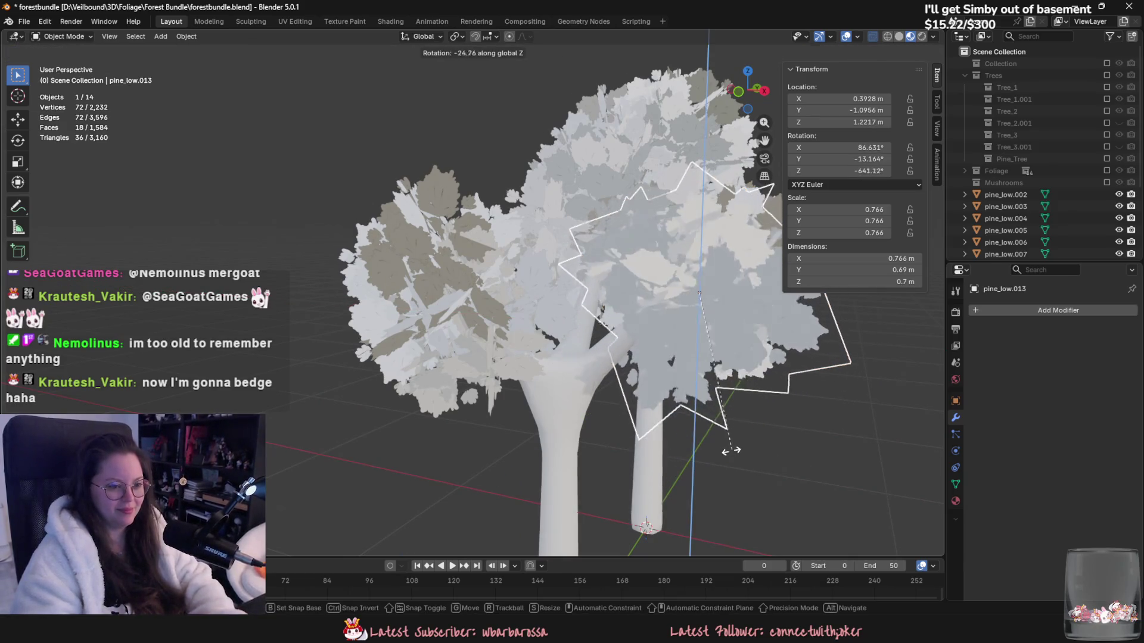
click(707, 464)
Step: Zoom out to view both trees and select the straight-trunk tree
scroll(706, 464, down, 3)
mouse_move(707, 465)
middle_down()
mouse_move(625, 470)
mouse_move(542, 513)
middle_up()
click(624, 470)
scroll(575, 527, down, 4)
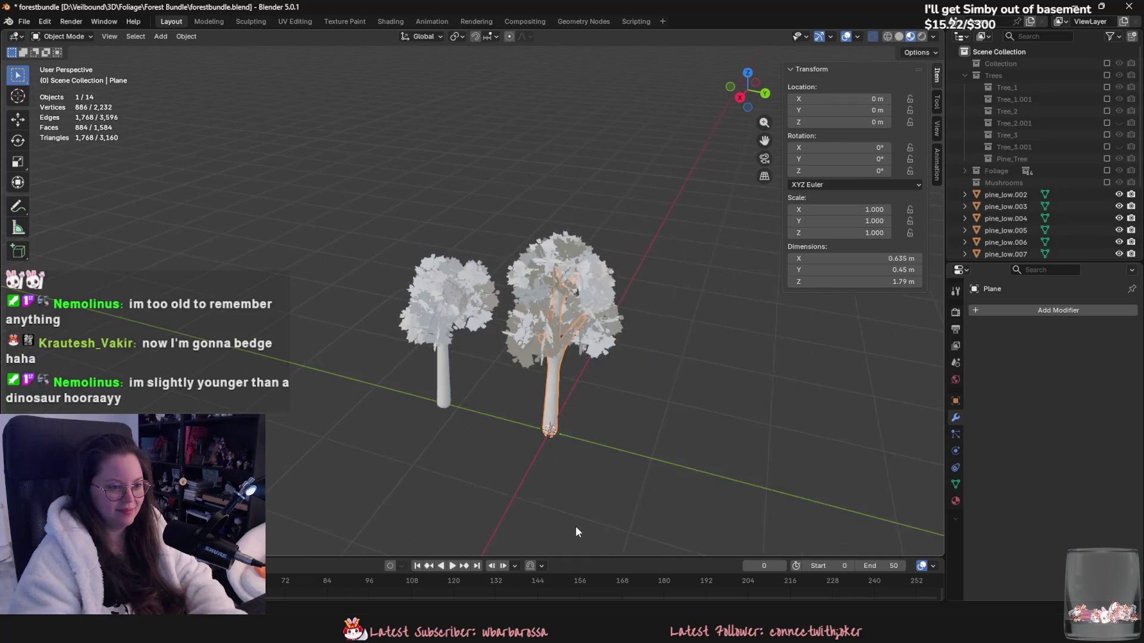
Step: Orbit around both trees, clear the selection with Alt+A, and pick the straight-trunk tree's trunk and clumps
click(597, 462)
mouse_move(597, 463)
middle_down()
mouse_move(655, 506)
mouse_move(592, 528)
middle_up()
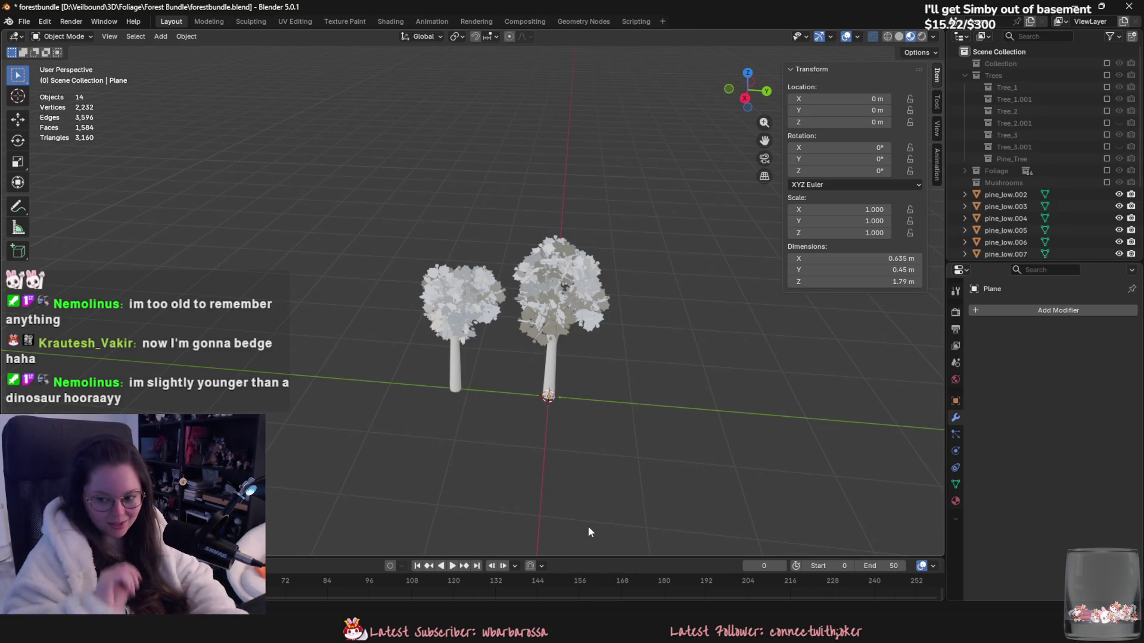
scroll(469, 343, up, 5)
mouse_move(469, 344)
middle_down()
mouse_move(566, 283)
mouse_move(566, 346)
mouse_move(467, 342)
middle_up()
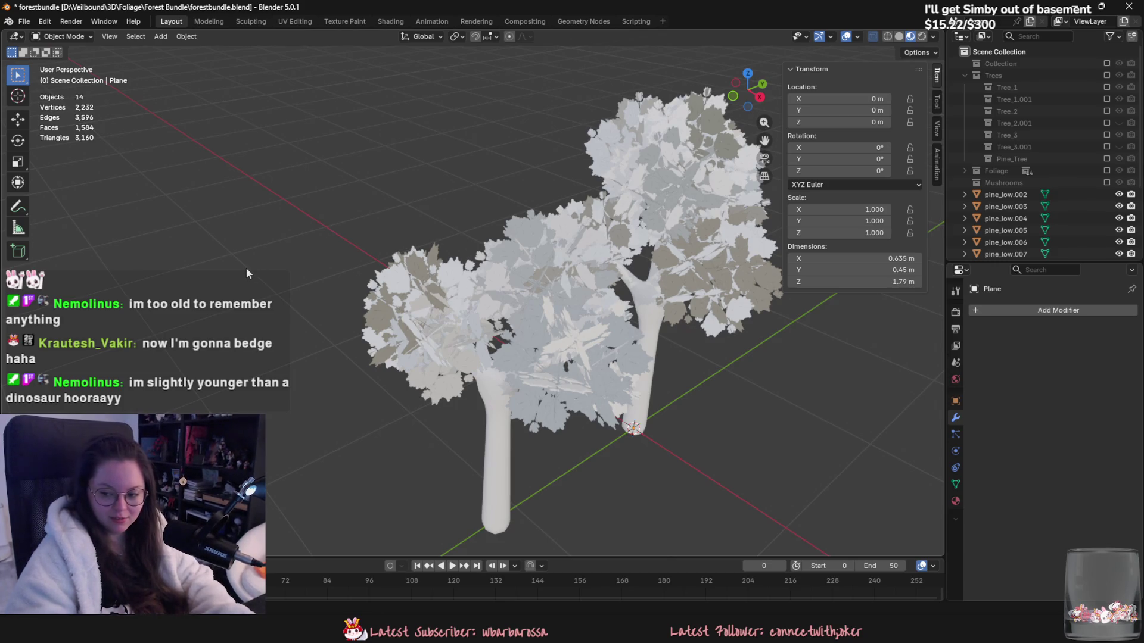
middle_drag(534, 217, 494, 192)
click(536, 230)
middle_drag(537, 230, 506, 310)
key(alt+a)
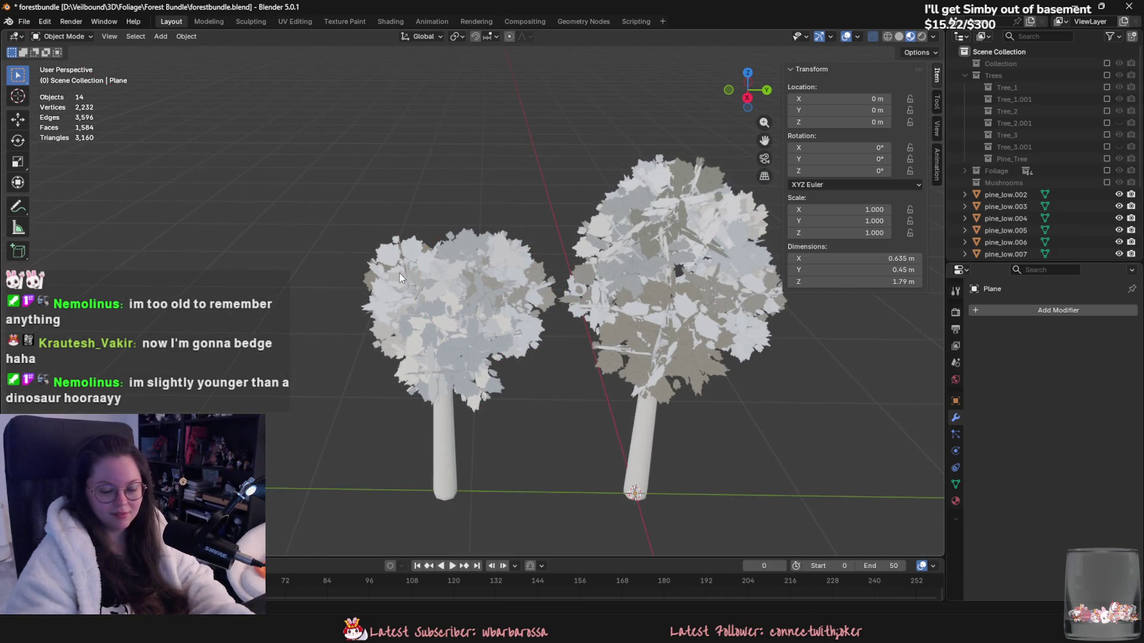
mouse_move(374, 263)
middle_down()
mouse_move(509, 402)
mouse_move(567, 424)
middle_up()
click(545, 242)
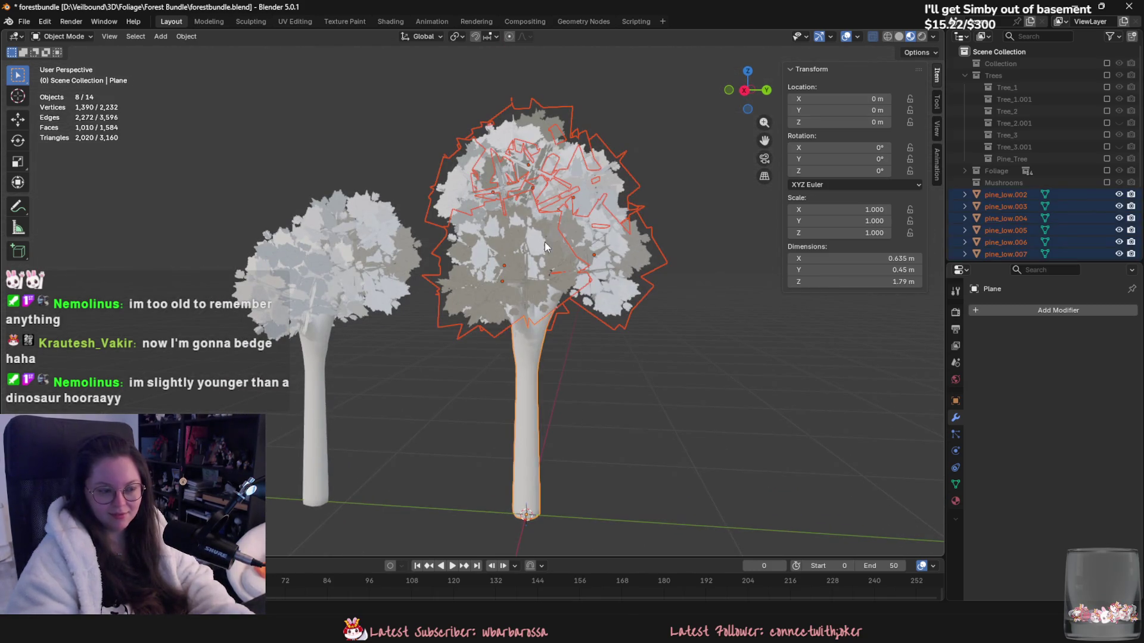
mouse_move(535, 249)
middle_down()
mouse_move(624, 299)
mouse_move(731, 281)
mouse_move(542, 259)
mouse_move(445, 226)
mouse_move(407, 241)
middle_up()
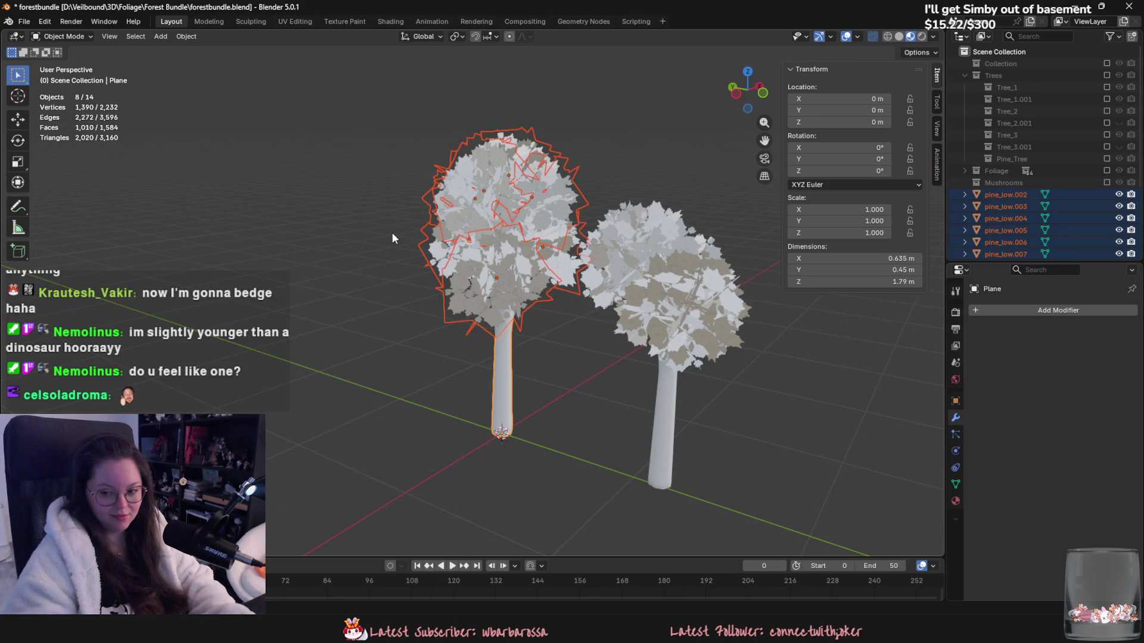
mouse_move(388, 260)
middle_down()
mouse_move(486, 290)
mouse_move(527, 366)
middle_up()
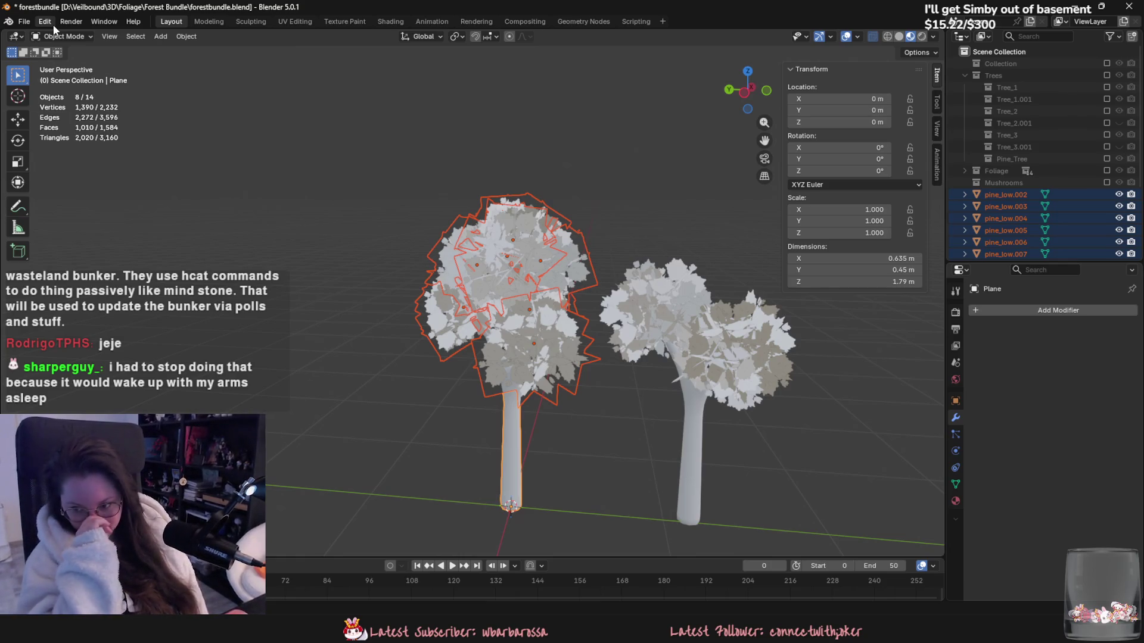
Step: Join the eight selected trunk and leaf-clump objects into one with Ctrl+J
right_click(54, 28)
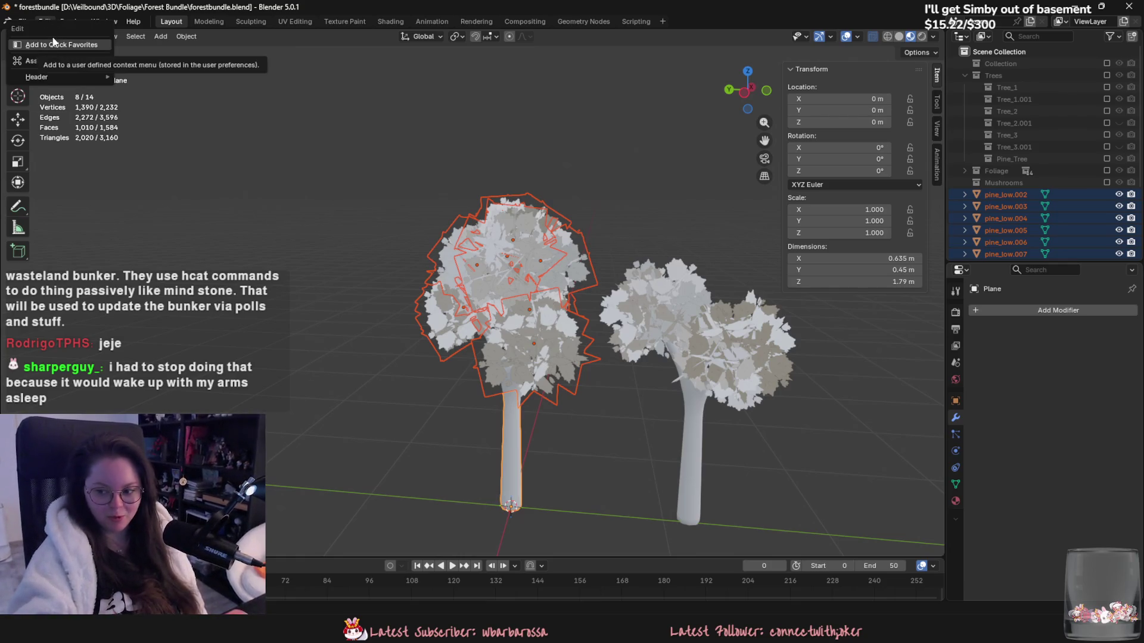
middle_drag(340, 322, 366, 328)
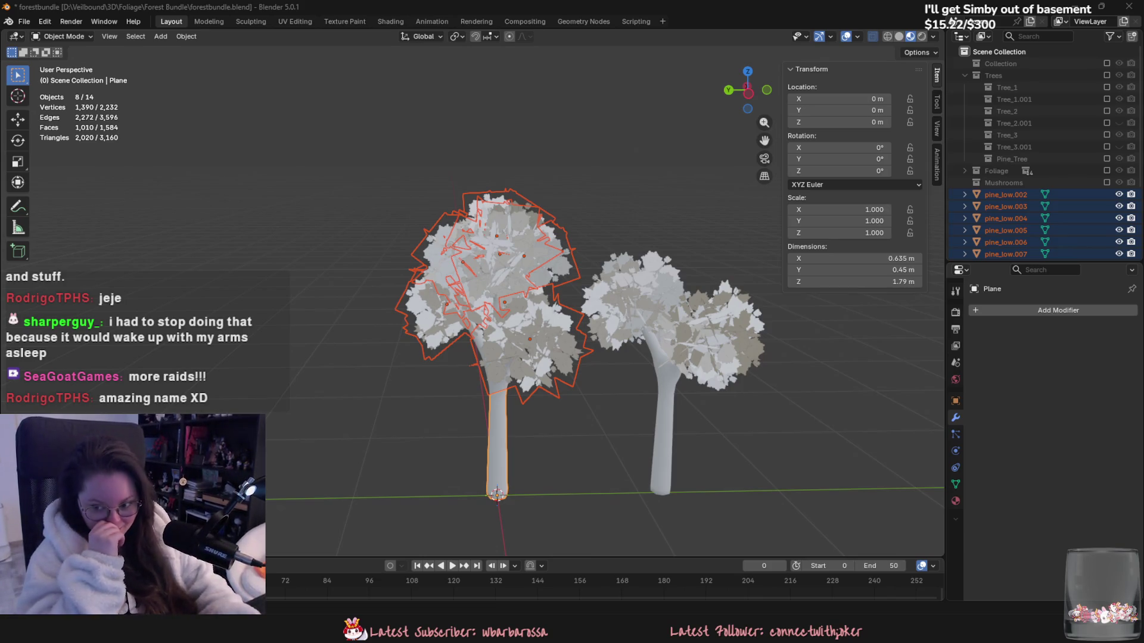
key(ctrl+j)
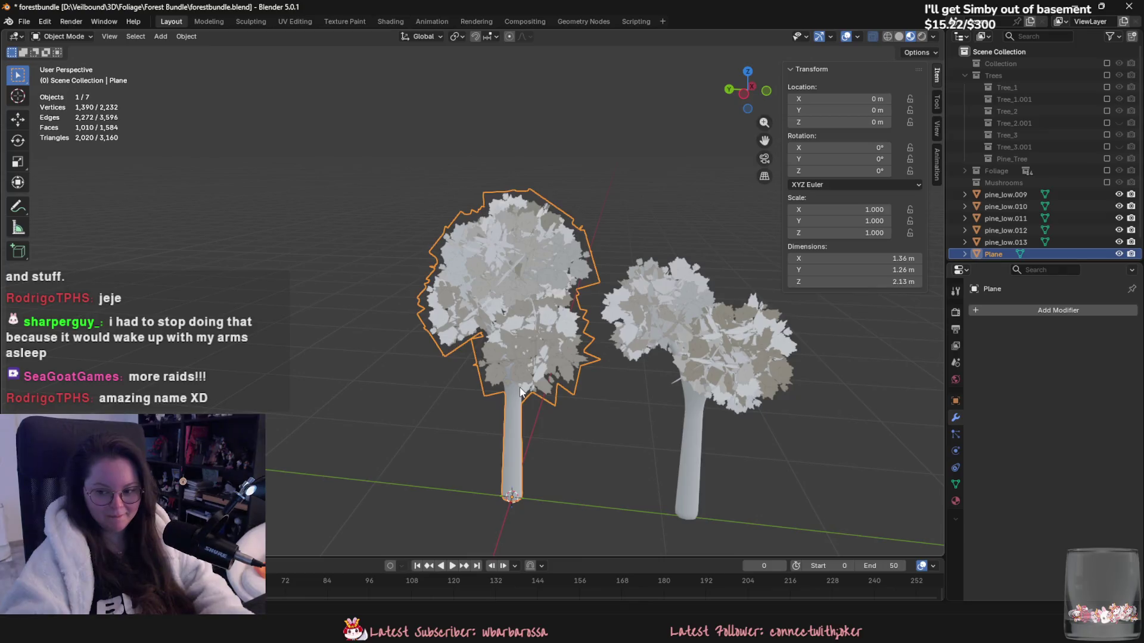
Step: Scale the joined tree up and apply its scale
right_click(520, 383)
click(23, 21)
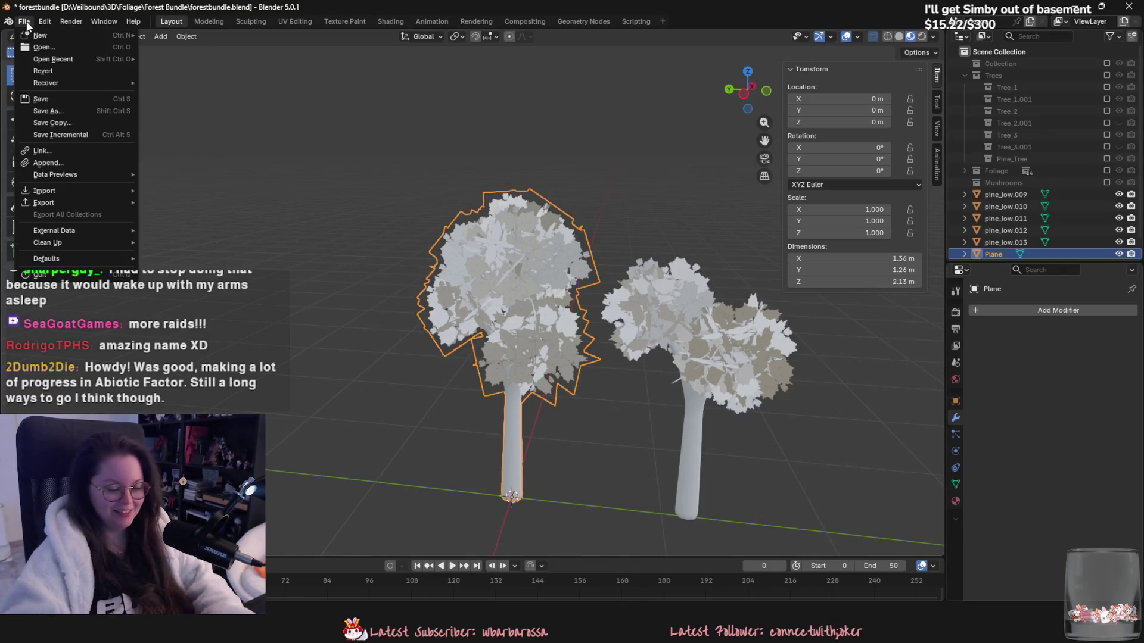
click(27, 22)
scroll(509, 309, down, 2)
key(s)
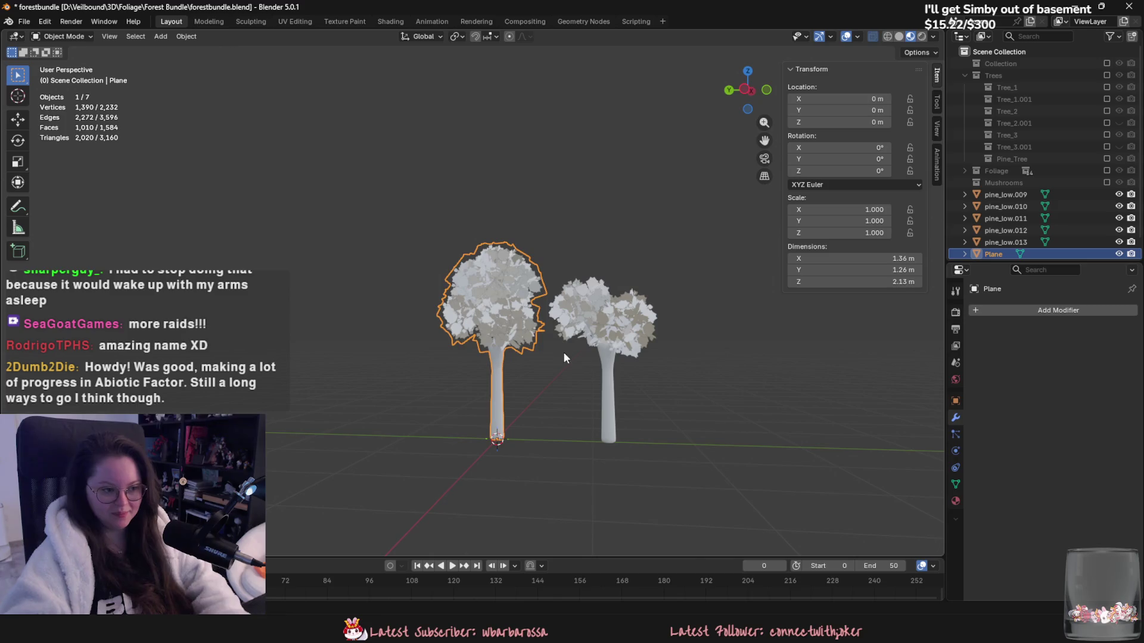
click(655, 453)
mouse_move(656, 453)
middle_down()
mouse_move(740, 465)
mouse_move(667, 446)
middle_up()
key(ctrl+a)
click(369, 191)
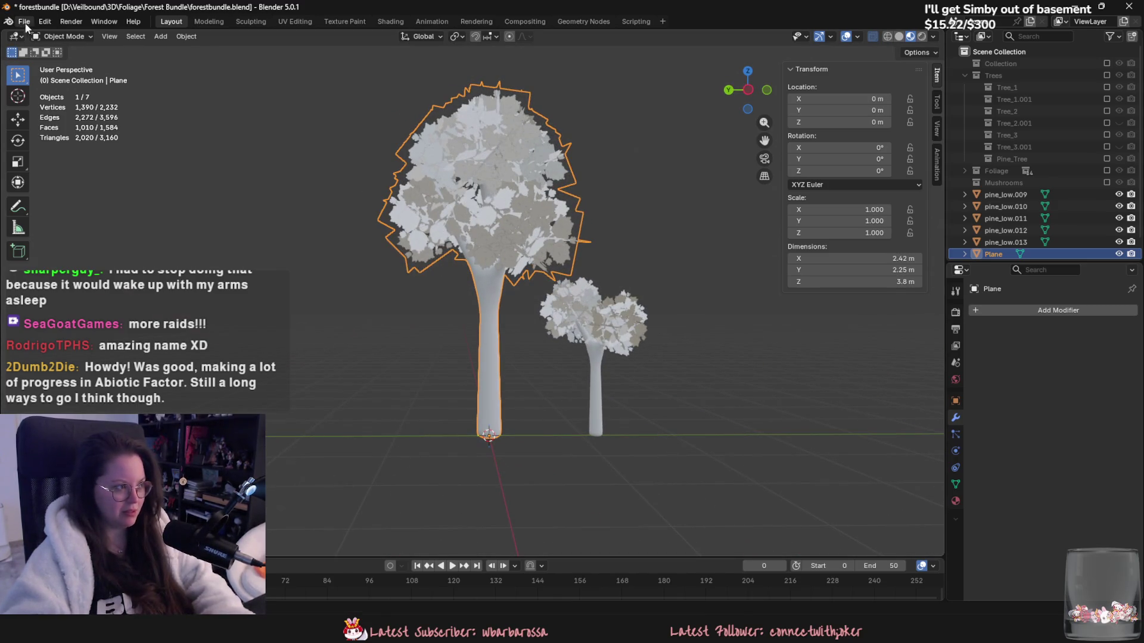
Step: Export the tree as the FBX Pine_tree_02 into the Forest Bundle folder
click(23, 23)
mouse_move(95, 203)
click(210, 292)
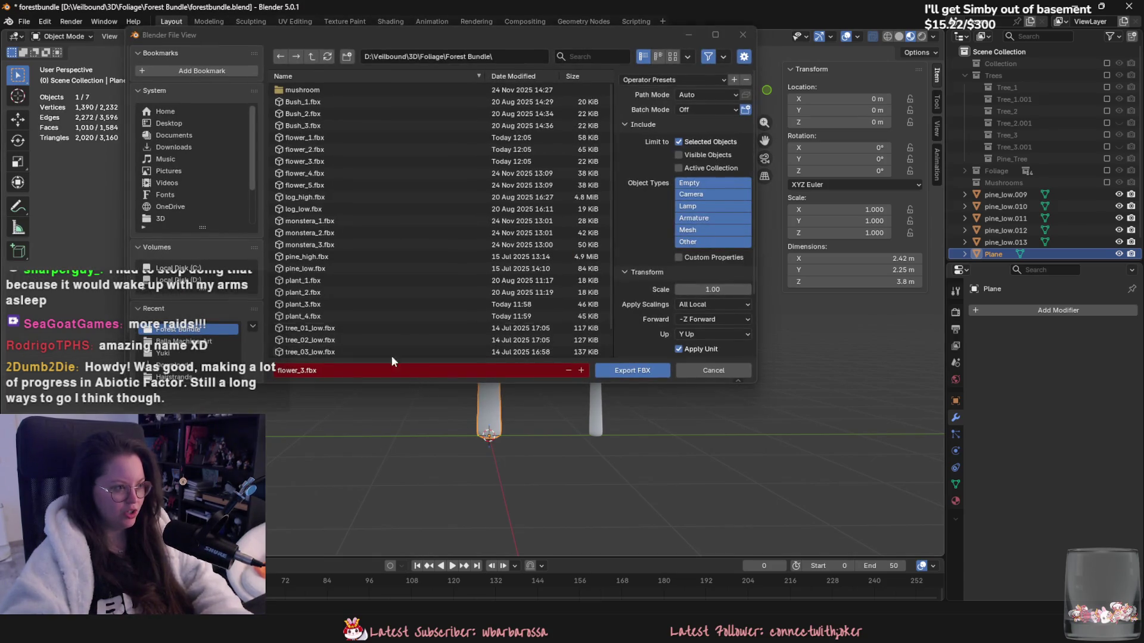
scroll(383, 356, down, 1)
click(367, 369)
text(tree)
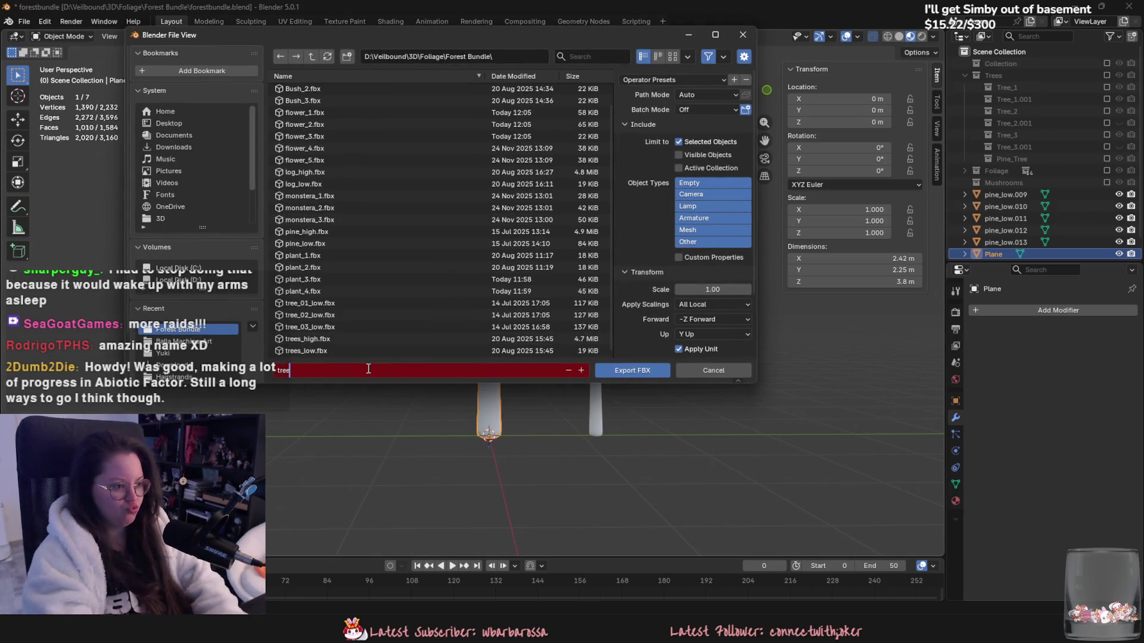
text(Pine_)
text(_t)
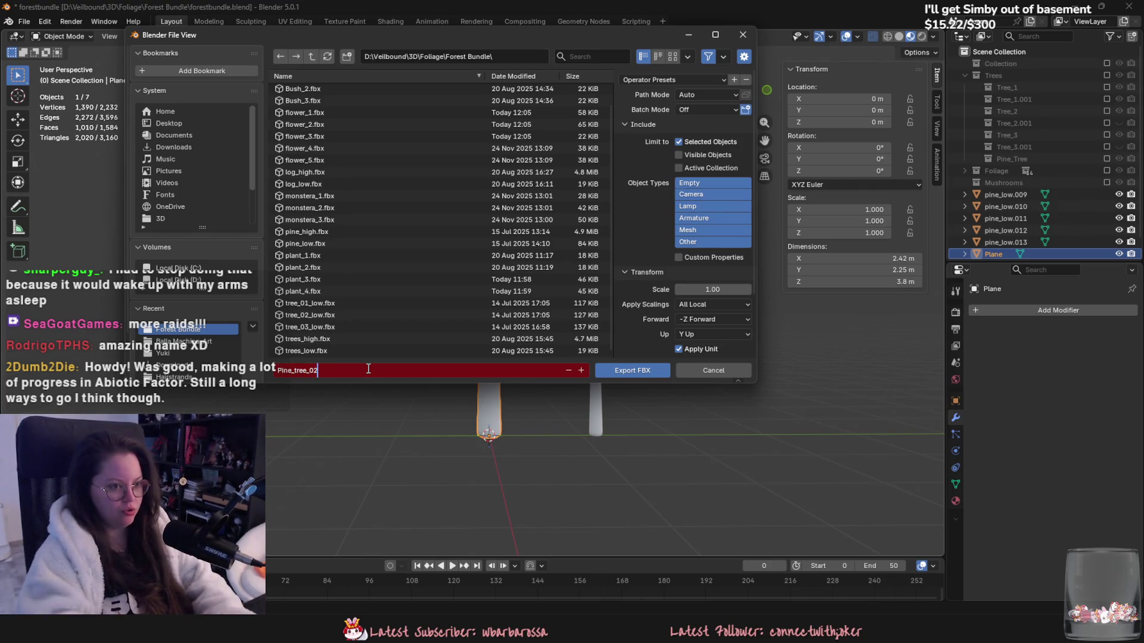
click(640, 372)
key(alt+Tab)
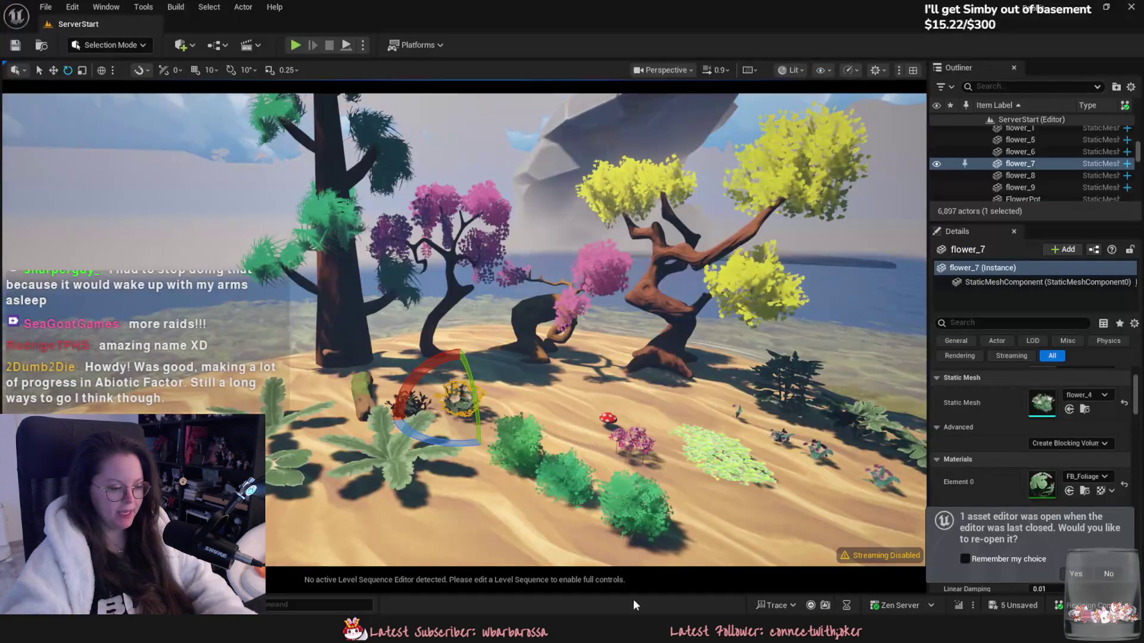
Step: Show the ForestBundle folder in the Content Drawer and open File Explorer on Veilbound 3D
key(ctrl+space)
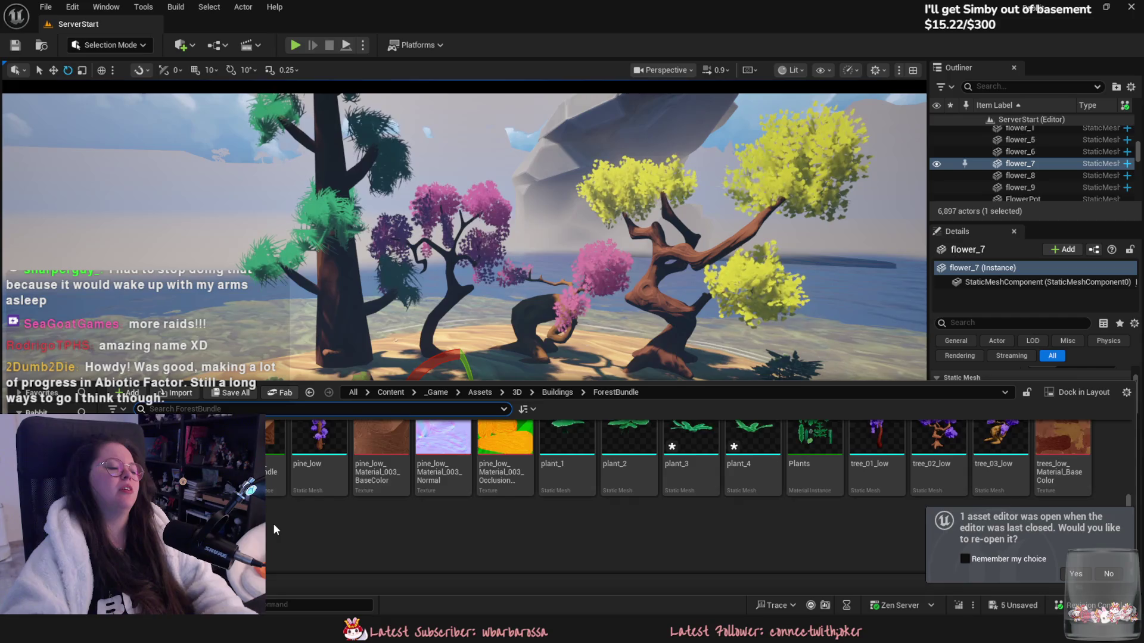
scroll(273, 524, down, 1)
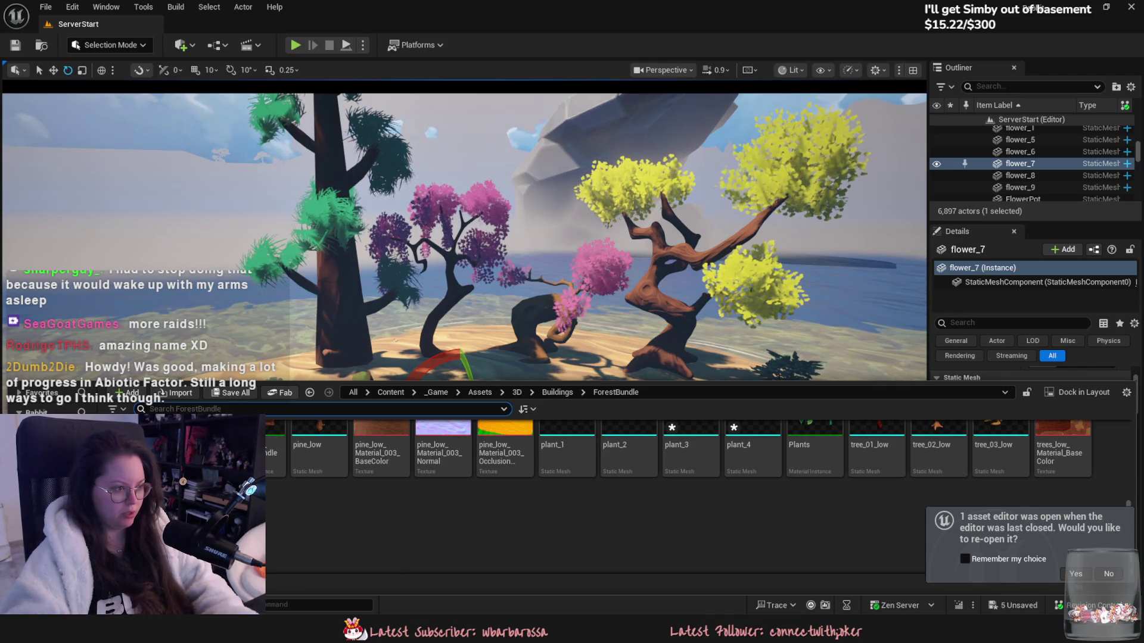
key(super+e)
click(314, 332)
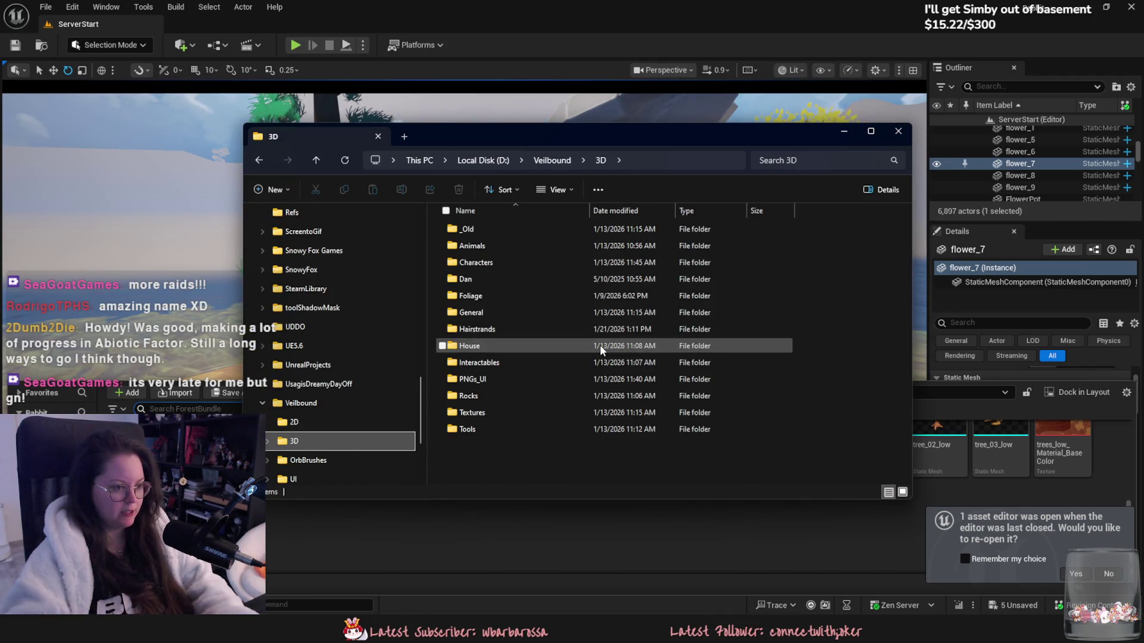
Step: Open Foliage > Forest Bundle and scroll through its FBX meshes, textures and Painter files
double_click(530, 294)
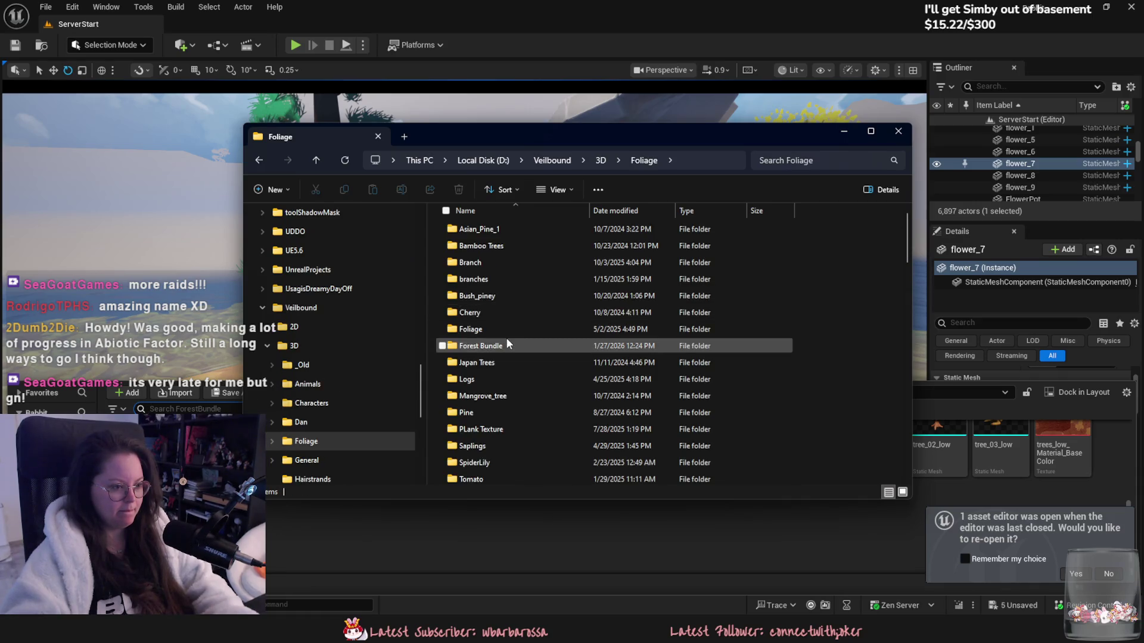
double_click(506, 340)
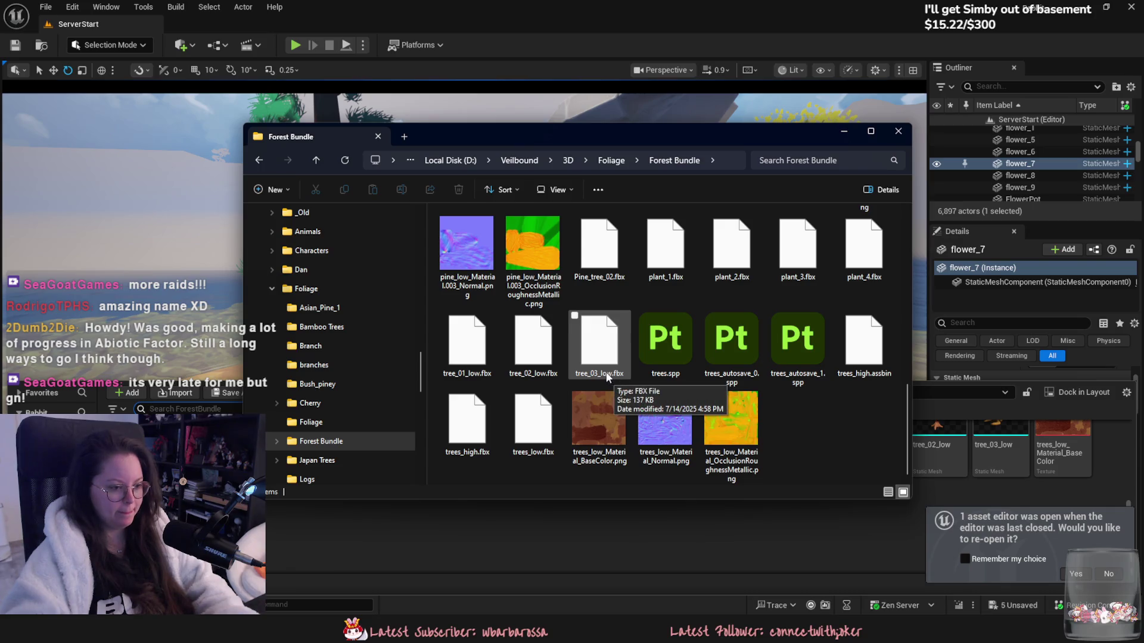
scroll(531, 406, up, 5)
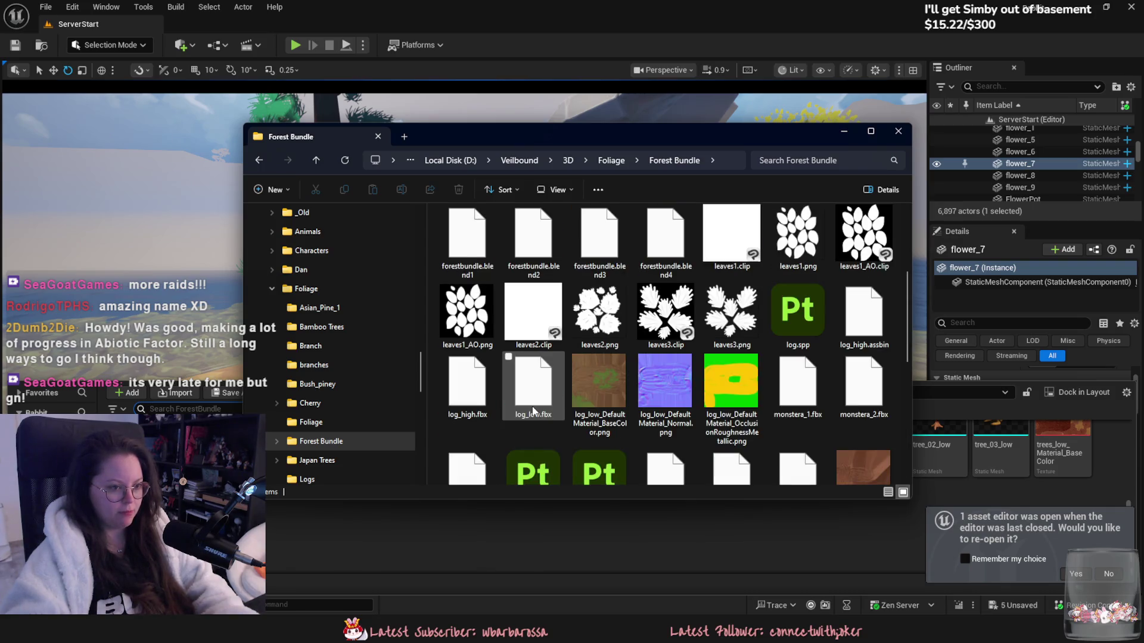
scroll(531, 410, down, 3)
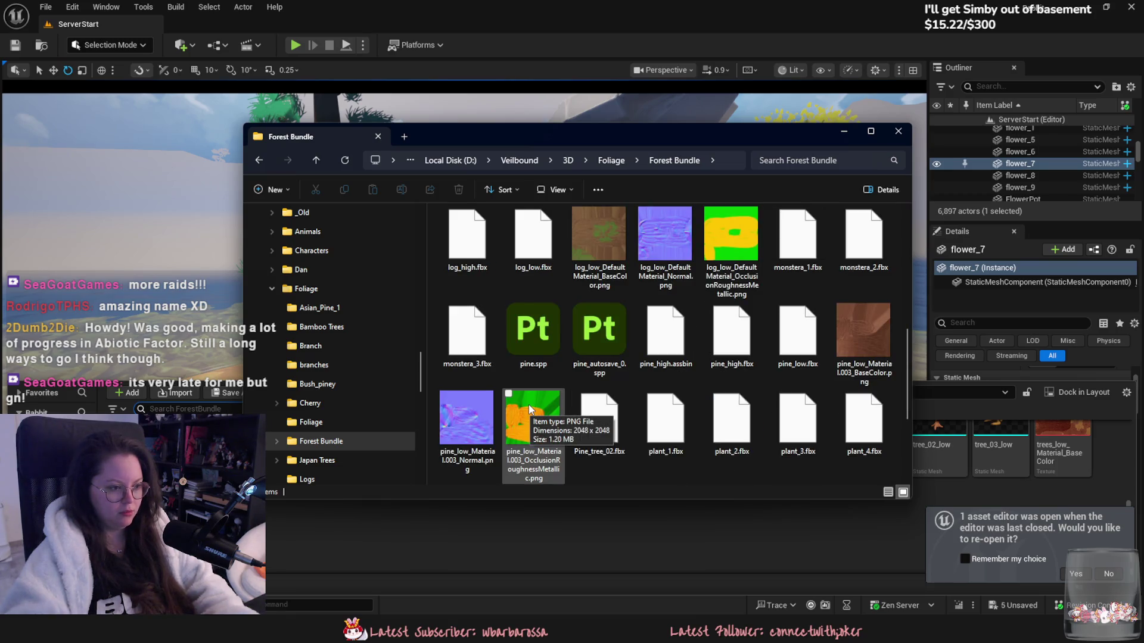
scroll(527, 405, down, 3)
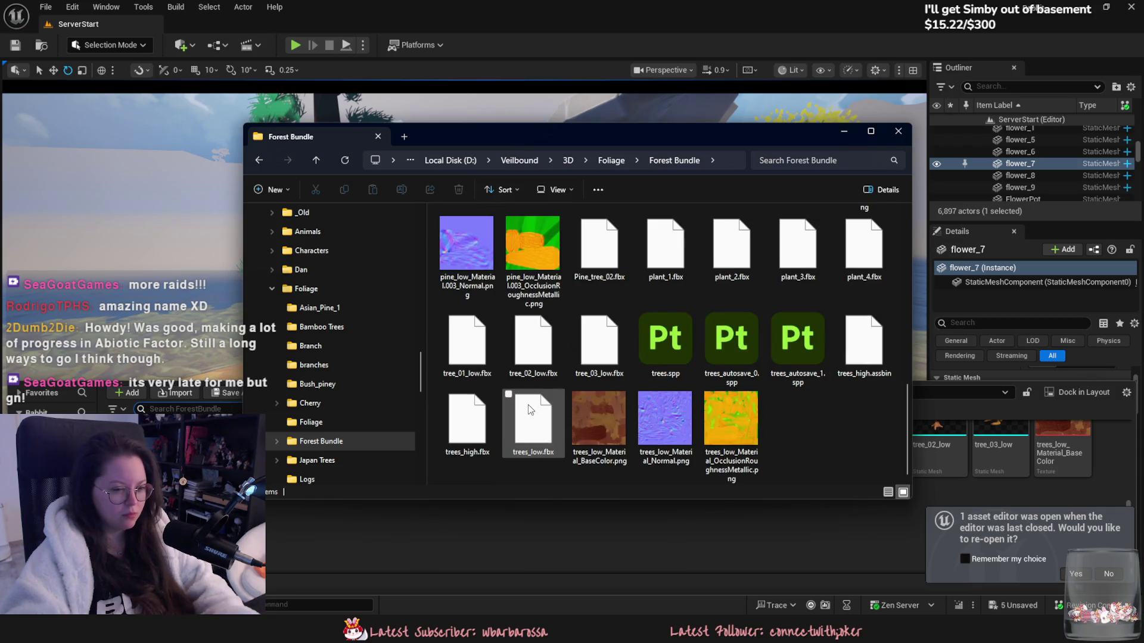
scroll(528, 408, up, 5)
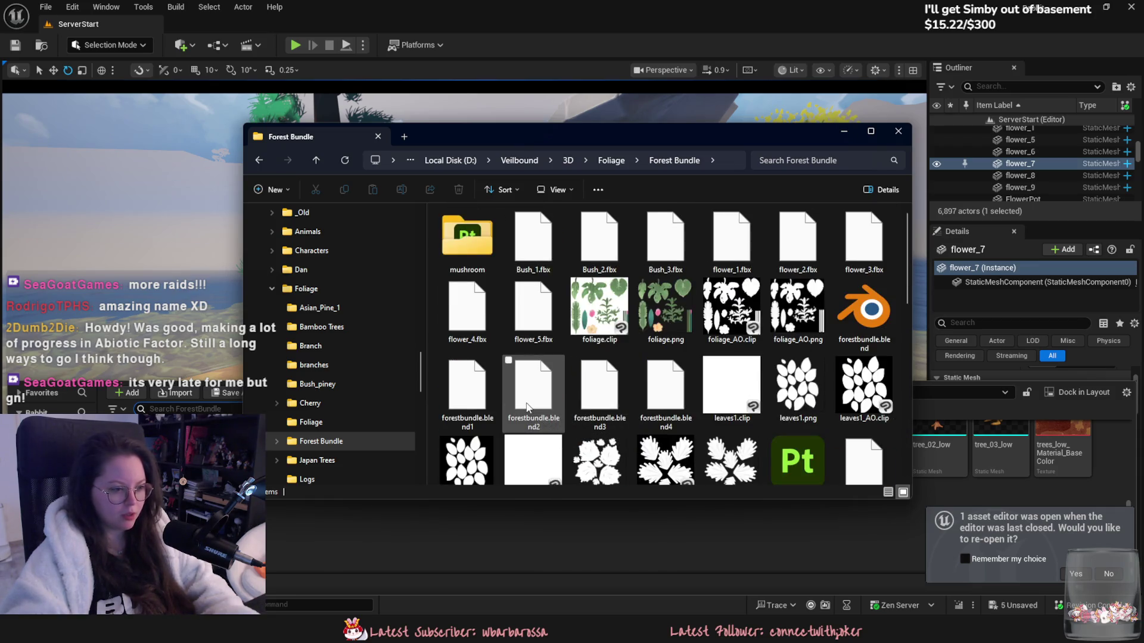
scroll(527, 407, down, 2)
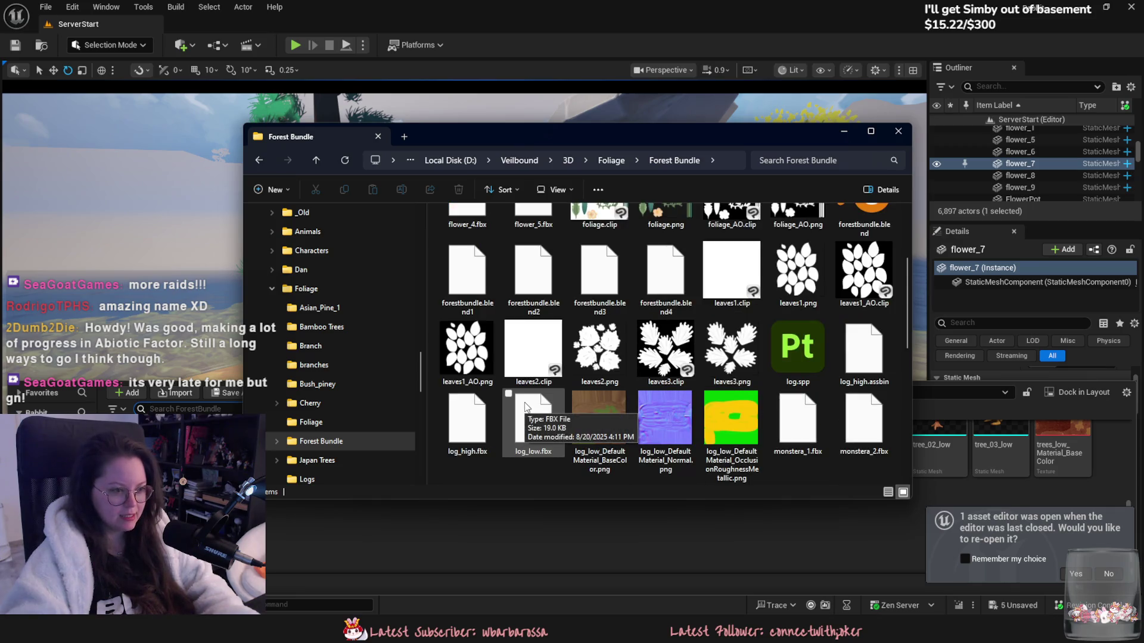
Step: Bring up Blender's FBX export settings, then select Pine_tree_02.fbx in File Explorer
key(alt+Tab)
click(24, 22)
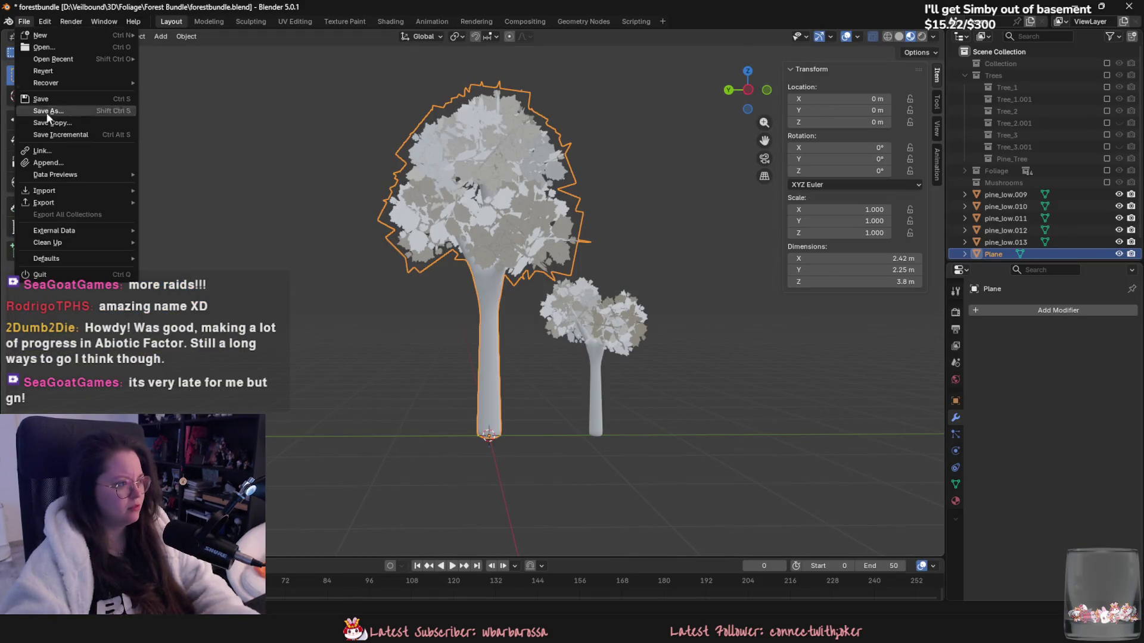
mouse_move(56, 200)
click(187, 287)
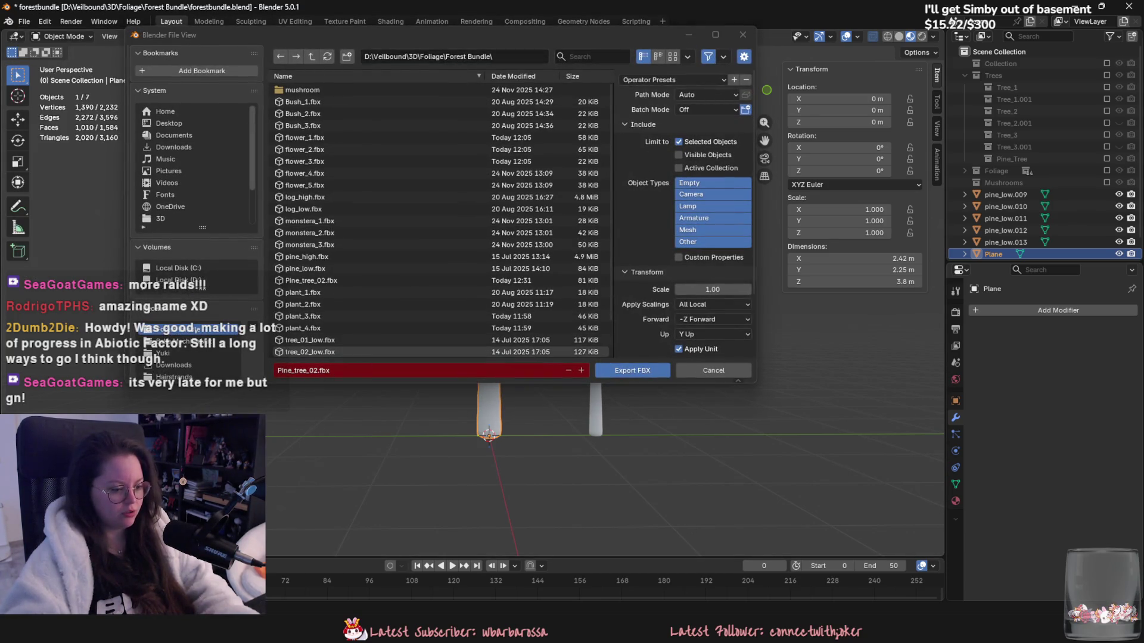
scroll(586, 417, down, 3)
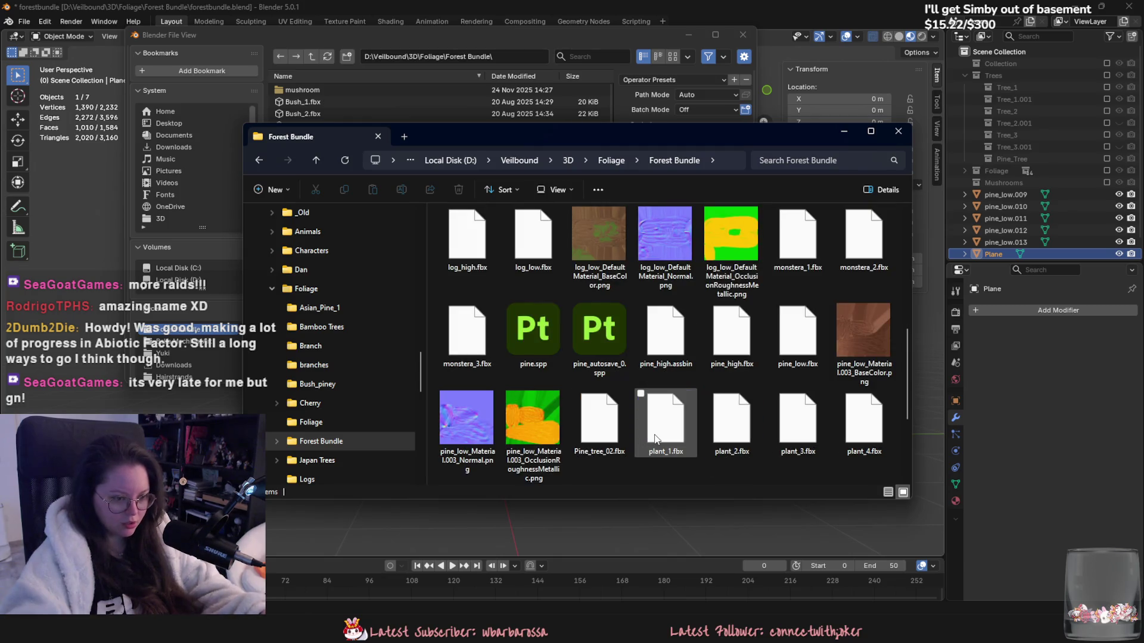
click(585, 450)
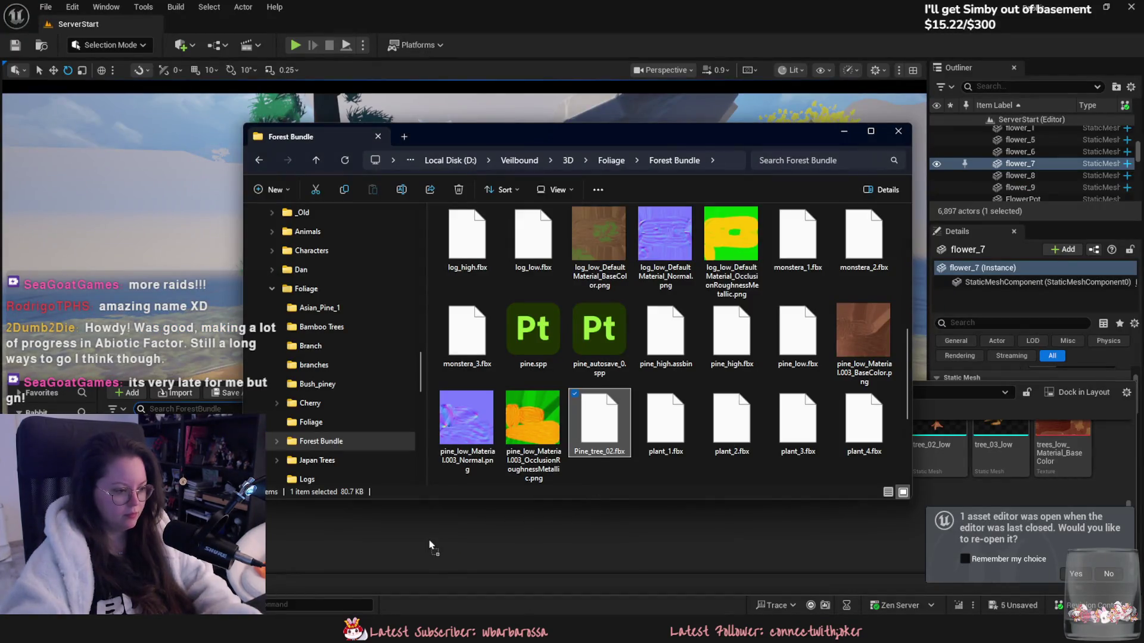
Step: Import Pine_tree_02.fbx into ForestBundle, open the Plane mesh, and check the existing pine_low tree's materials
drag(429, 545, 476, 513)
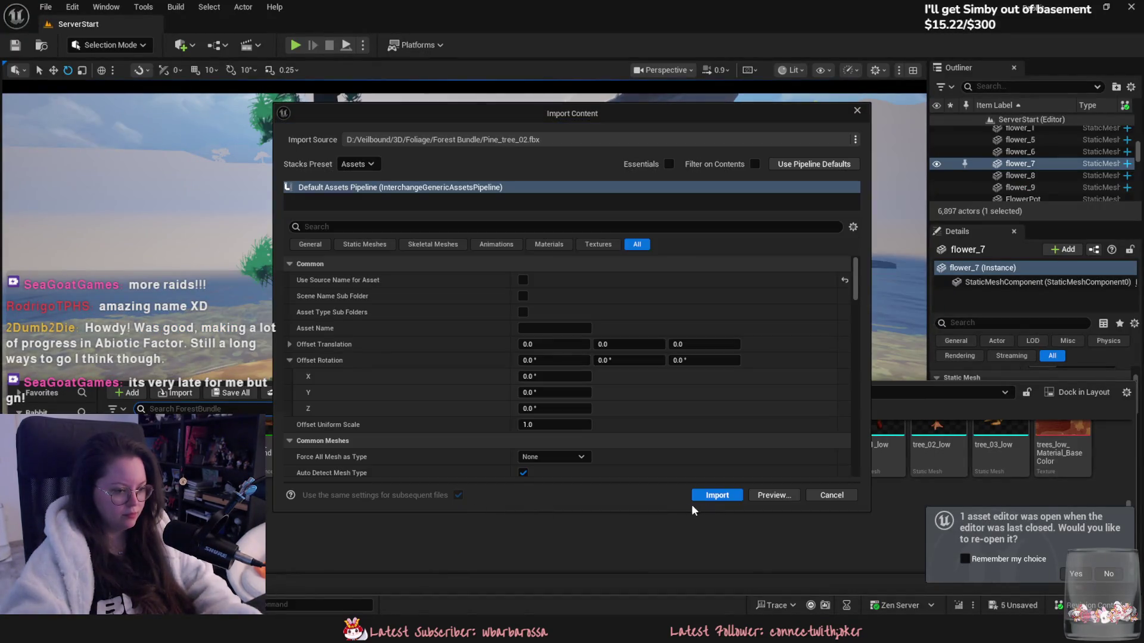
click(721, 494)
double_click(571, 451)
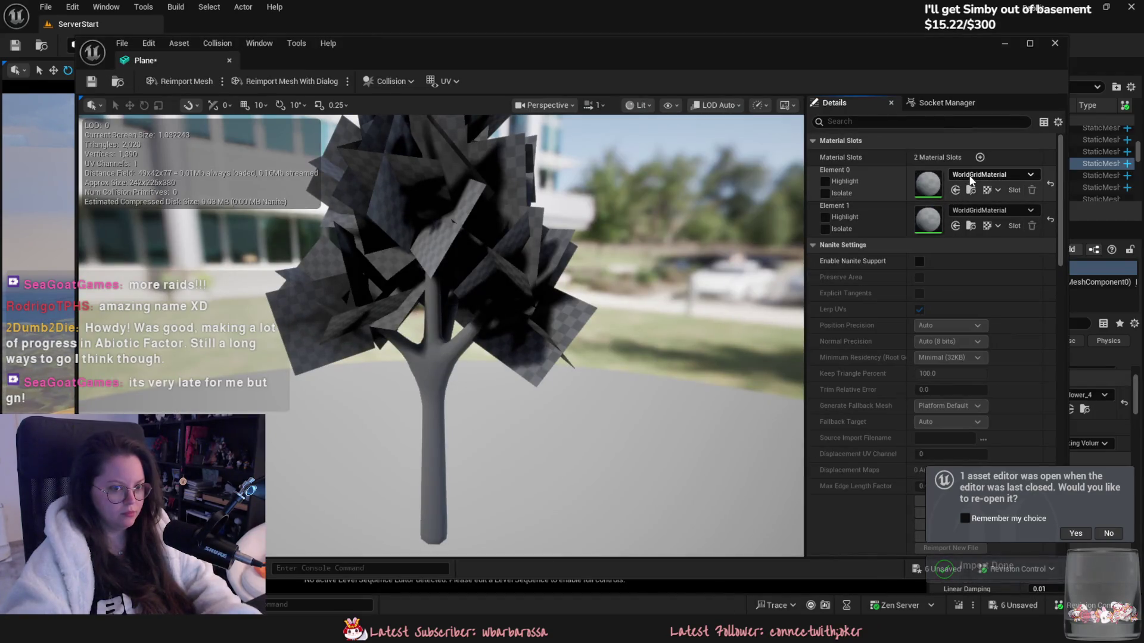
click(970, 175)
drag(288, 43, 203, 24)
click(78, 24)
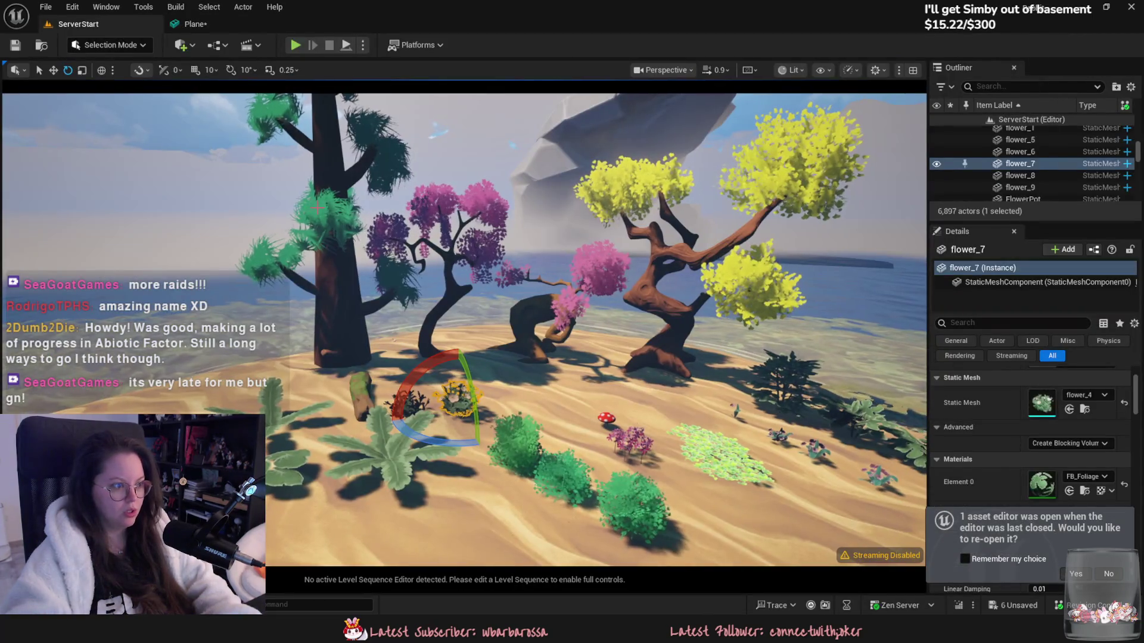
click(340, 238)
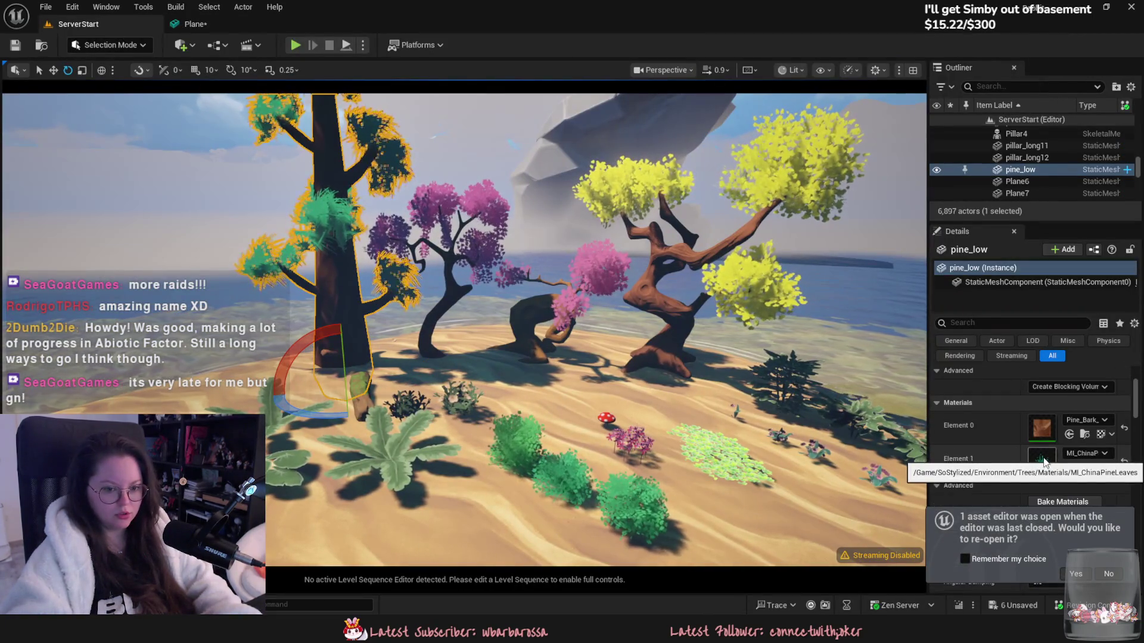
click(197, 24)
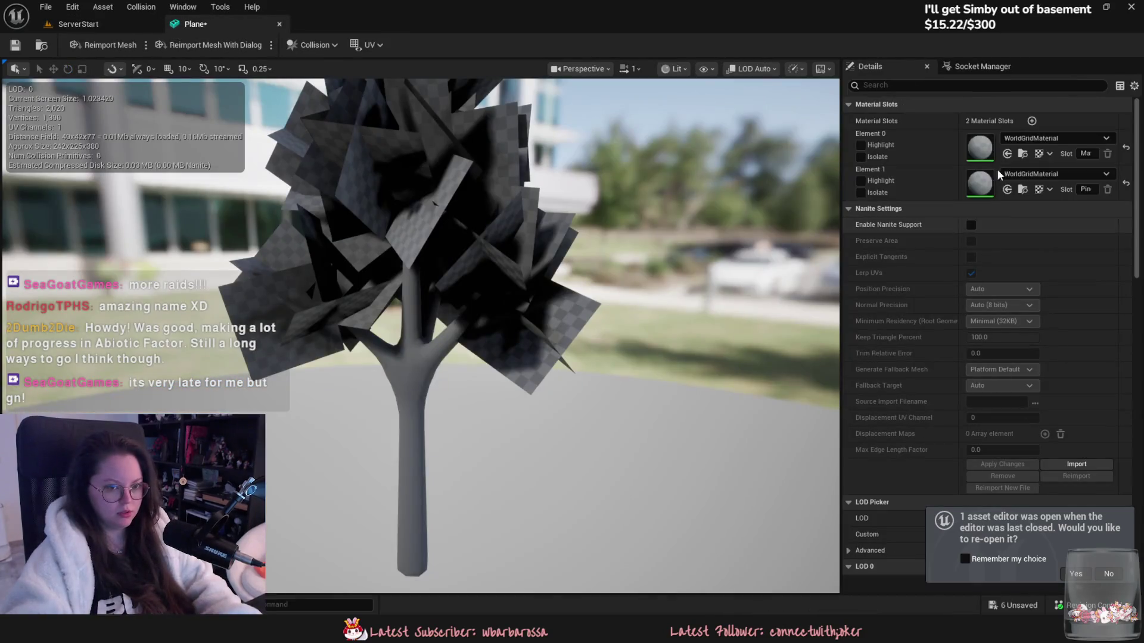
Step: Assign MI_ChinaPineLeaves to the Plane mesh's second (leaf) slot and save the mesh
click(1018, 139)
text(china)
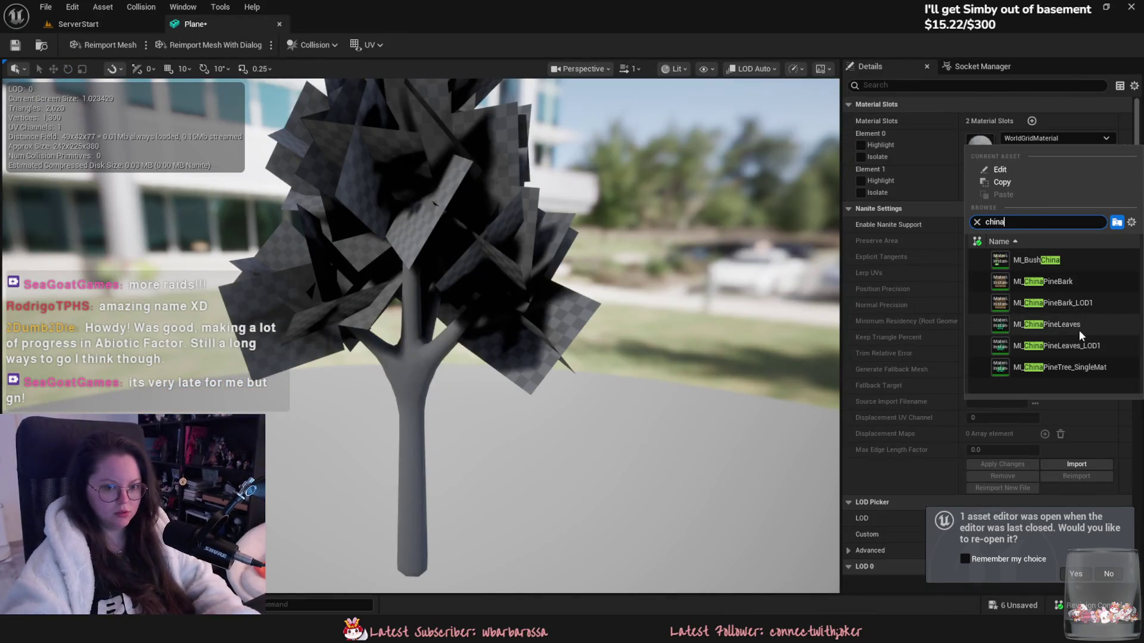
key(Escape)
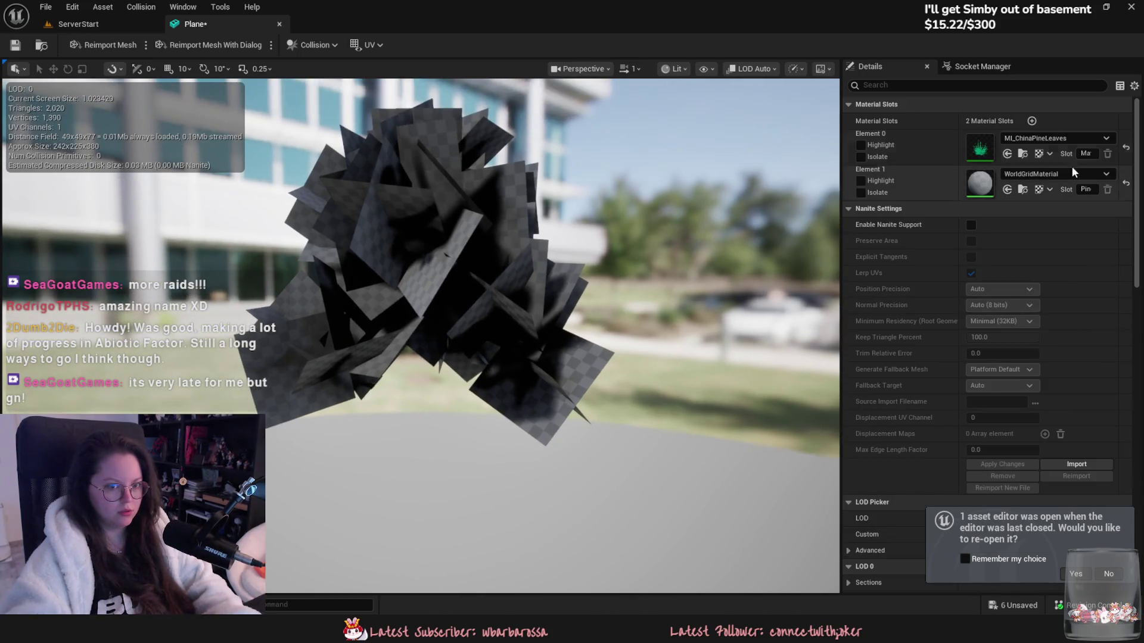
click(1049, 174)
text(china)
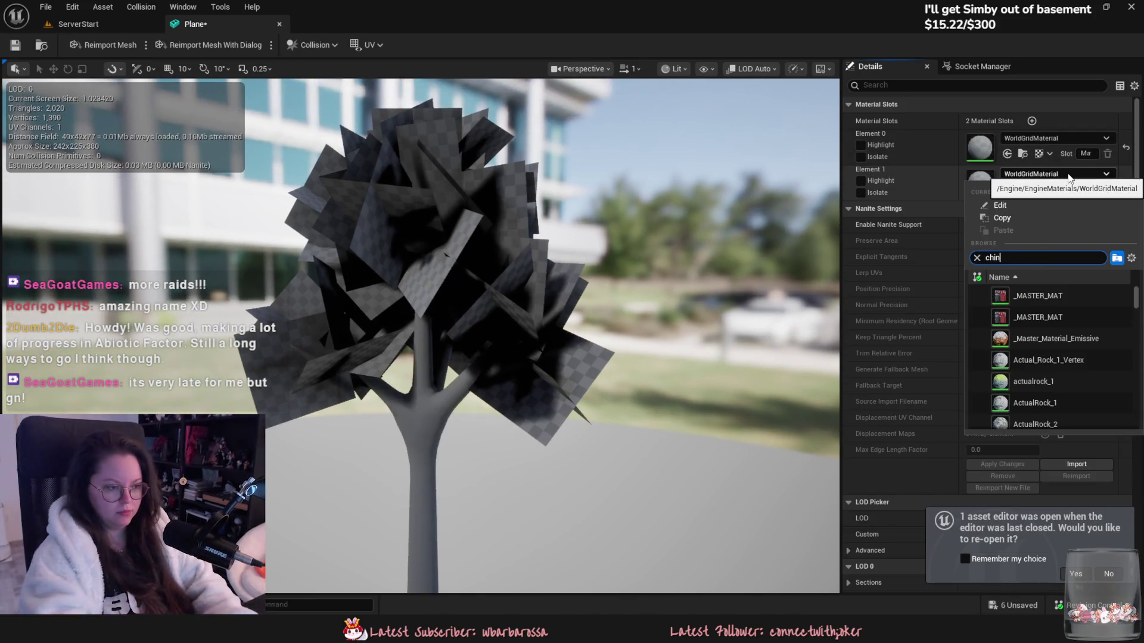
click(1096, 362)
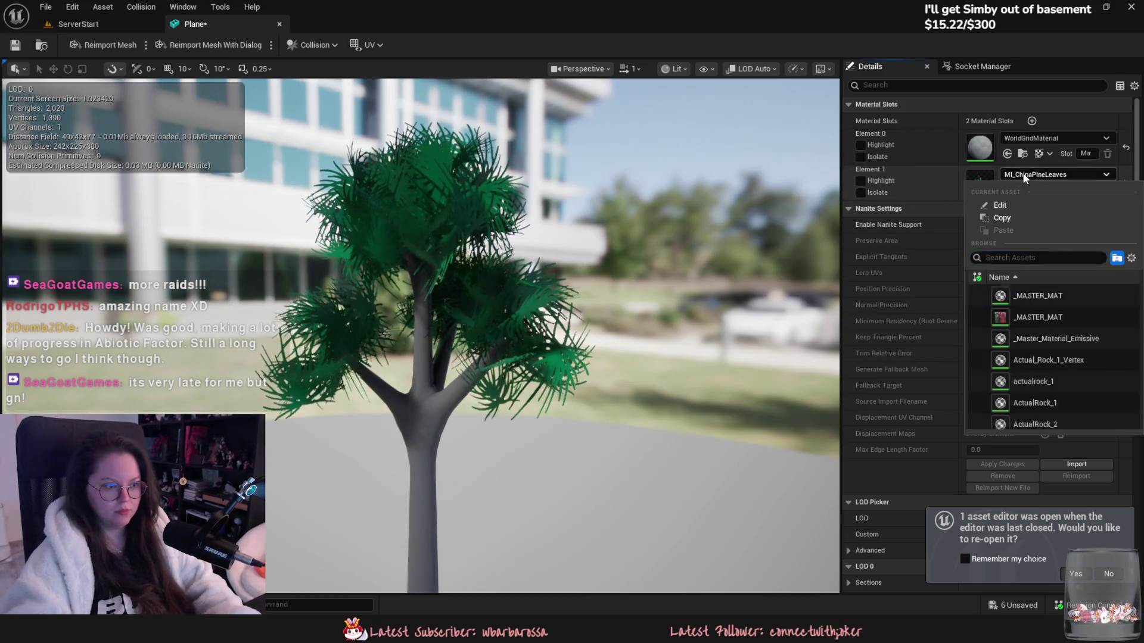
mouse_move(536, 297)
mouse_down()
mouse_move(453, 303)
mouse_move(519, 301)
mouse_up()
key(ctrl+s)
key(ctrl+w)
key(ctrl+space)
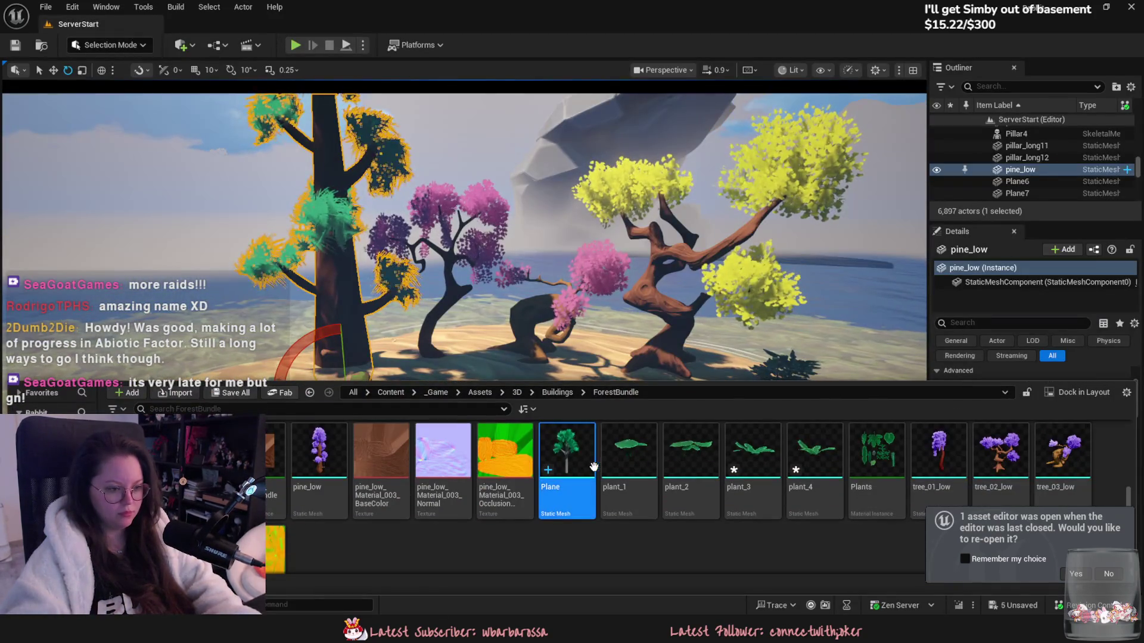
Step: Drop the new tree onto the island sand and rename its asset Pine_Tree_02
drag(506, 513, 239, 369)
key(ctrl+space)
key(F2)
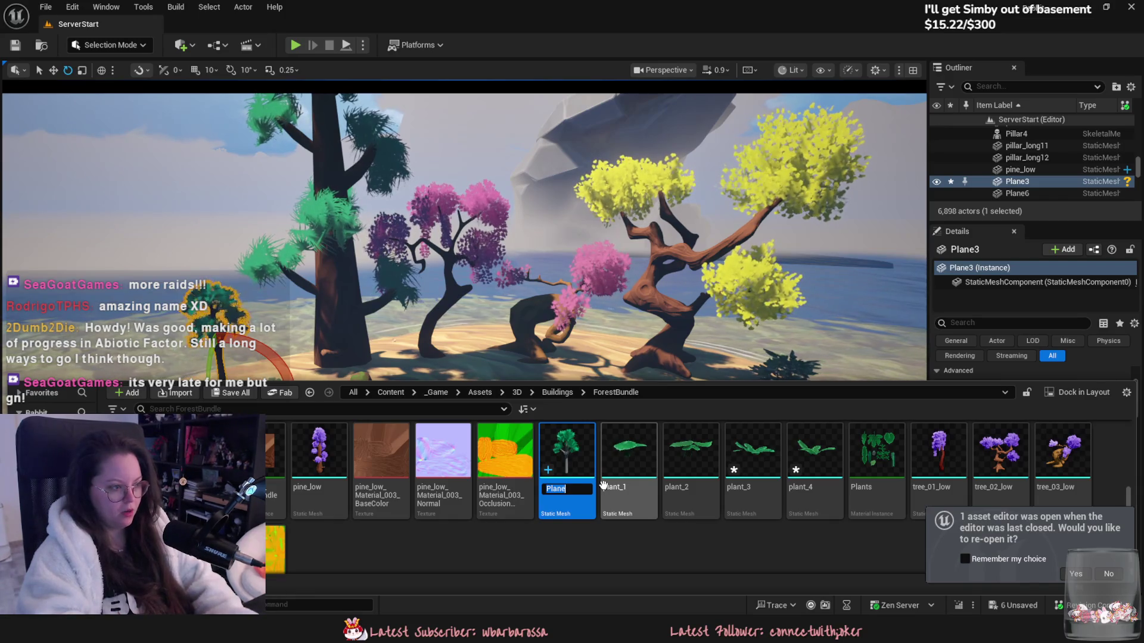
text(_Tree_)
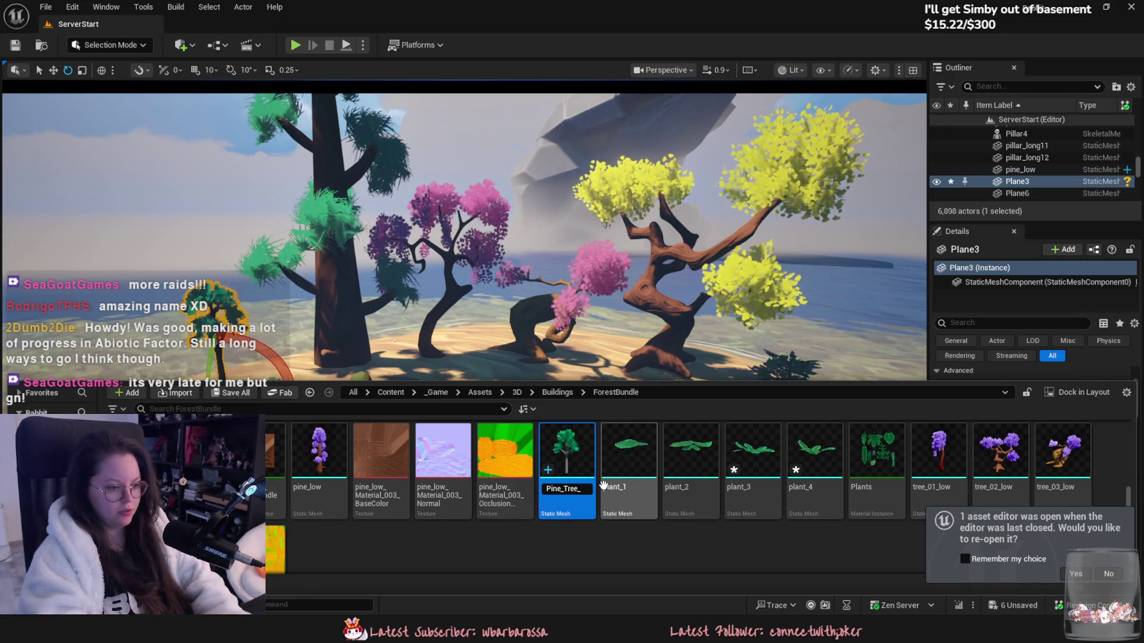
text(02)
key(Return)
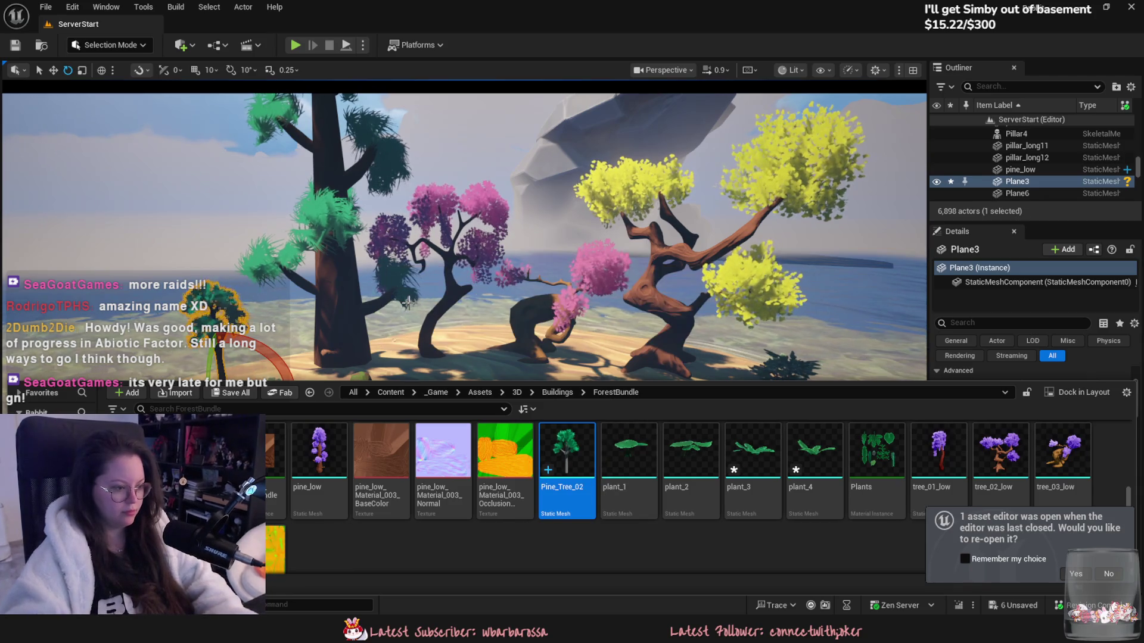
Step: Frame the placed pine tree and orbit around the trees to inspect it
click(409, 303)
key(f)
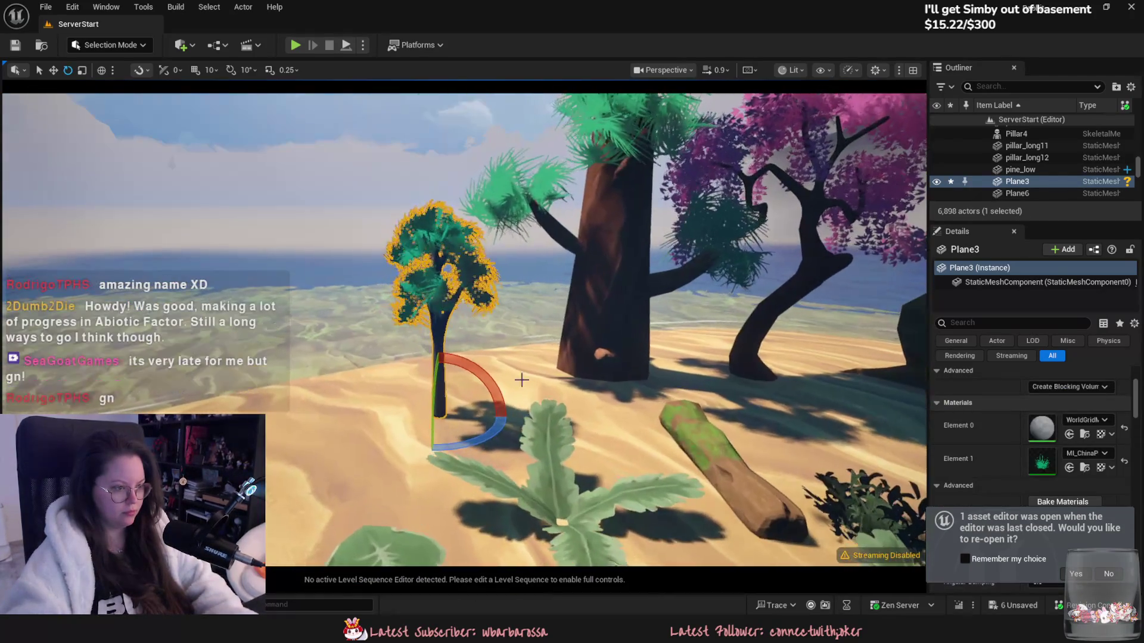
click(522, 380)
scroll(522, 379, down, 5)
right_drag(522, 379, 586, 380)
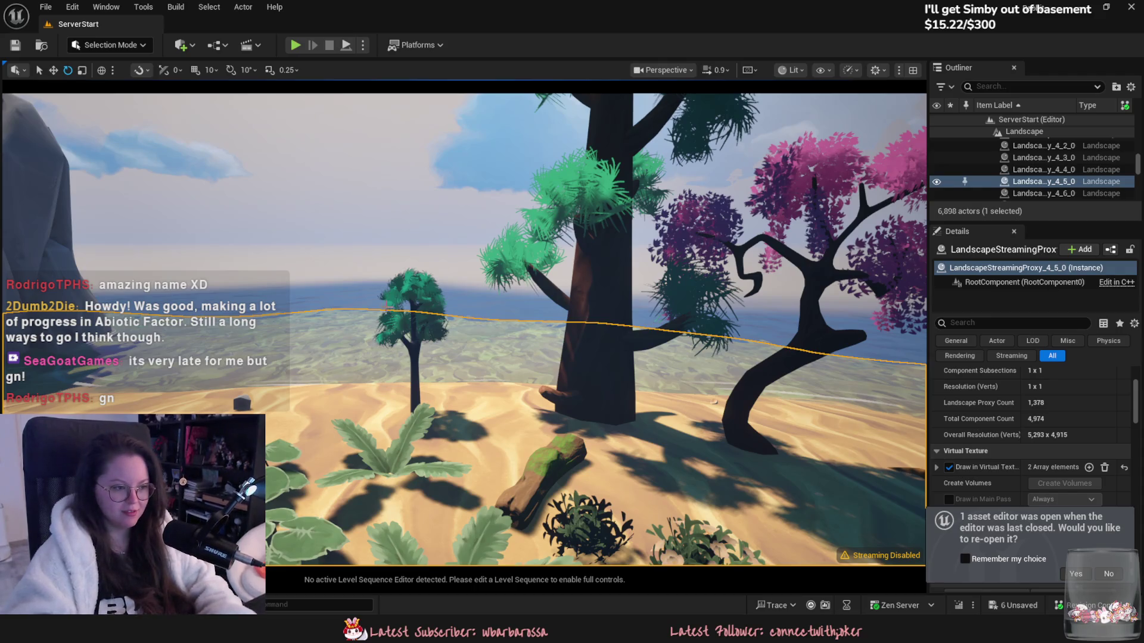
Step: Select the small beach tree Plane3 and try the flower-bush material on its leaves
key(w)
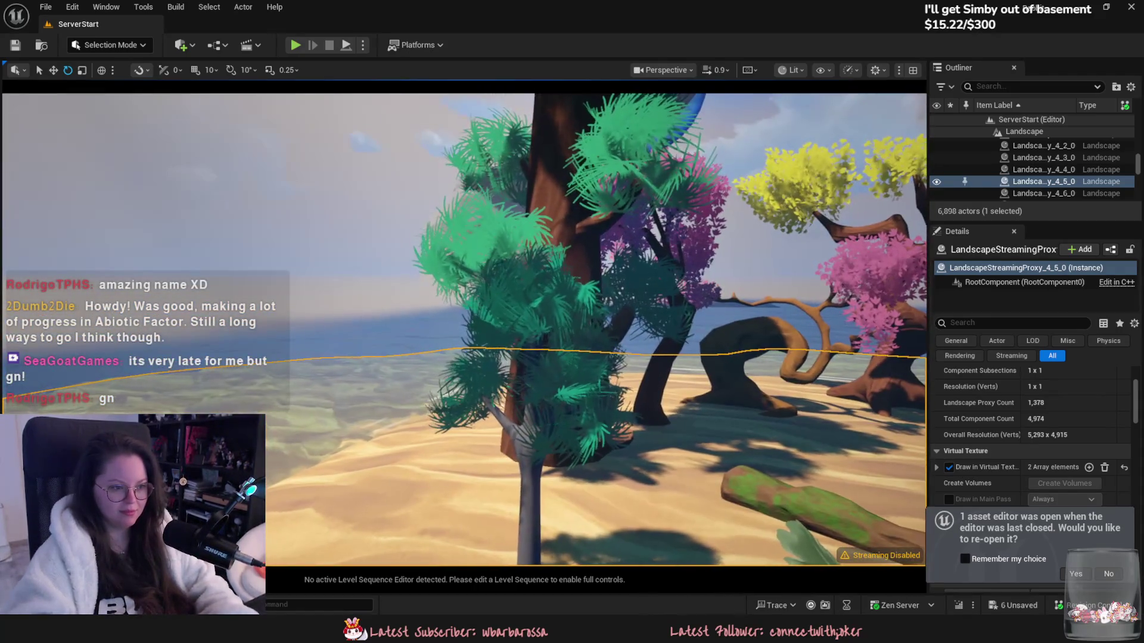
right_drag(356, 264, 357, 264)
right_drag(484, 306, 484, 306)
click(444, 346)
click(1104, 454)
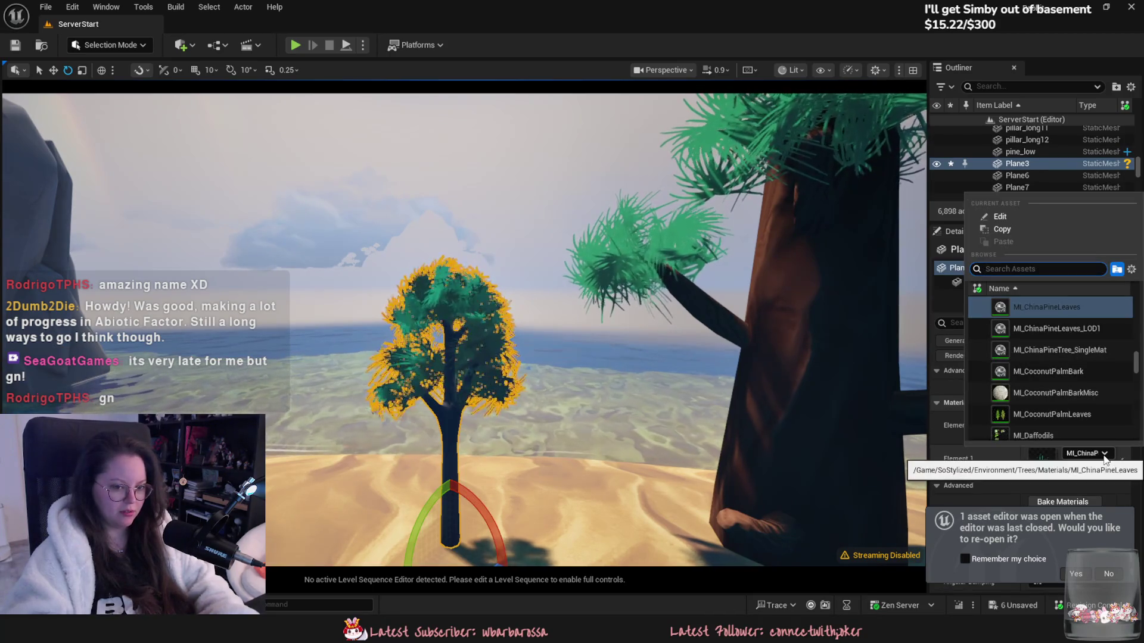
text(bush)
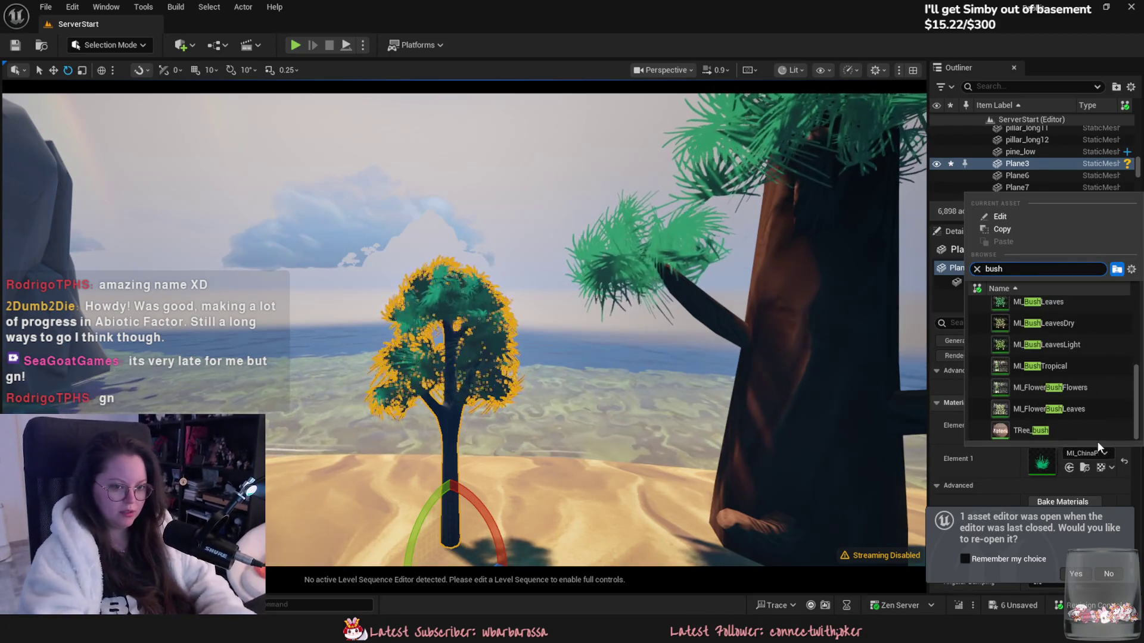
click(1085, 389)
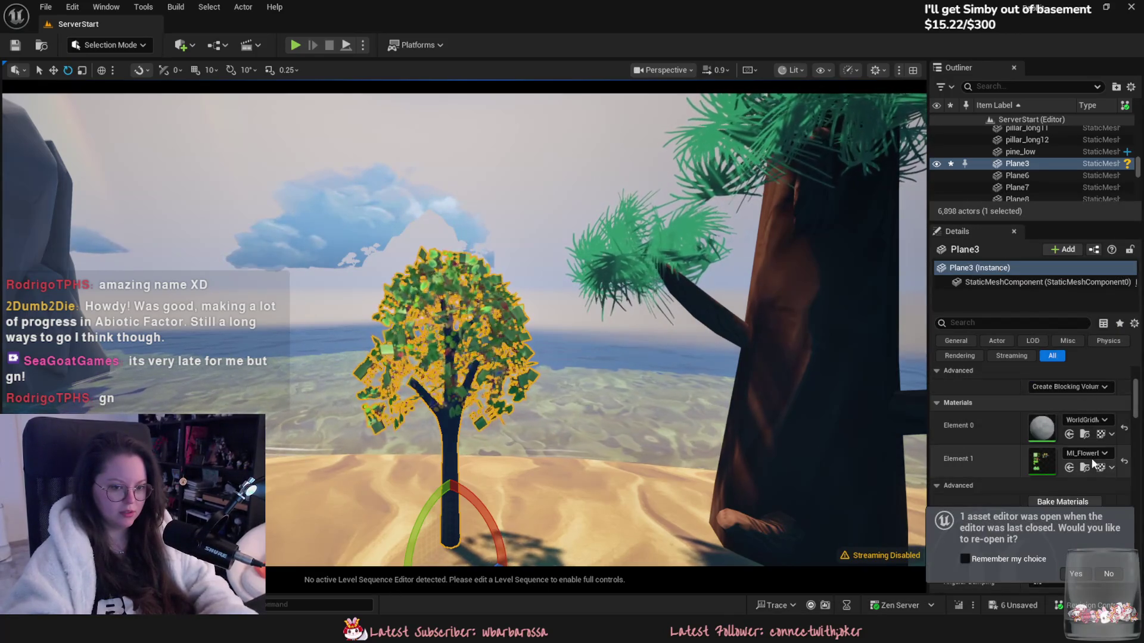
Step: Change Plane3's Element 1 leaf material to MI_DarkGreenMapleSapplingLeaves
click(1086, 454)
scroll(1082, 392, down, 5)
scroll(1071, 392, up, 3)
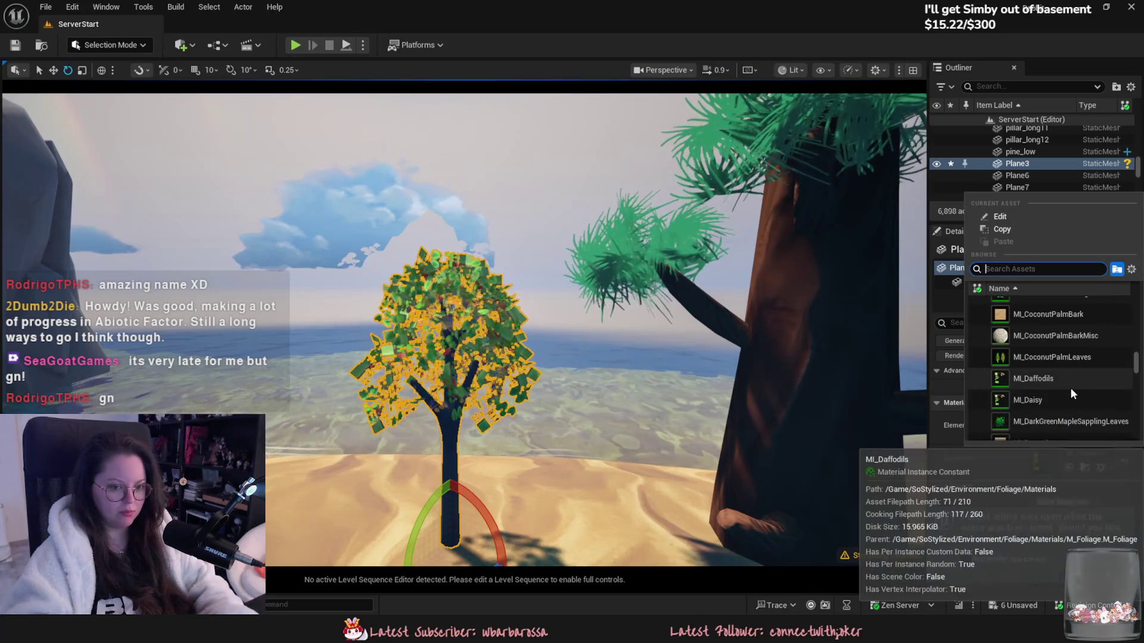
click(1069, 416)
Step: Look across the island past the pine_low tree and frame the small tree
click(626, 370)
mouse_move(625, 369)
right_down()
mouse_move(399, 358)
mouse_move(524, 388)
right_up()
click(488, 387)
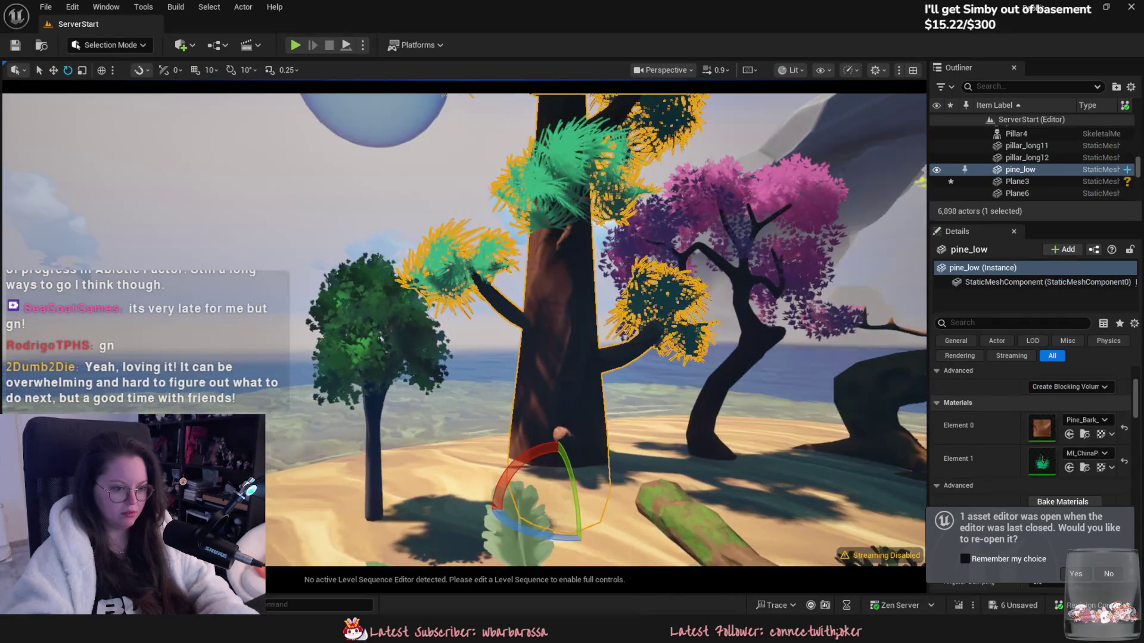
click(596, 429)
right_drag(596, 429, 620, 429)
mouse_move(470, 381)
right_down()
mouse_move(501, 385)
mouse_move(483, 382)
mouse_move(480, 435)
mouse_move(540, 313)
right_up()
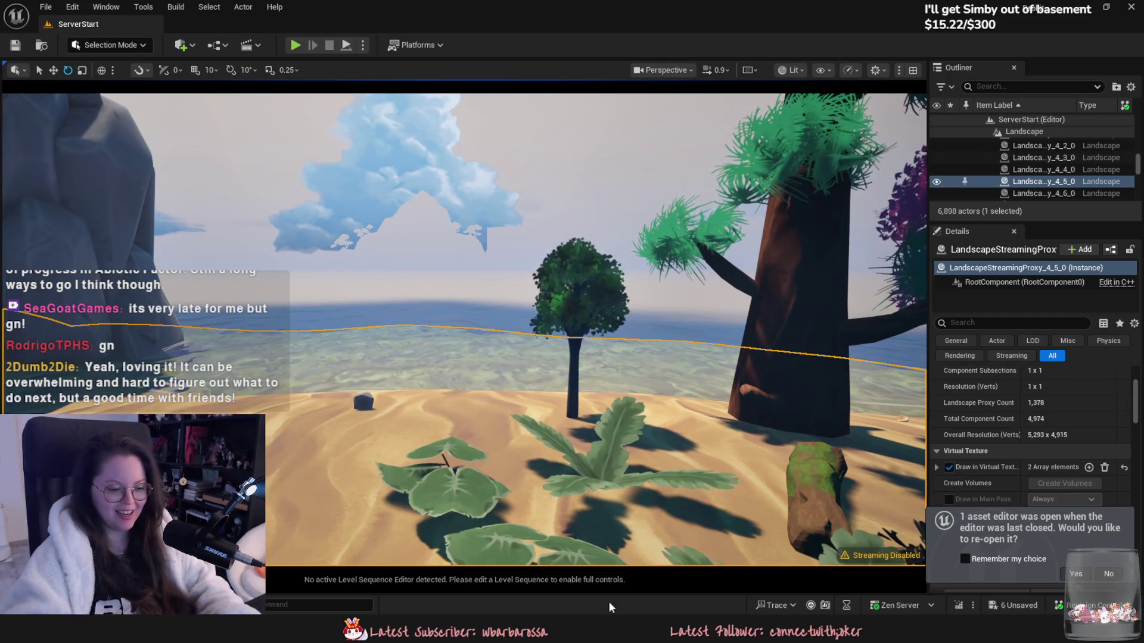
Step: Bring up the ForestBundle assets in the Content Drawer, then return to the forestbundle Blender scene
key(ctrl+space)
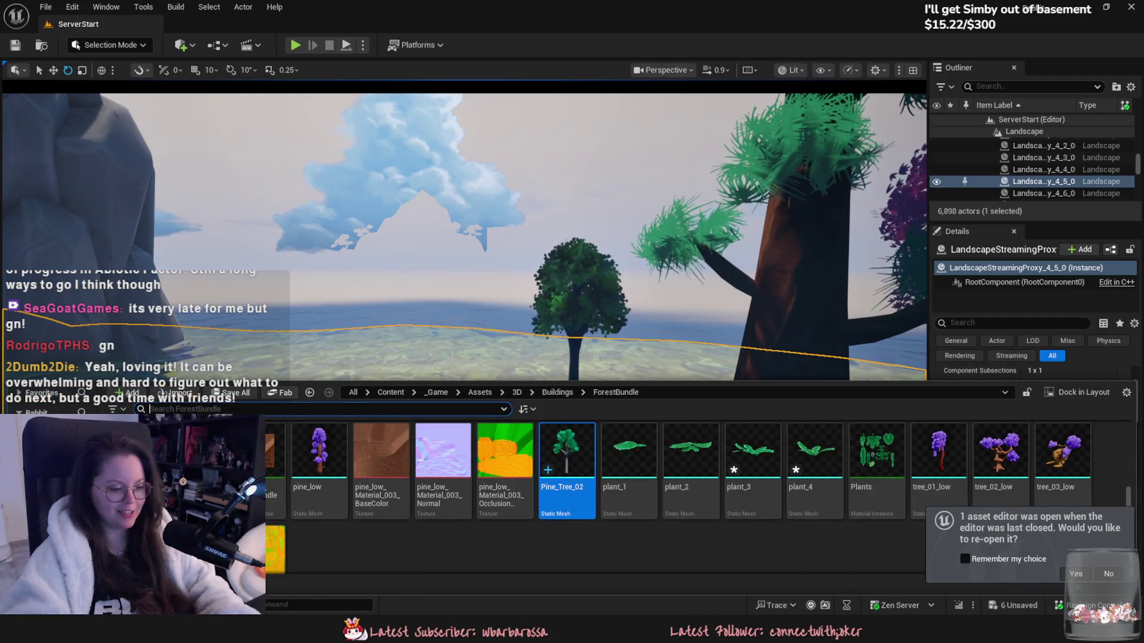
key(alt+Tab)
key(alt+Tab)
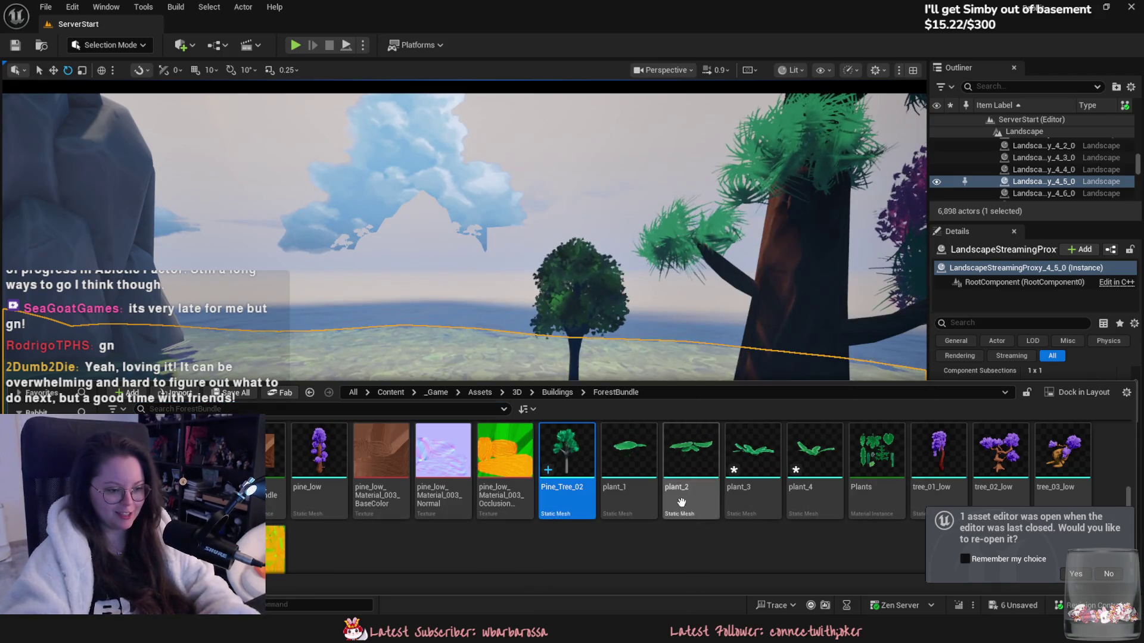
mouse_move(626, 629)
click(613, 573)
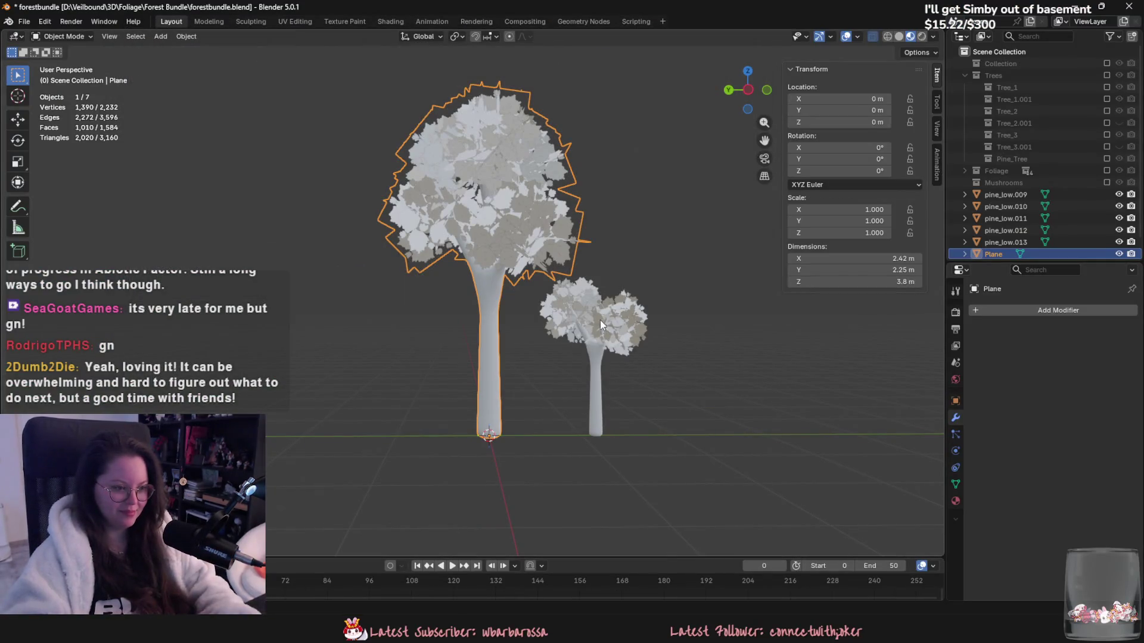
Step: Join the small tree's pine_low pieces into one object, move it along Y, and hide the ground plane
click(601, 324)
mouse_move(617, 401)
middle_down()
mouse_move(544, 425)
mouse_move(501, 421)
middle_up()
key(ctrl+j)
middle_drag(601, 452, 645, 415)
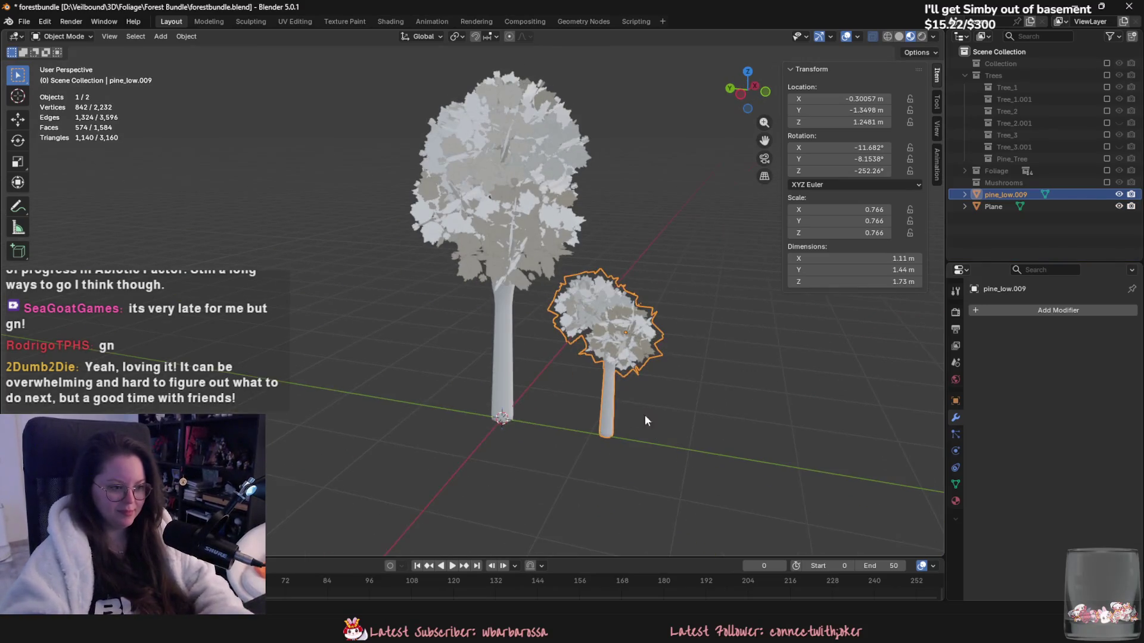
key(g)
key(y)
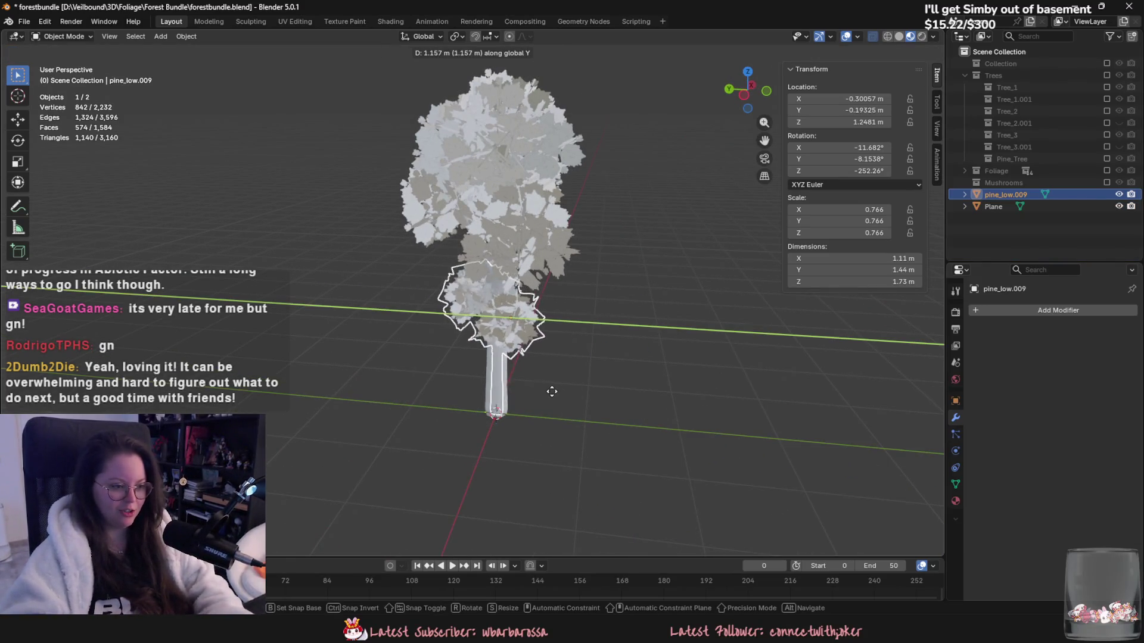
click(548, 377)
key(shift+h)
Step: Apply all transforms, scale the tree up by 1.646, and apply the scale
key(ctrl+a)
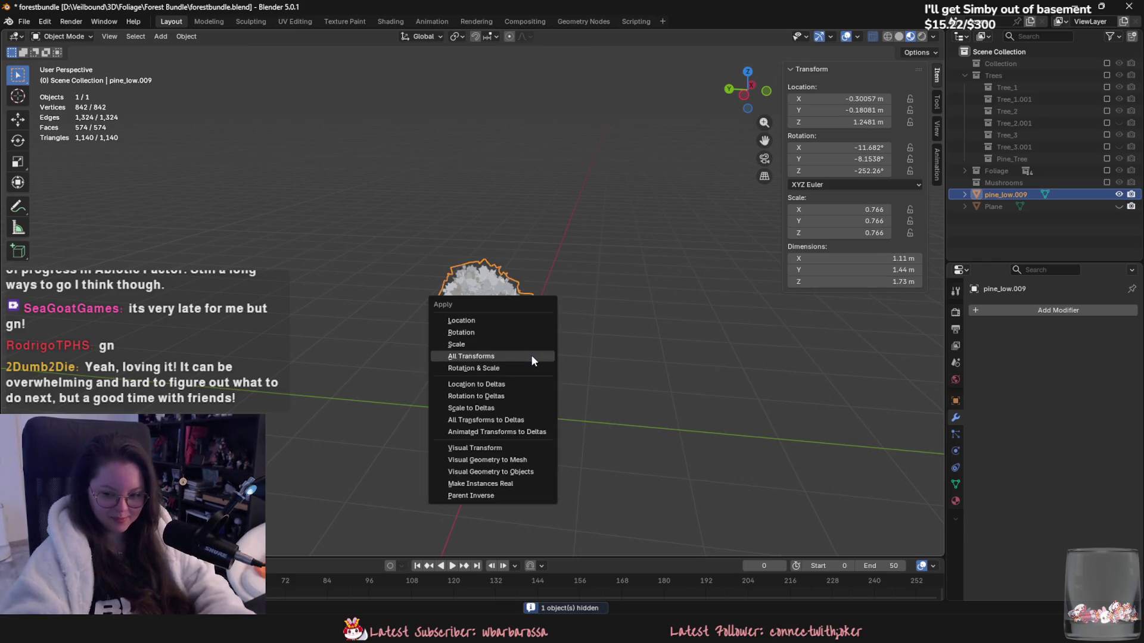
click(531, 355)
key(s)
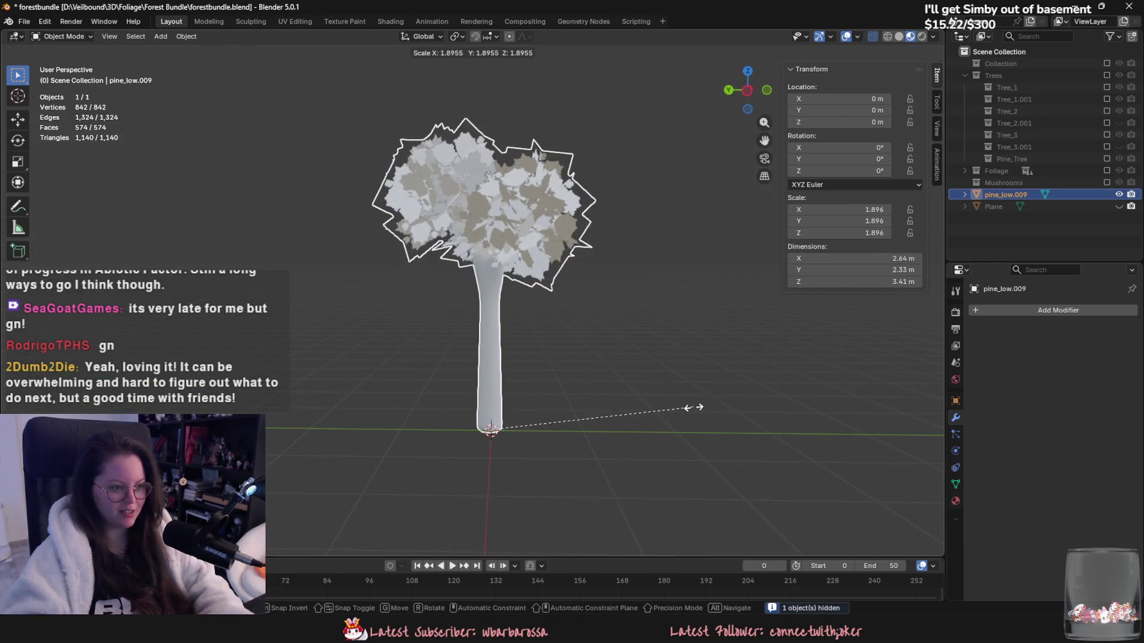
click(666, 408)
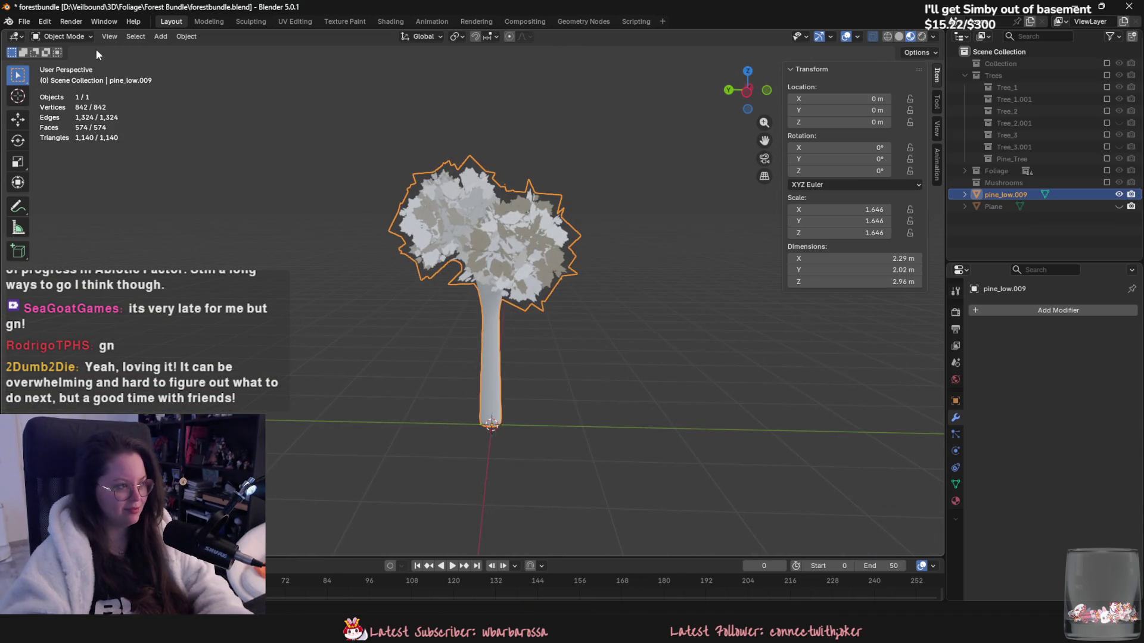
key(ctrl+a)
click(479, 316)
Step: Export the tree as an FBX file and return to Unreal Engine
click(24, 21)
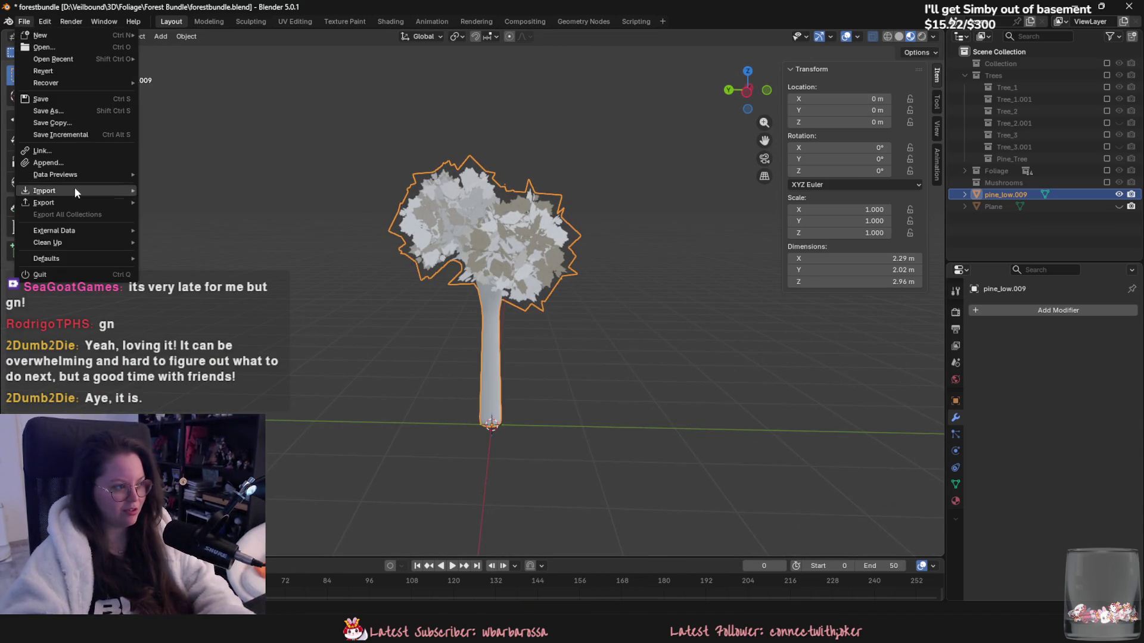
mouse_move(72, 203)
click(212, 299)
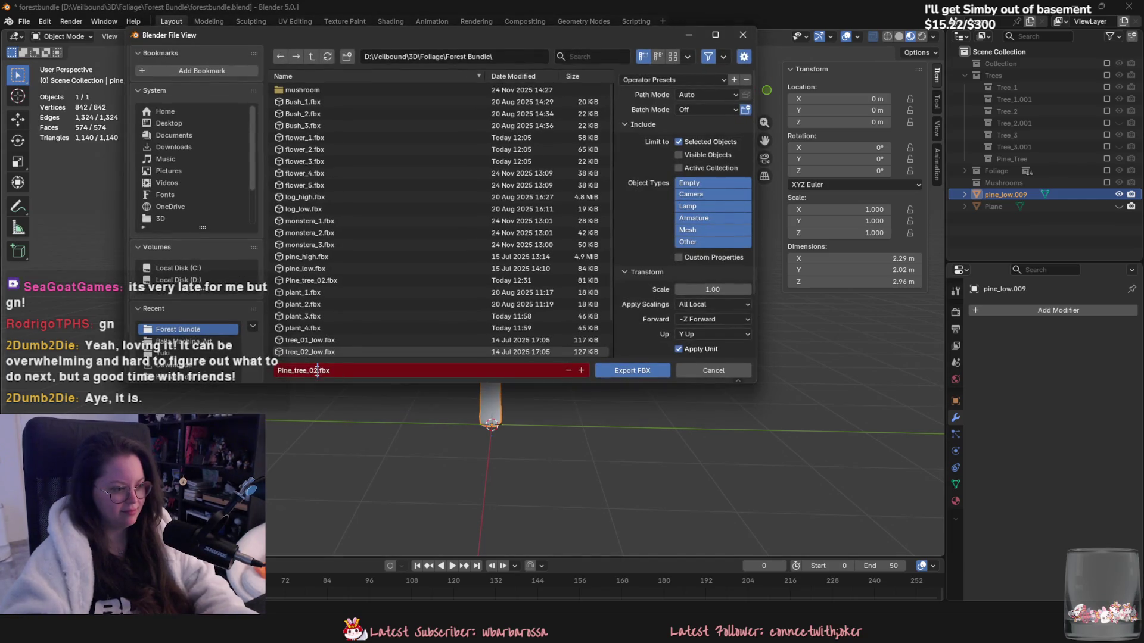
key(Return)
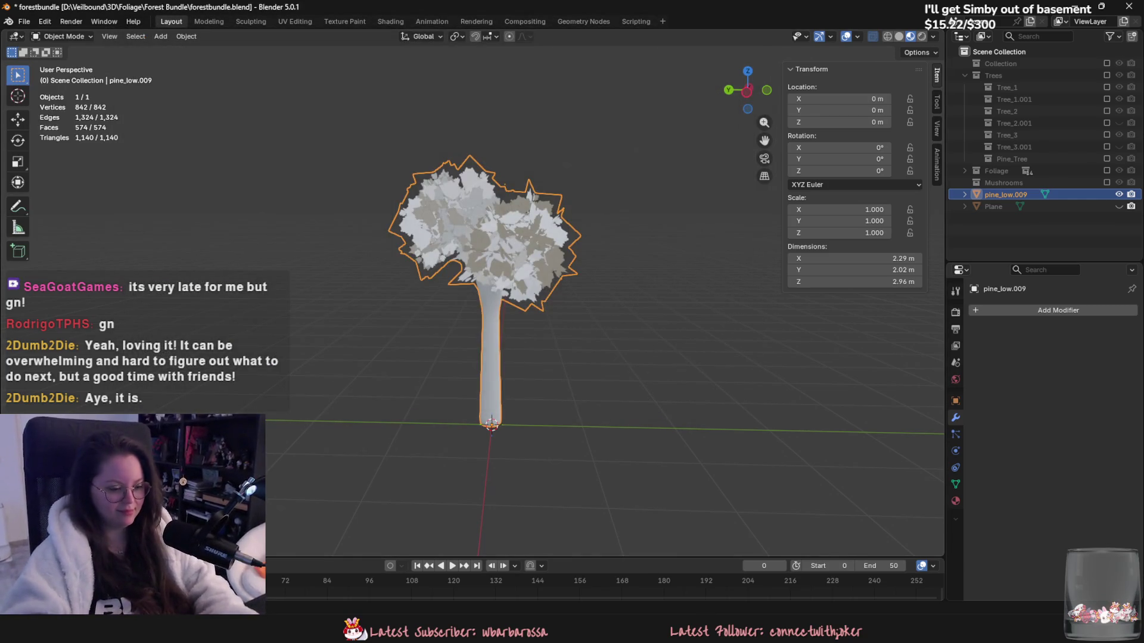
key(alt+Tab)
key(alt+Tab)
Step: Import Pine_tree_03.fbx into ForestBundle, place it on the beach, and rename the asset pine_tree_03
drag(639, 449, 681, 535)
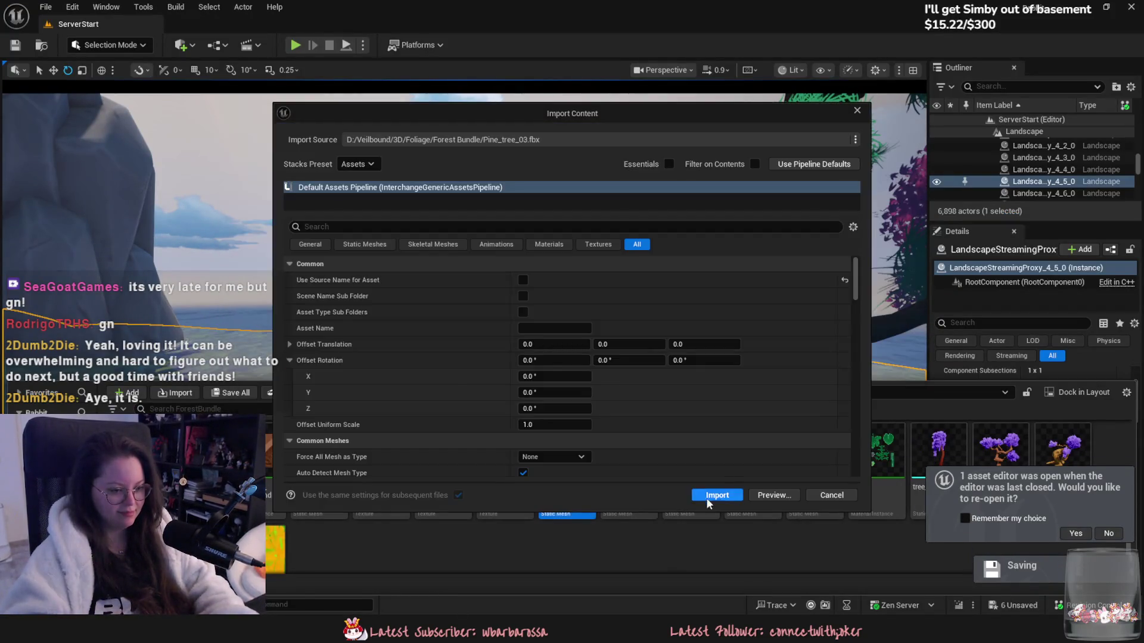
click(707, 501)
mouse_move(384, 471)
mouse_down()
mouse_move(357, 467)
mouse_move(510, 333)
mouse_move(483, 370)
mouse_up()
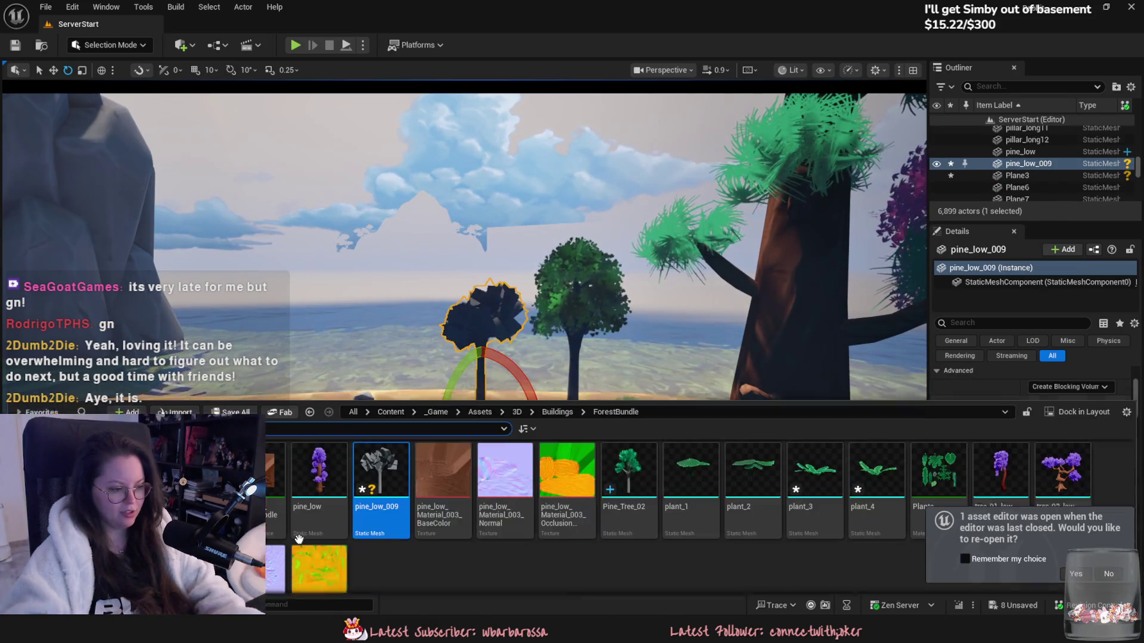
click(398, 475)
text(pine_tree_)
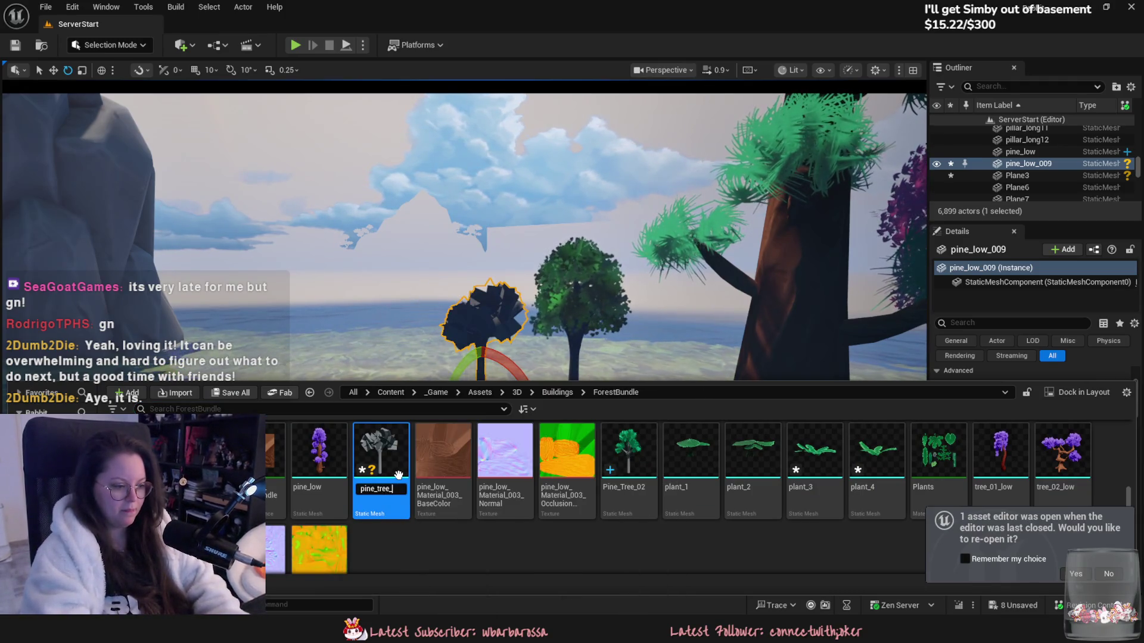
key(Return)
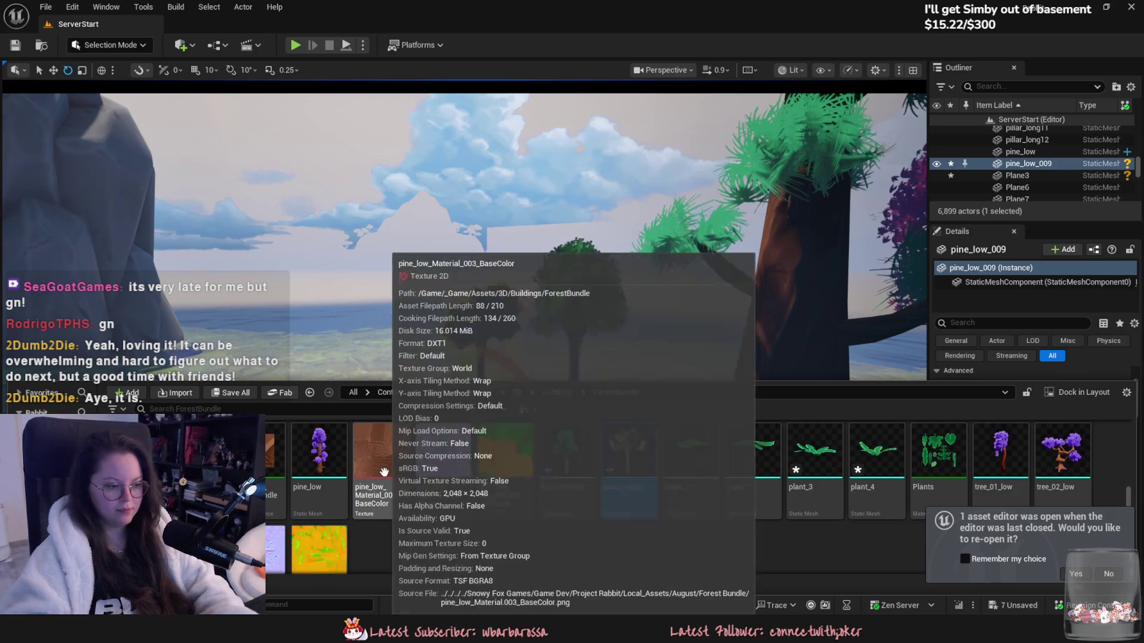
Step: Set pine_tree_03's leaf material to MI_RedMapleSaplingLeaves in the mesh editor, then view the whole beach
double_click(629, 453)
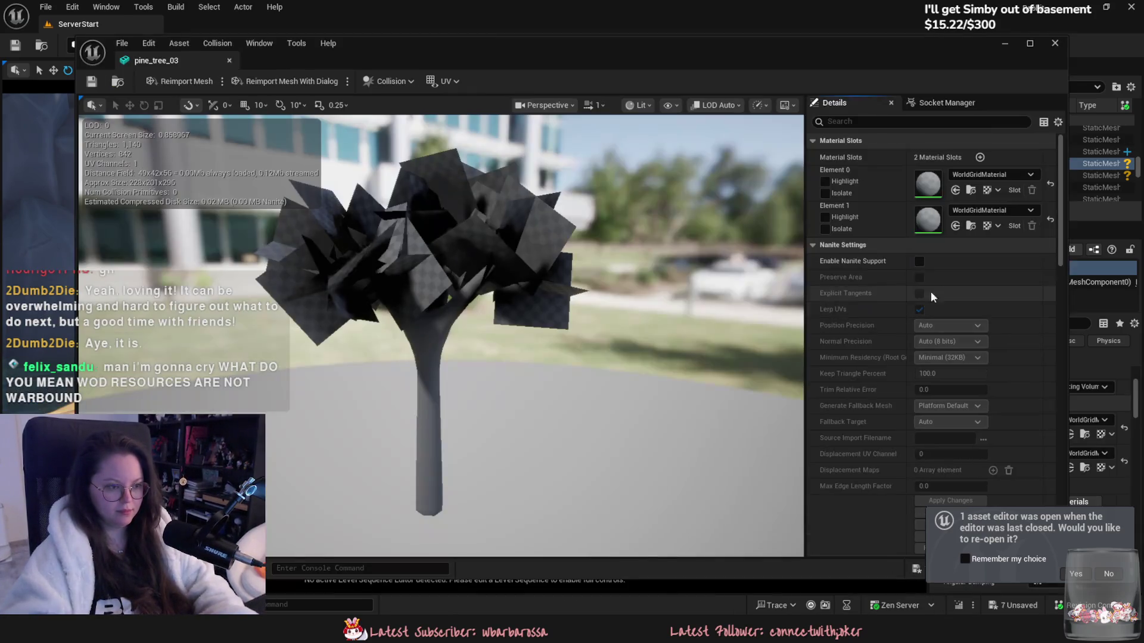
click(979, 210)
text(sapl)
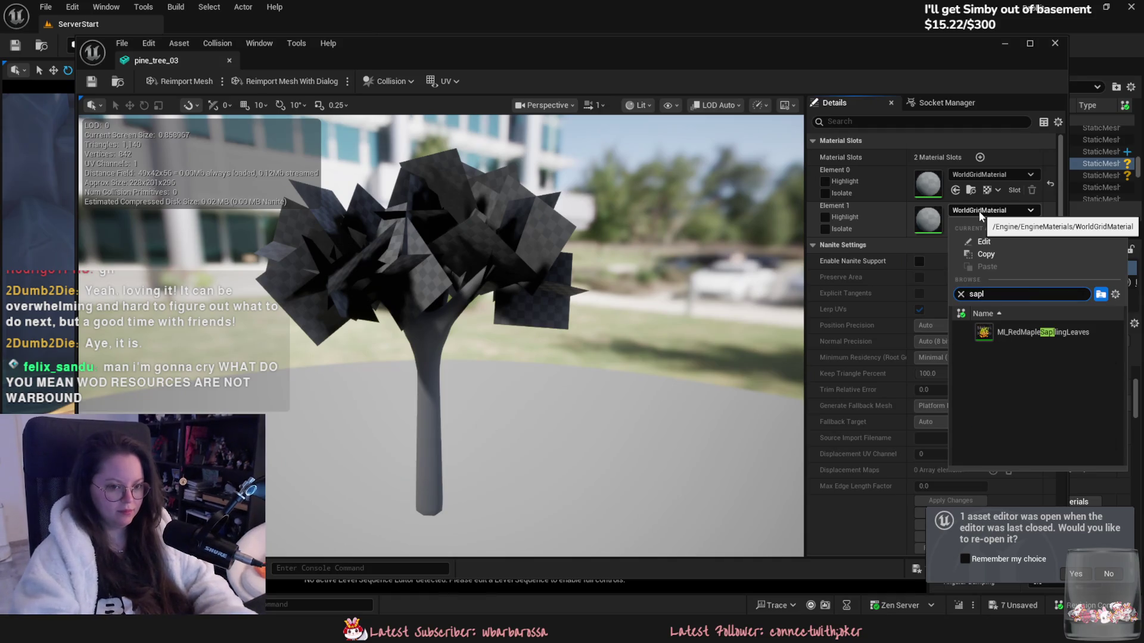
click(1042, 332)
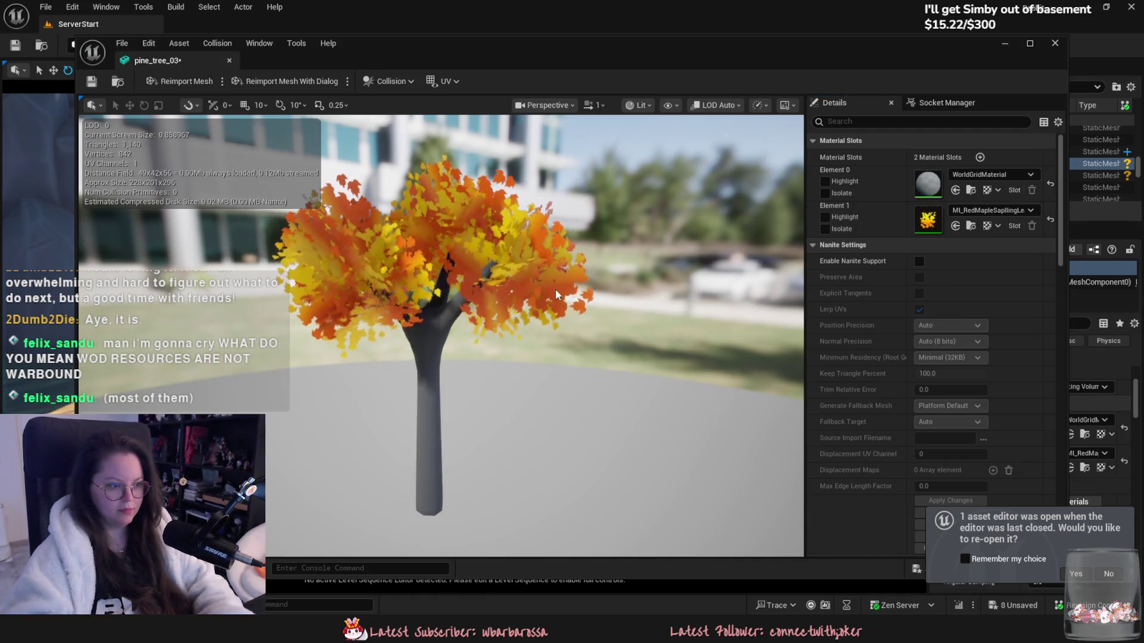
click(230, 60)
click(421, 403)
right_drag(420, 403, 304, 392)
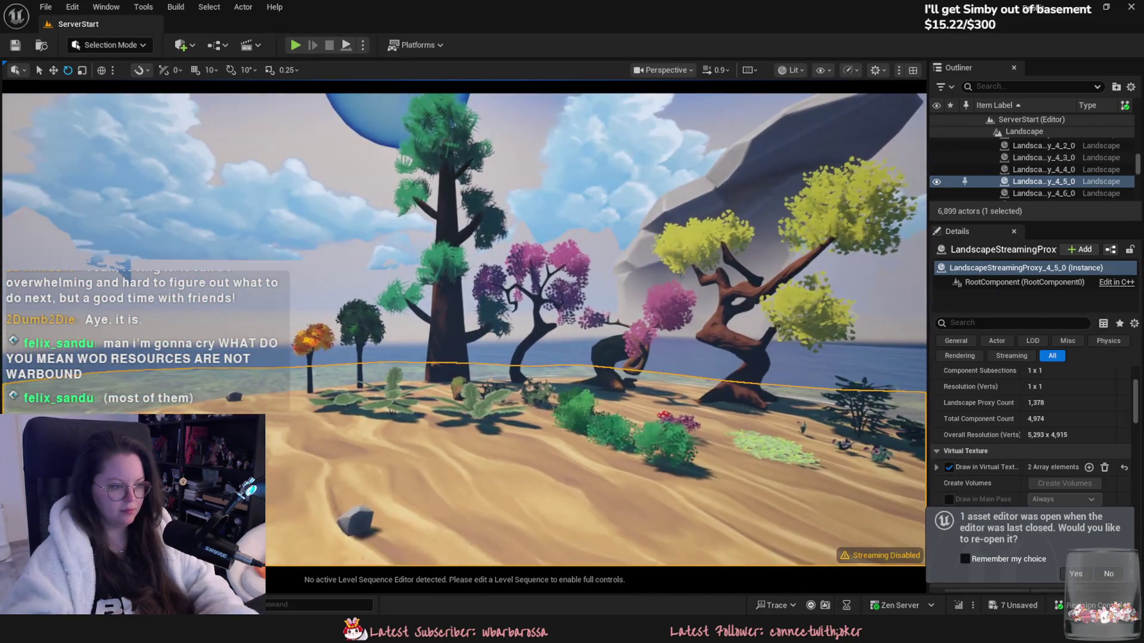
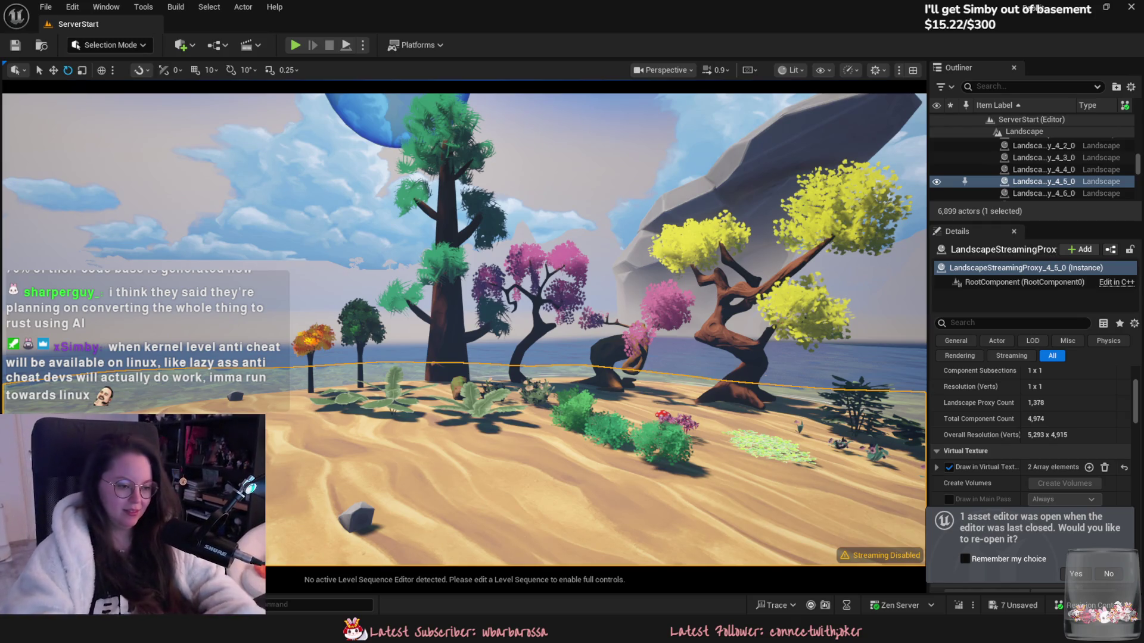
Step: Fly through the Unreal forest beach level, then switch to the Blender tree file
drag(459, 429, 459, 417)
mouse_move(518, 453)
mouse_down()
mouse_move(518, 426)
mouse_move(518, 456)
mouse_up()
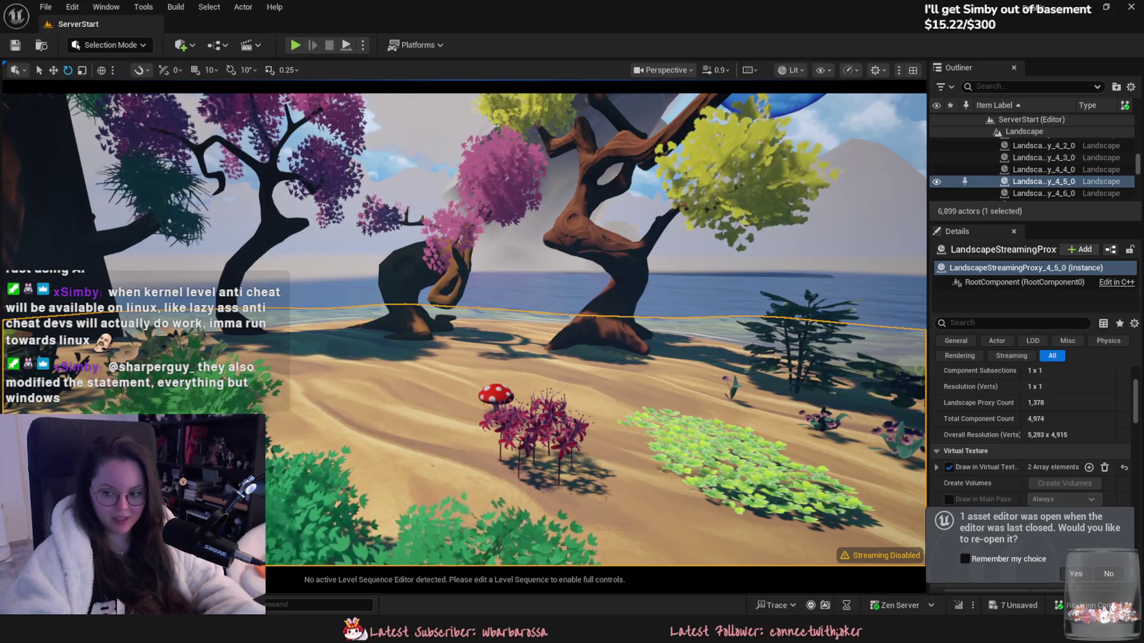
drag(517, 455, 518, 483)
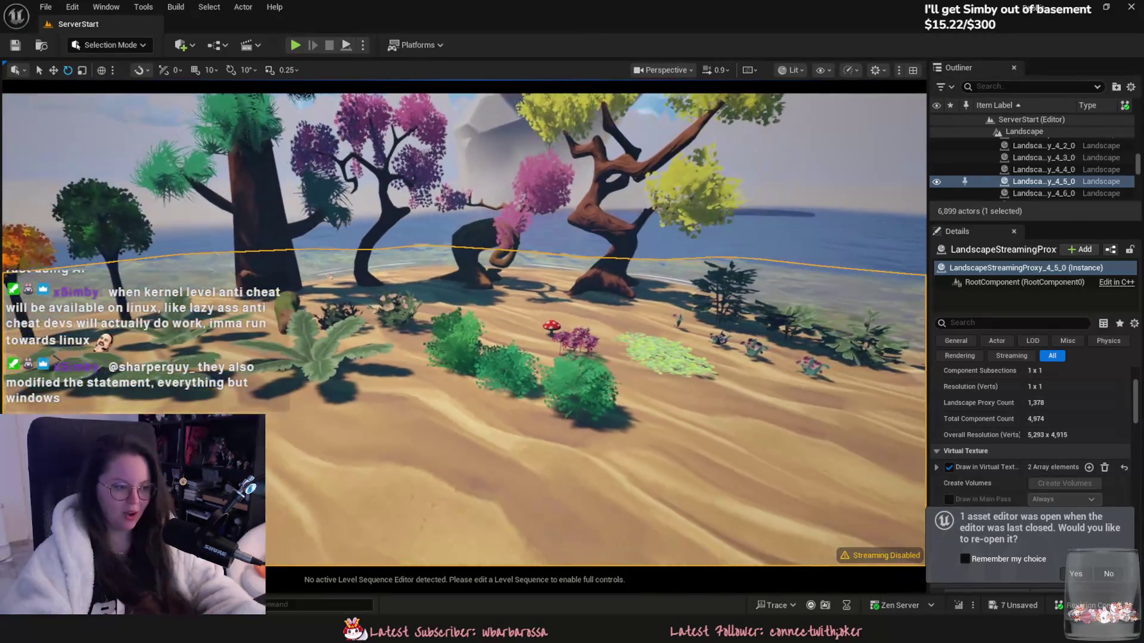
key(alt+Tab)
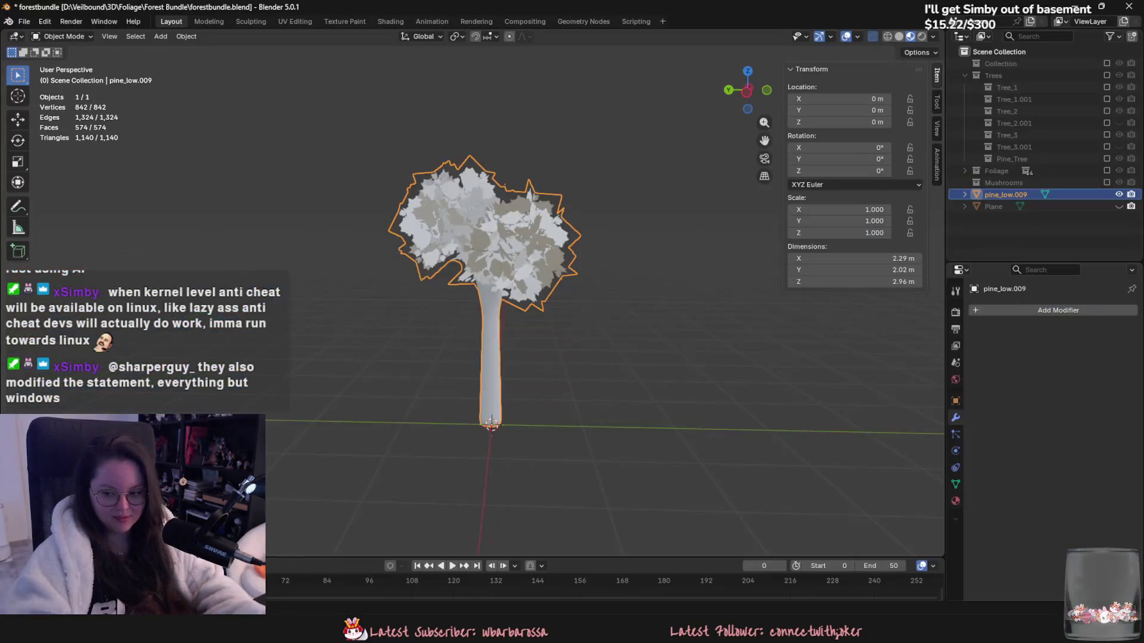
Step: In Edit Mode on pine_low.009, select the connected trunk and hide it
middle_drag(449, 359, 775, 274)
click(1119, 195)
click(1119, 194)
click(609, 341)
key(Tab)
mouse_move(609, 341)
middle_down()
mouse_move(564, 318)
mouse_move(544, 324)
mouse_move(525, 358)
middle_up()
click(478, 435)
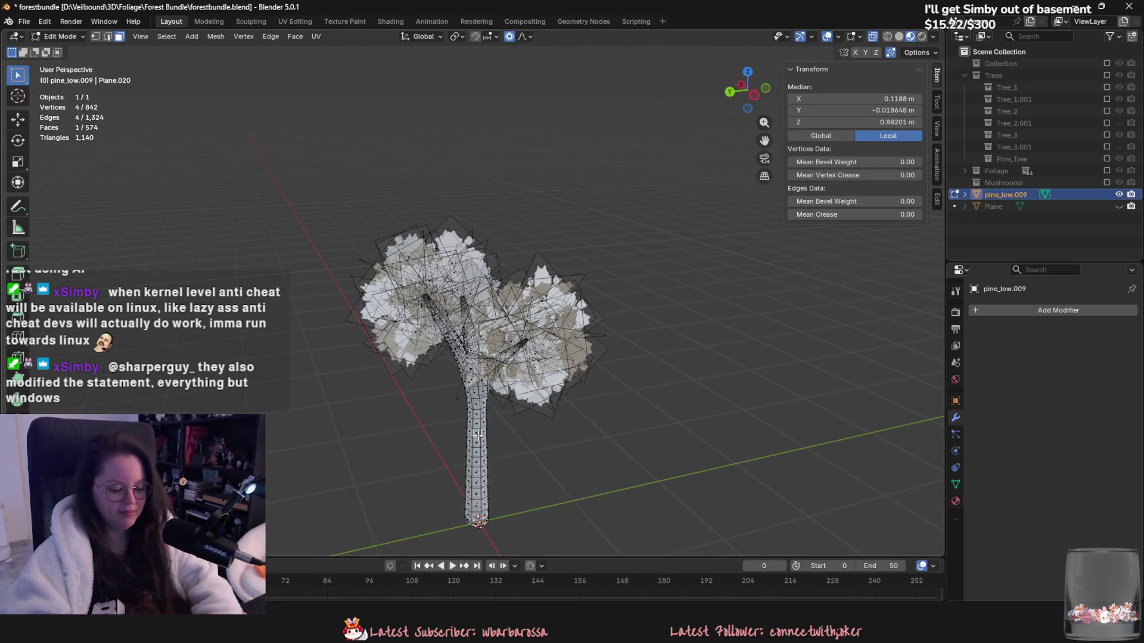
key(l)
key(h)
Step: Select several of the leaf cards around the tree
click(524, 353)
mouse_move(523, 353)
middle_down()
mouse_move(608, 296)
mouse_move(587, 316)
middle_up()
shift+click(587, 316)
shift+click(566, 298)
shift+click(549, 276)
middle_drag(549, 277, 534, 345)
key(Tab)
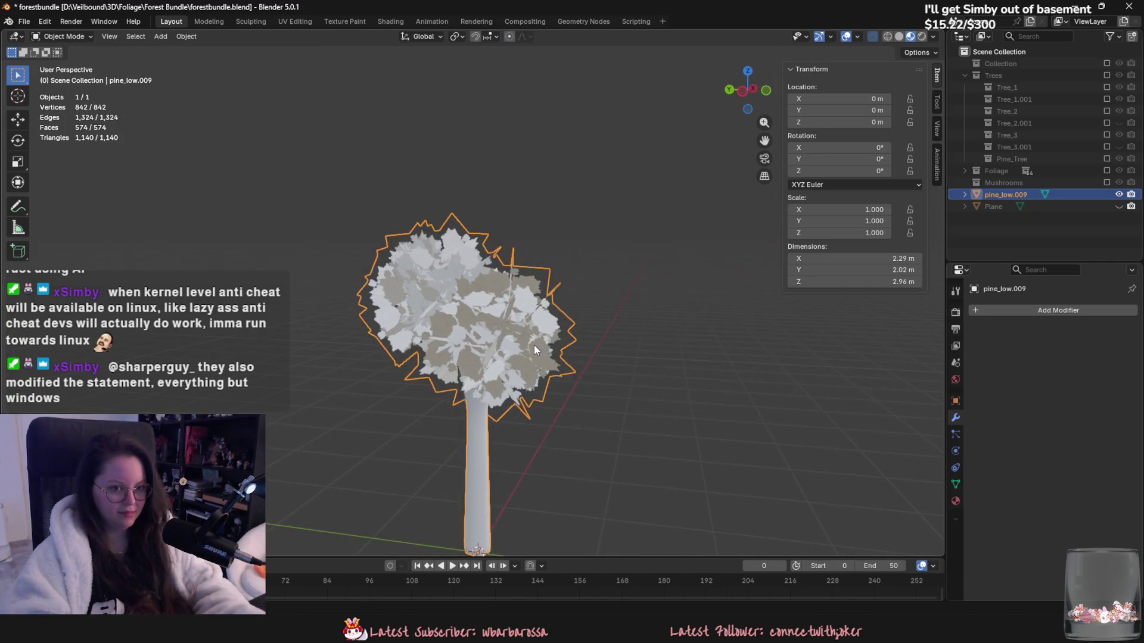
key(Tab)
Step: Delete all linked leaf card vertices, bring back the trunk, and save forestbundle.blend
key(ctrl+l)
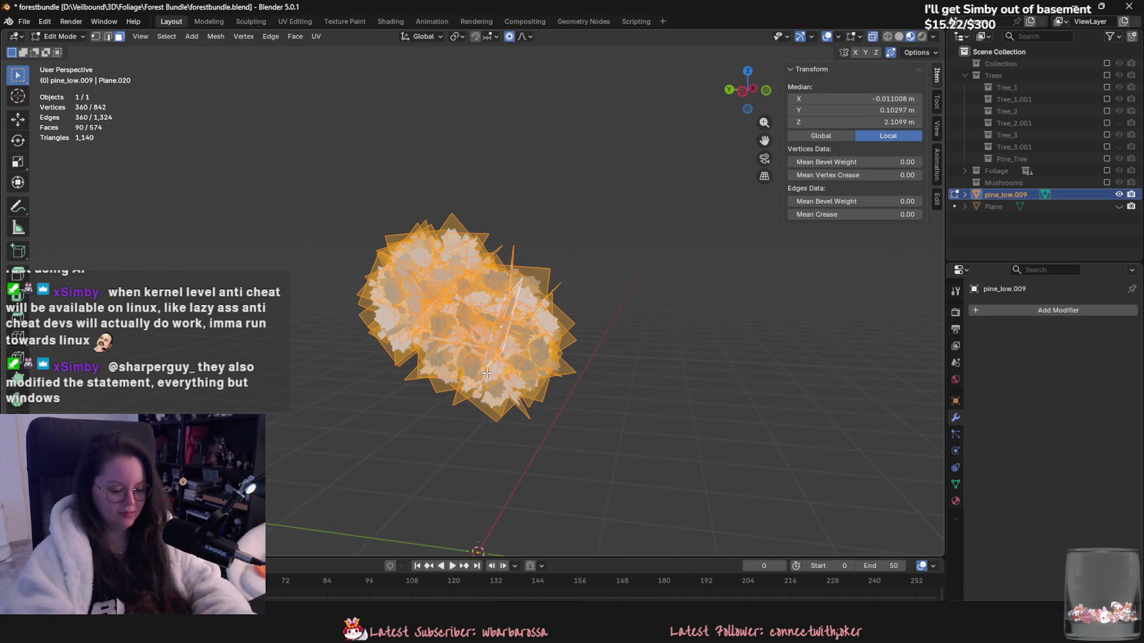
key(x)
click(449, 373)
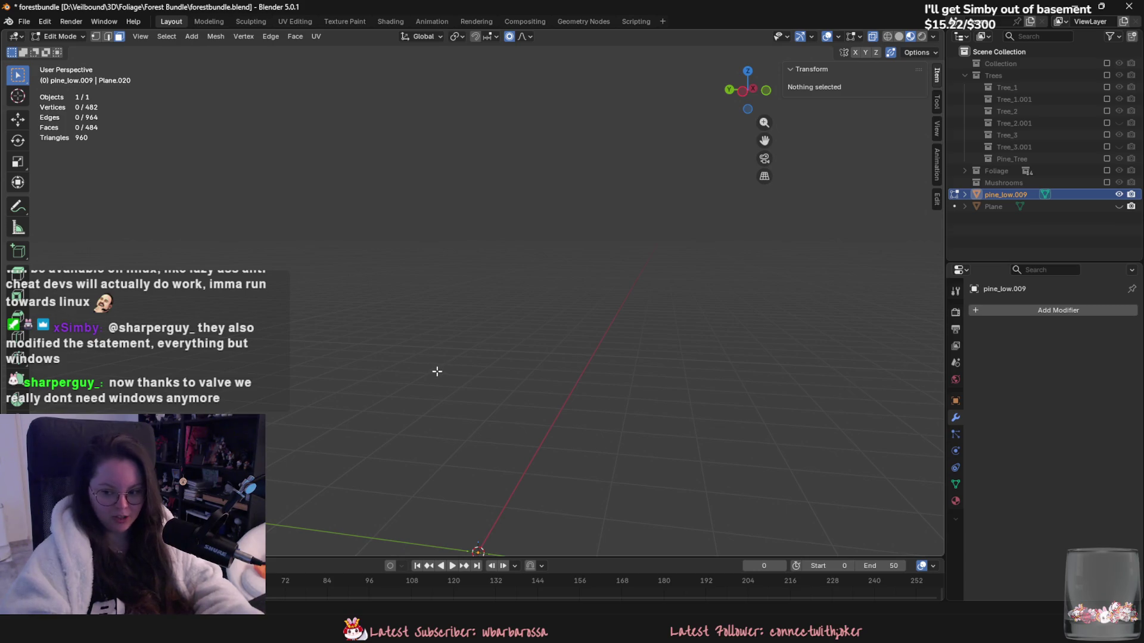
key(ctrl+z)
key(Tab)
scroll(468, 370, up, 2)
key(ctrl+s)
scroll(405, 345, up, 5)
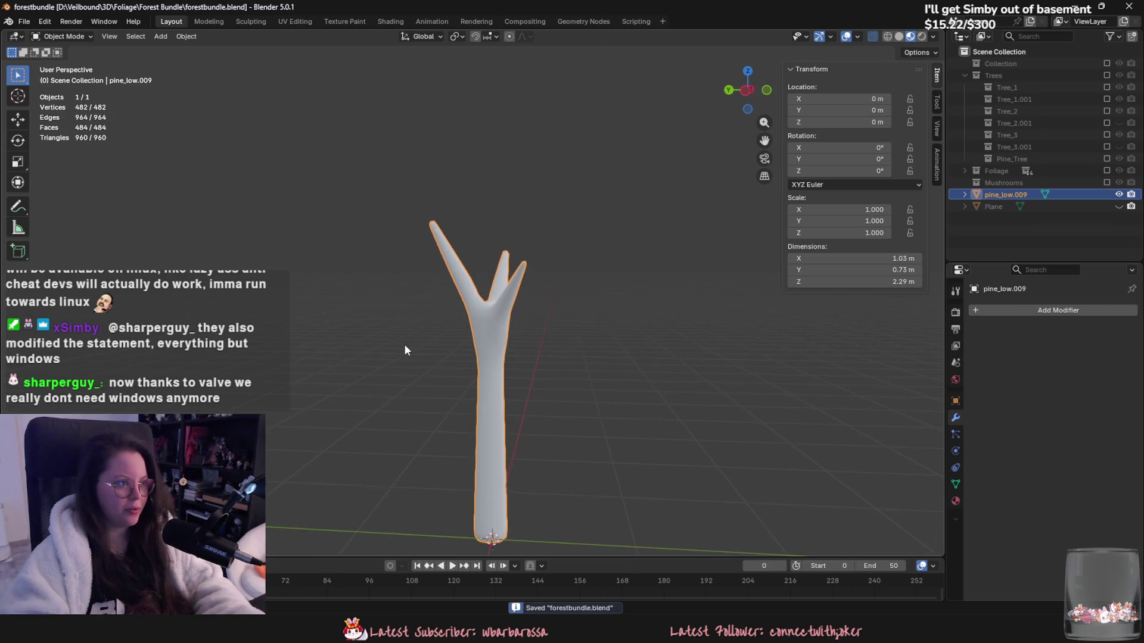
Step: Rename pine_low.009 to pine_tree_03 in the Outliner
scroll(383, 283, down, 5)
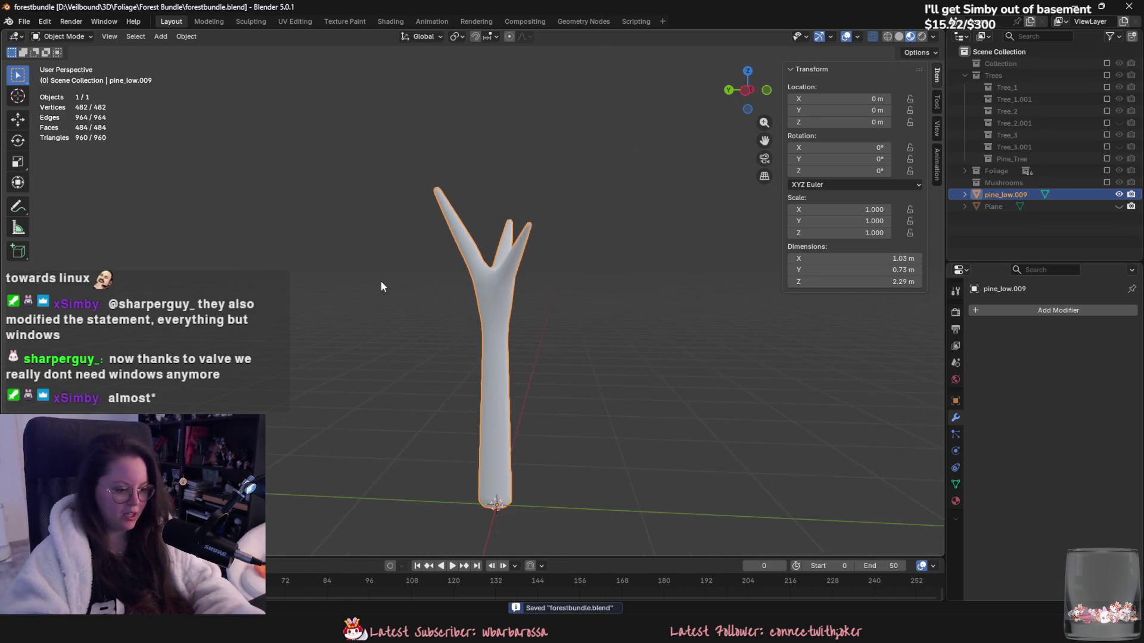
mouse_move(373, 356)
middle_down()
mouse_move(238, 328)
mouse_move(404, 348)
mouse_move(447, 341)
mouse_move(416, 334)
middle_up()
scroll(404, 348, up, 3)
double_click(1007, 193)
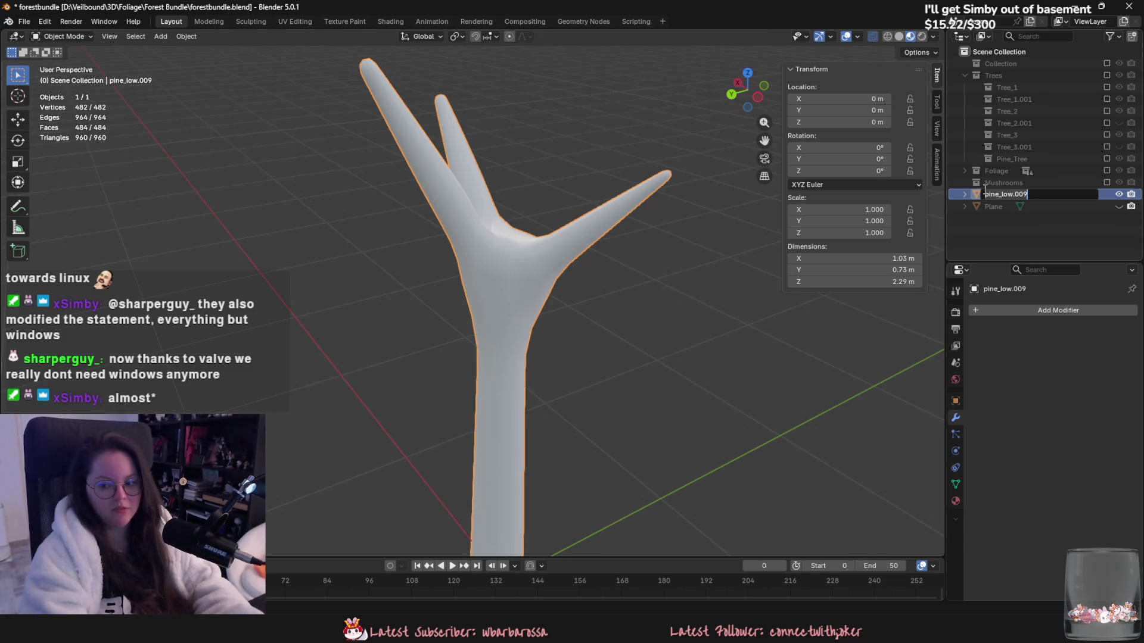
text(pine_)
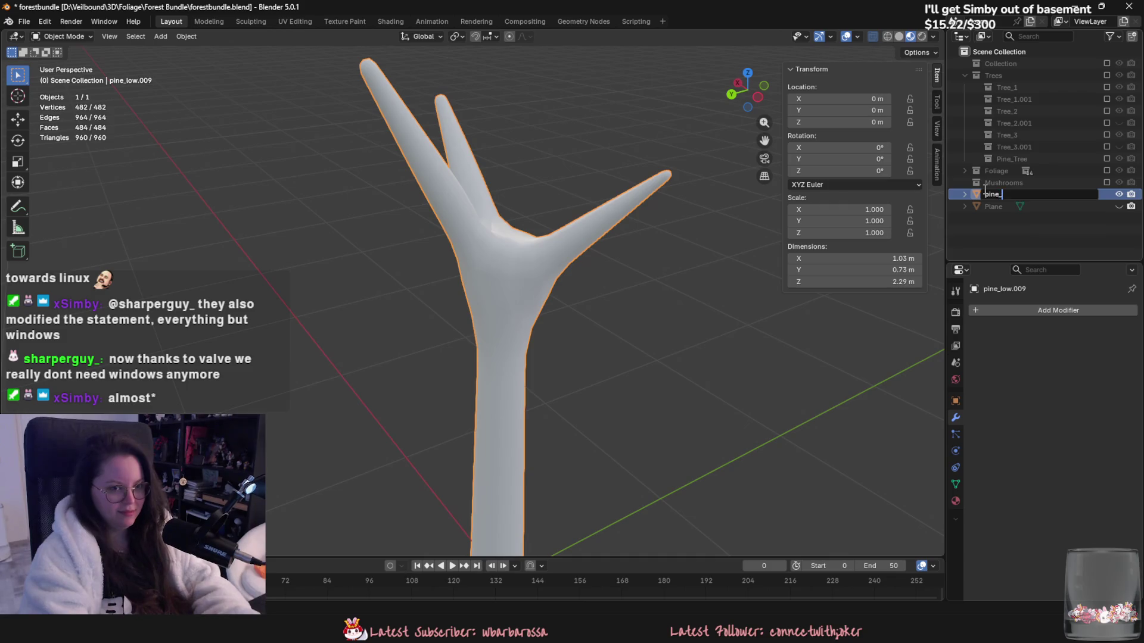
text(tree_0)
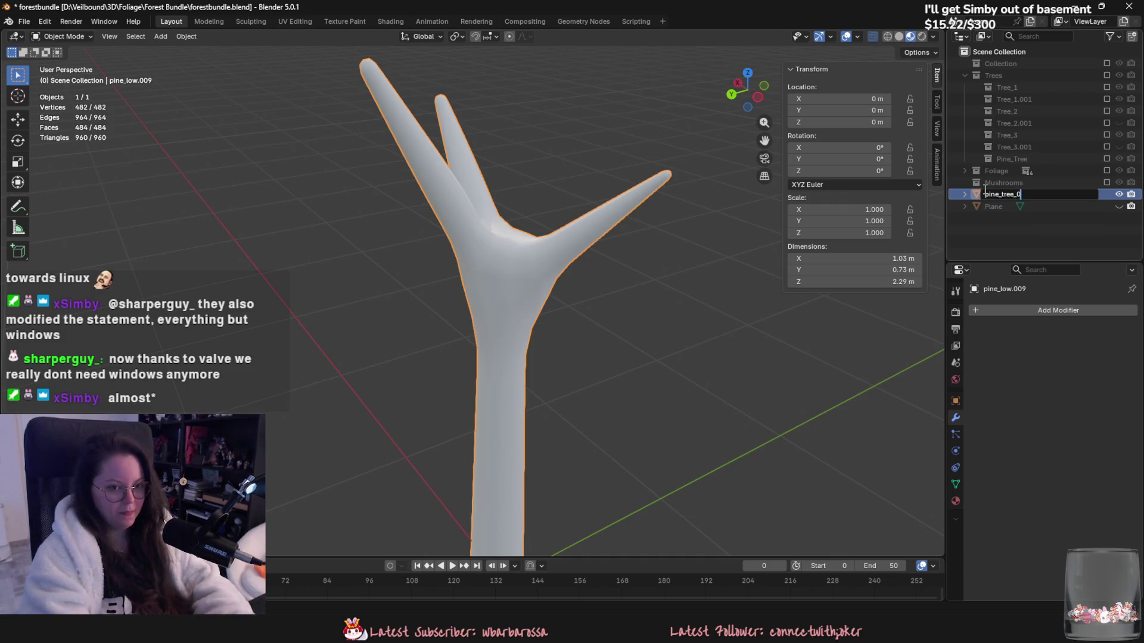
text(3)
key(Return)
Step: Rename Plane to pine_tree_02 and save the file
click(1119, 206)
double_click(990, 206)
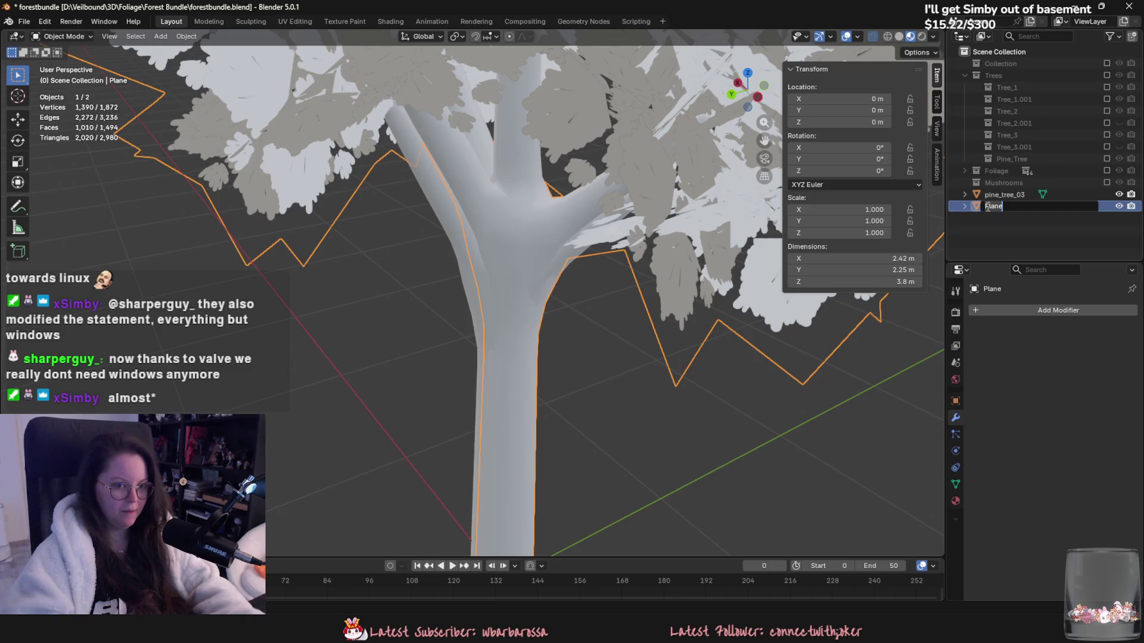
text(pine_tree_)
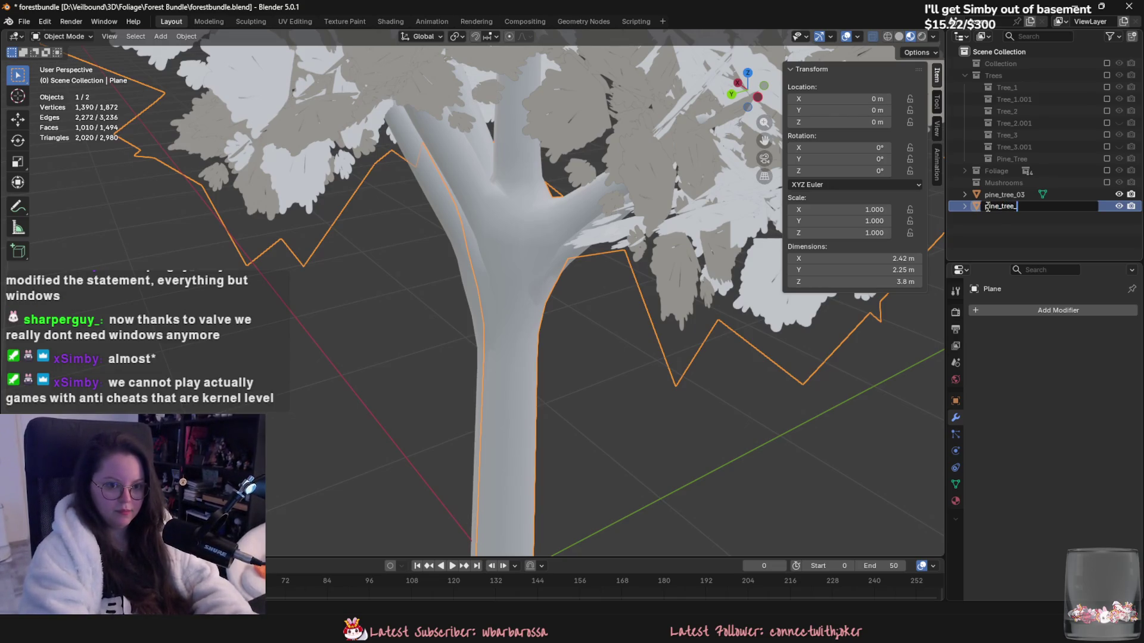
text(02)
key(Return)
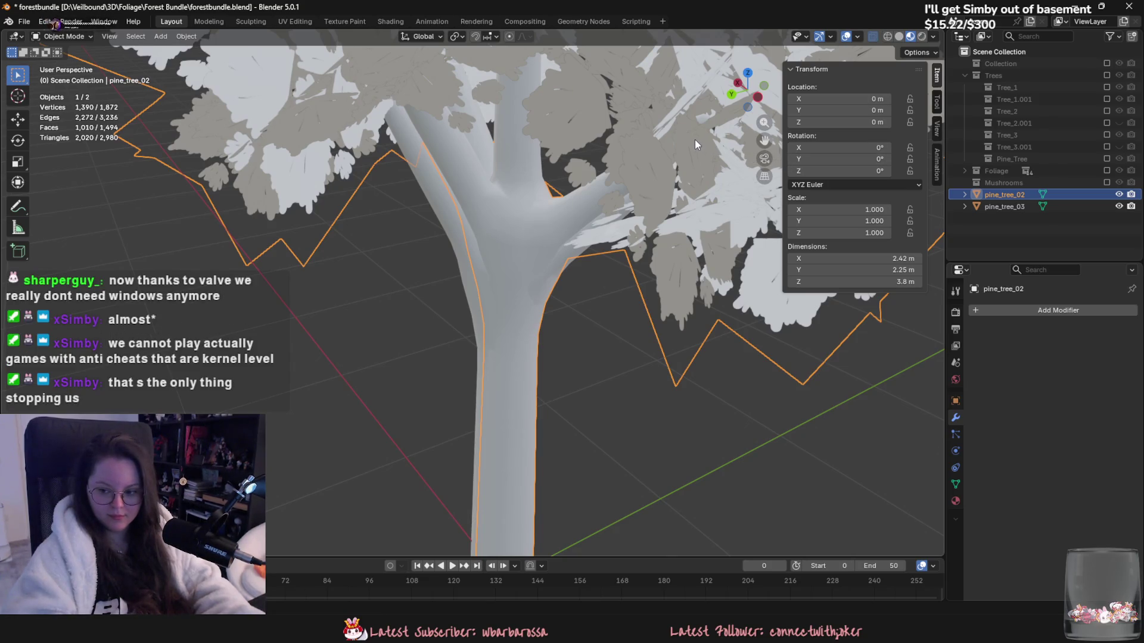
key(ctrl+s)
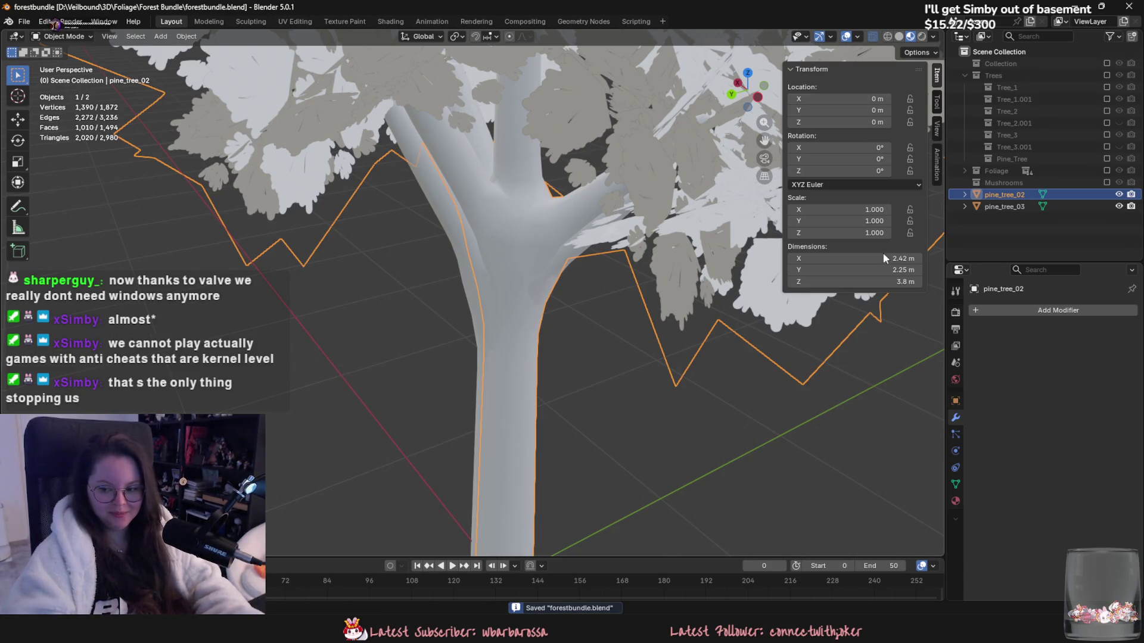
scroll(733, 280, down, 5)
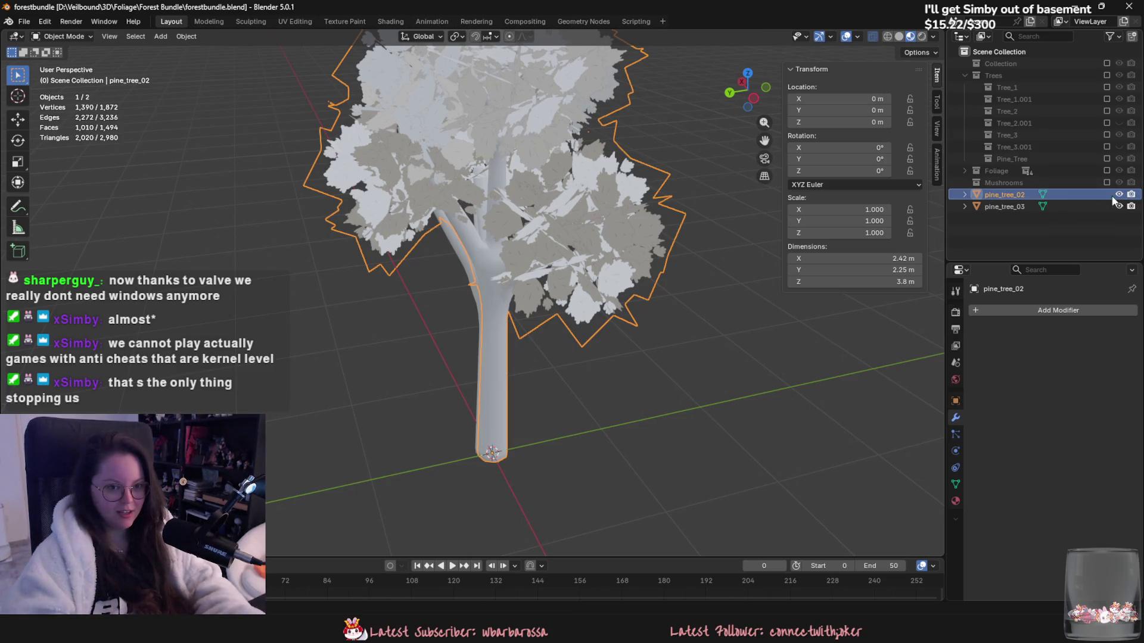
Step: Hide pine_tree_03 and isolate pine_tree_02's trunk from its leaves to inspect it
ctrl+click(1066, 206)
click(465, 259)
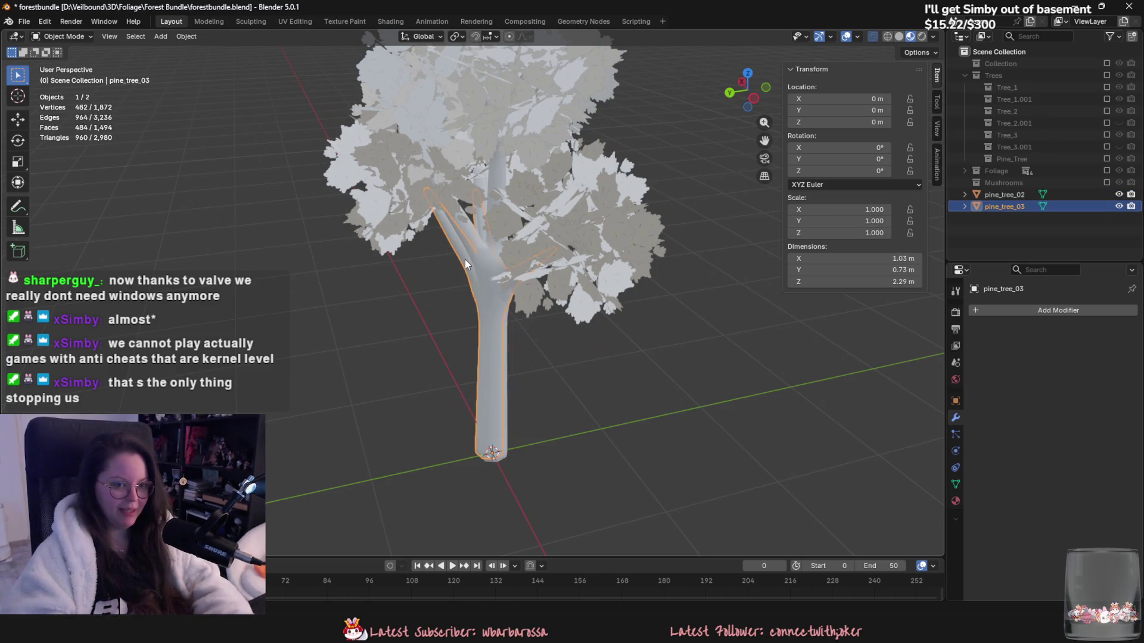
key(h)
click(481, 267)
key(Tab)
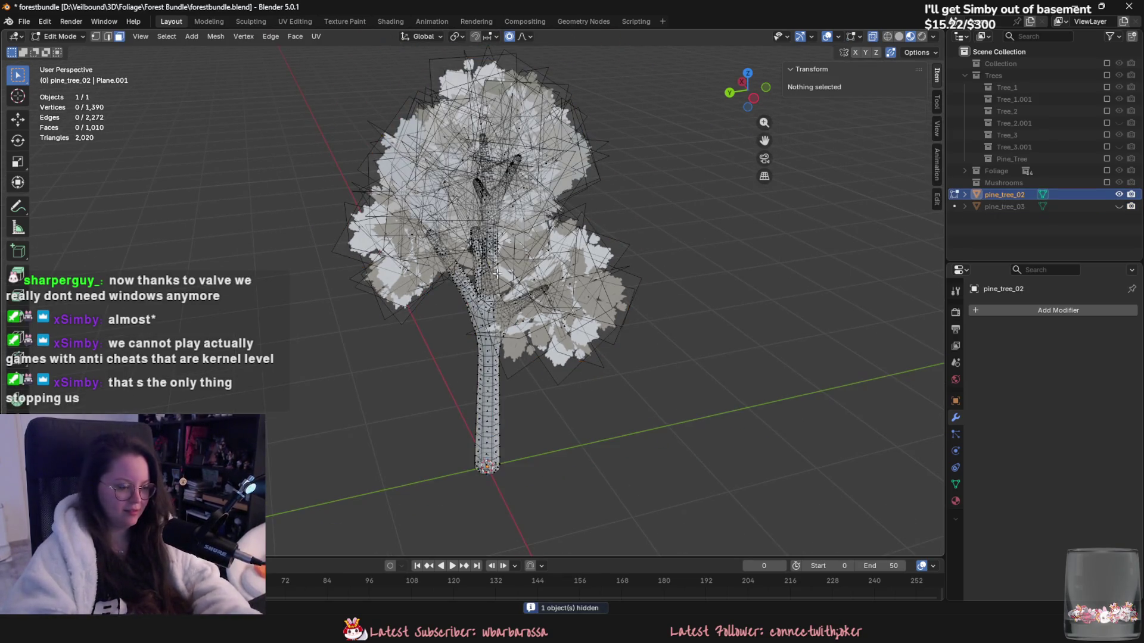
key(ctrl+l)
key(shift+h)
key(Tab)
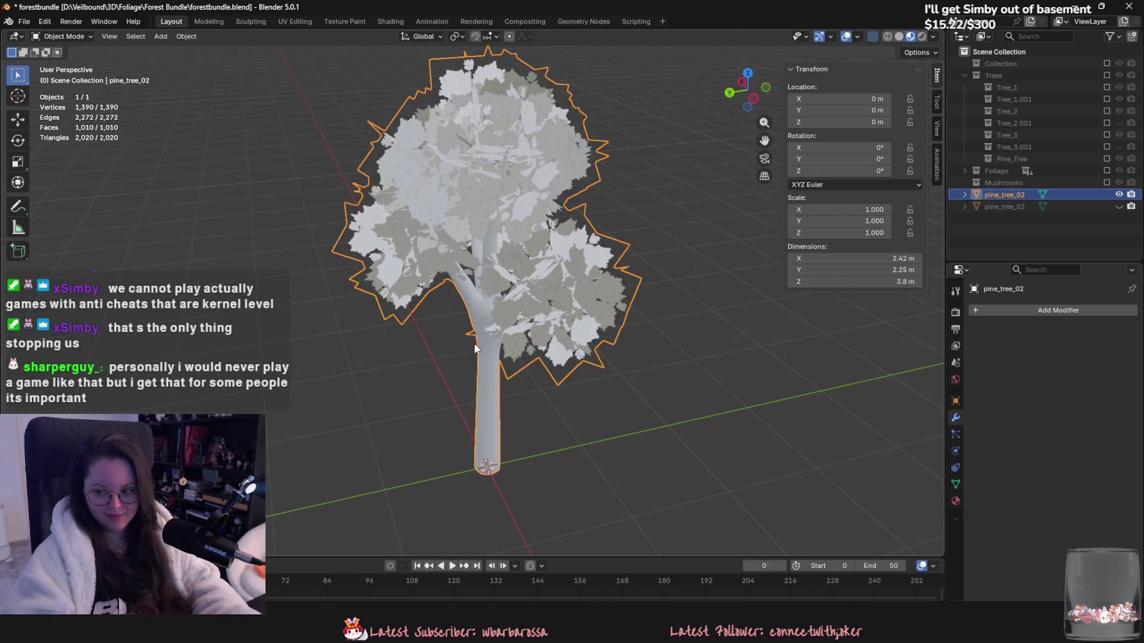
Step: Separate pine_tree_02's linked trunk into its own object and delete the leftover leaves
key(Tab)
key(alt+h)
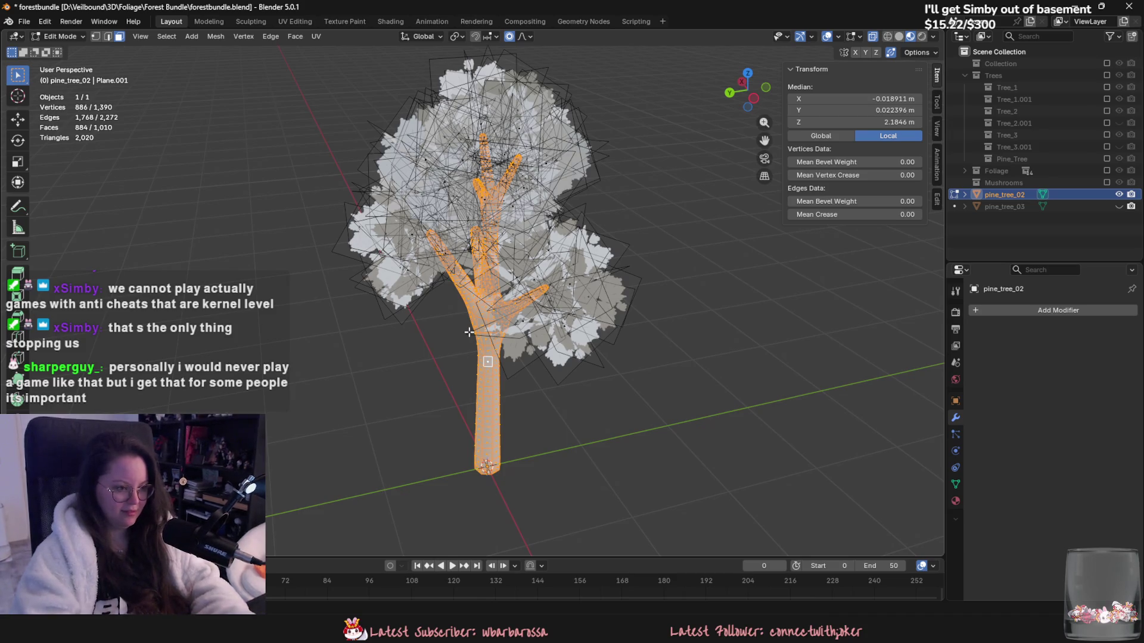
click(495, 390)
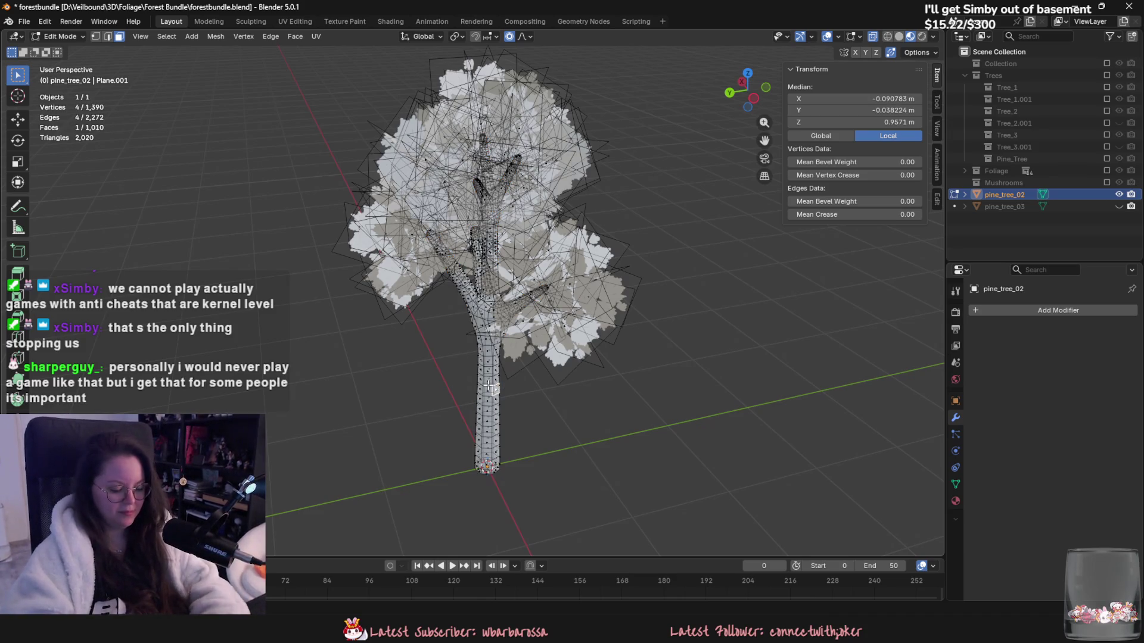
key(ctrl+l)
key(p)
click(487, 384)
key(Tab)
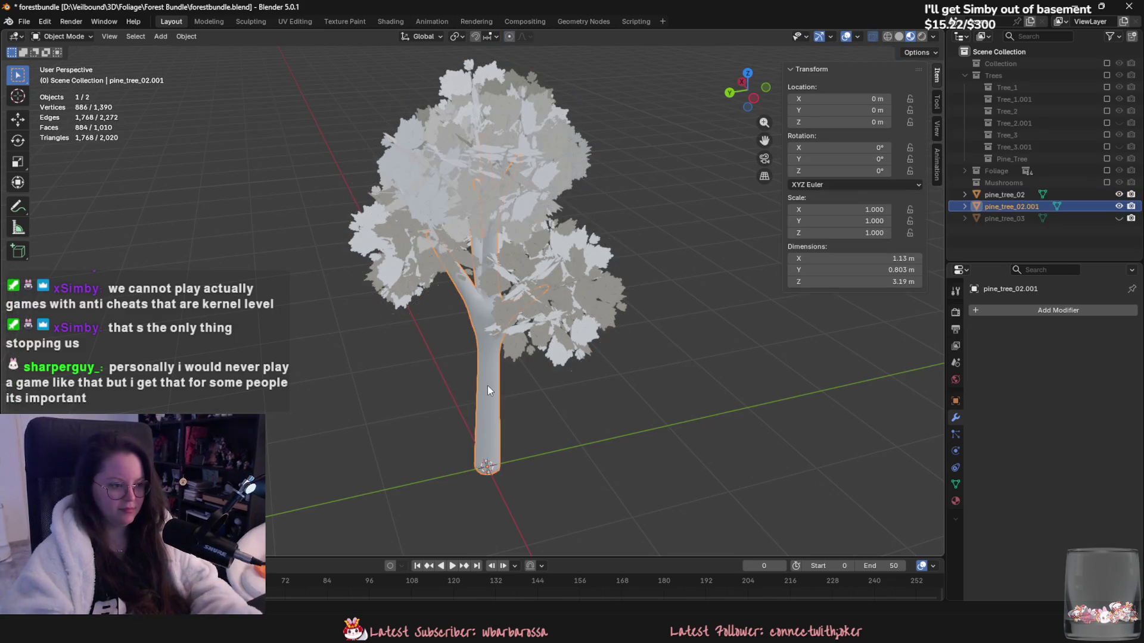
key(Delete)
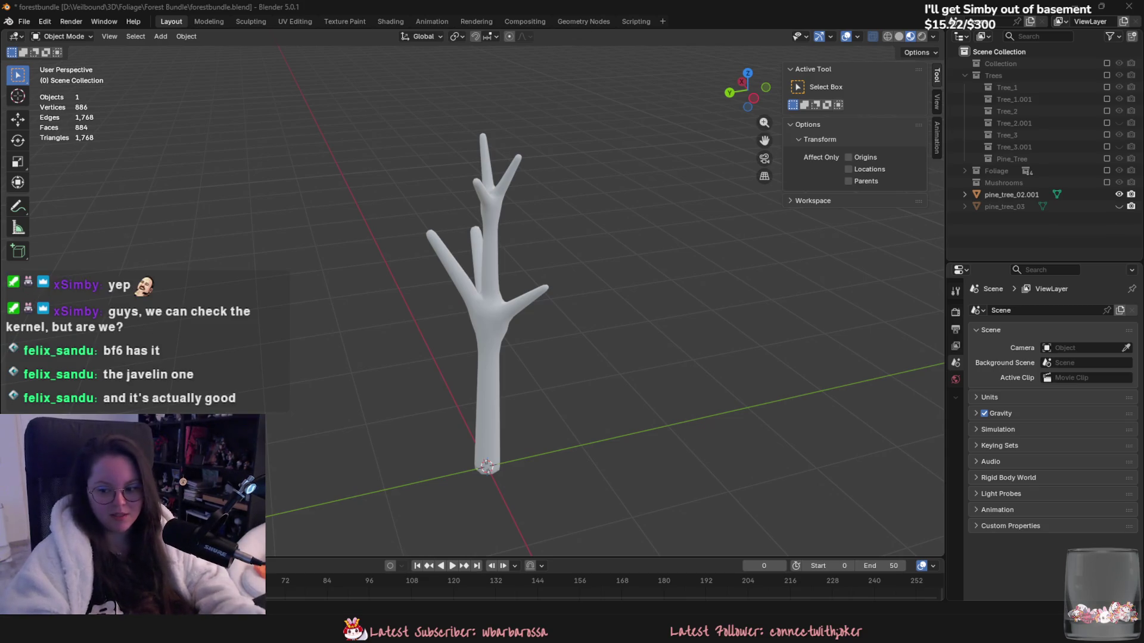
Step: Save forestbundle.blend and inspect the bare tree from several angles
middle_drag(498, 208, 567, 236)
key(ctrl+s)
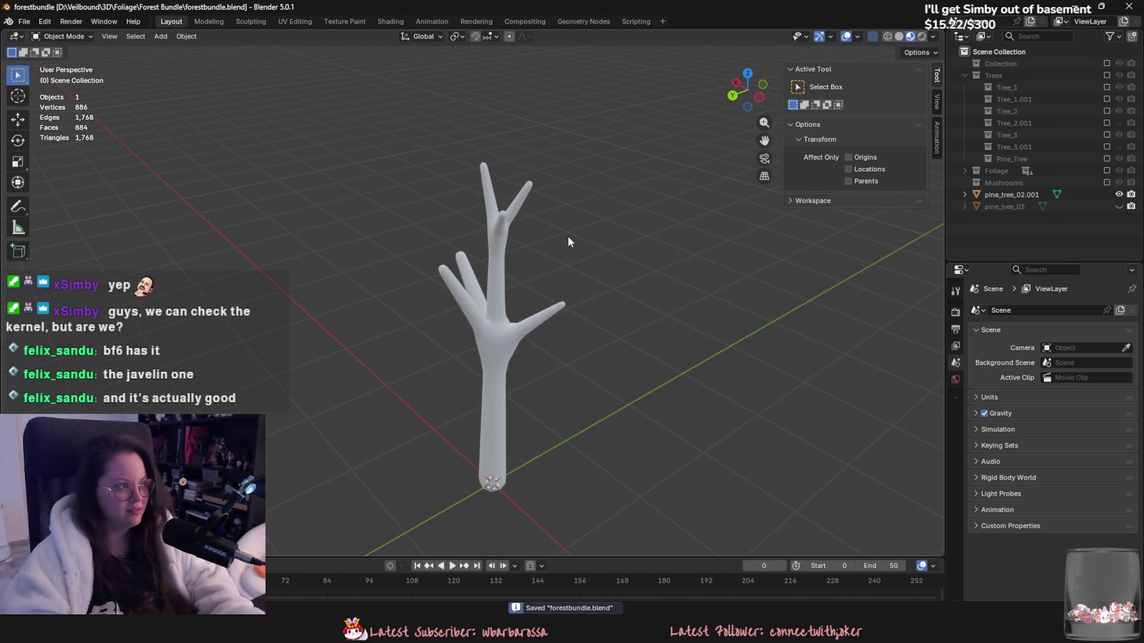
mouse_move(364, 149)
middle_down()
mouse_move(374, 210)
mouse_move(369, 160)
middle_up()
scroll(369, 165, up, 1)
click(161, 36)
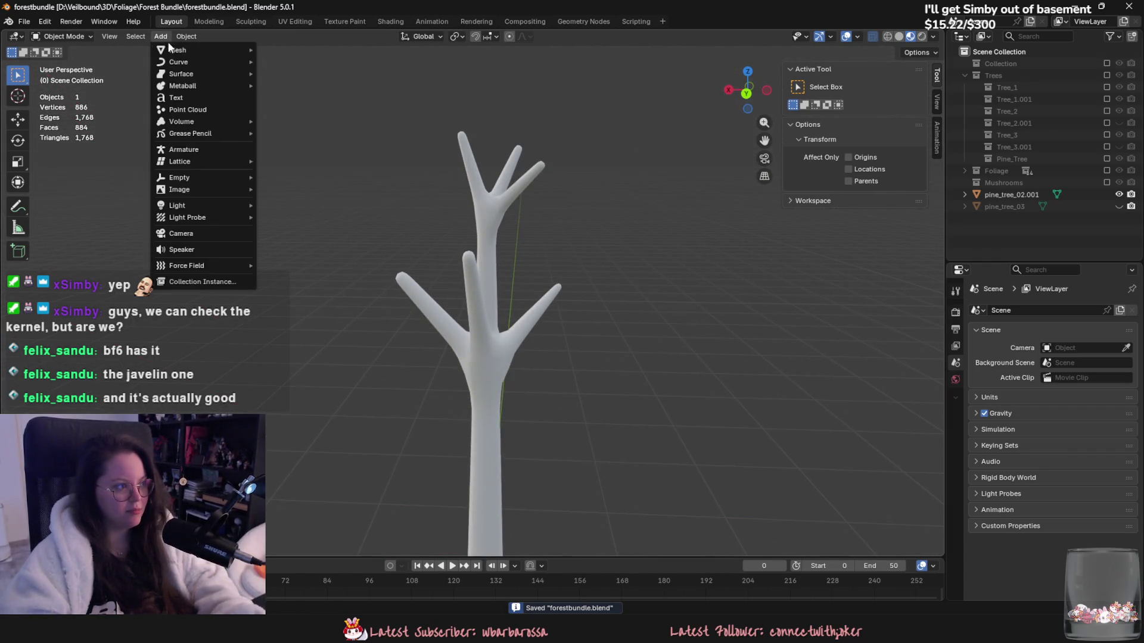
mouse_move(179, 50)
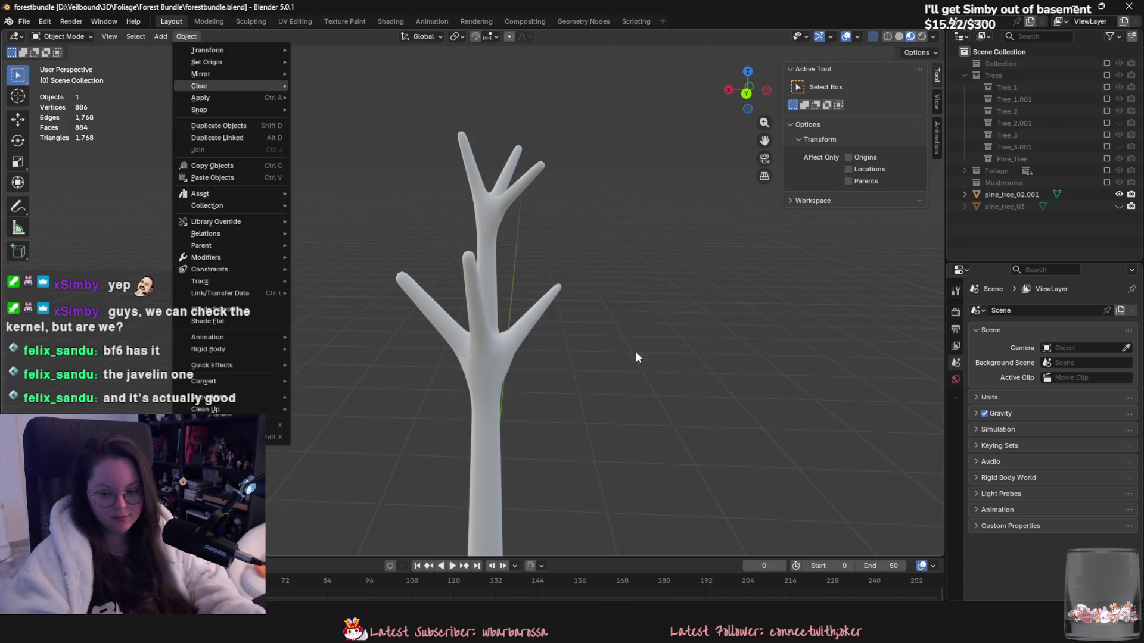
click(495, 380)
scroll(494, 380, down, 2)
mouse_move(494, 380)
middle_down()
mouse_move(490, 430)
mouse_move(720, 453)
middle_up()
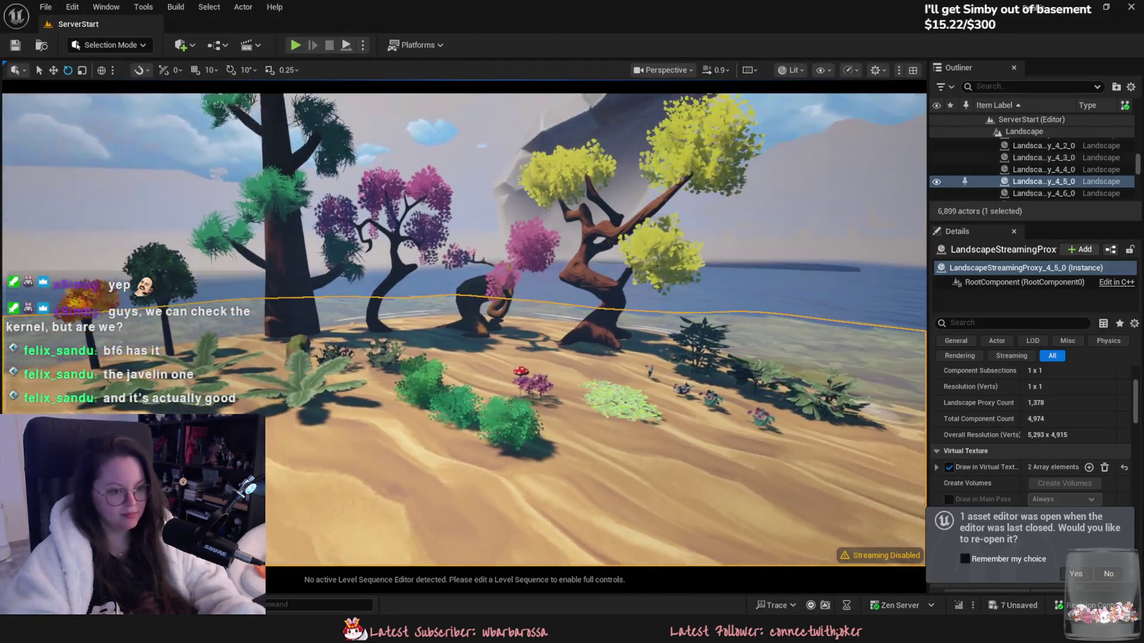
right_drag(465, 328, 465, 269)
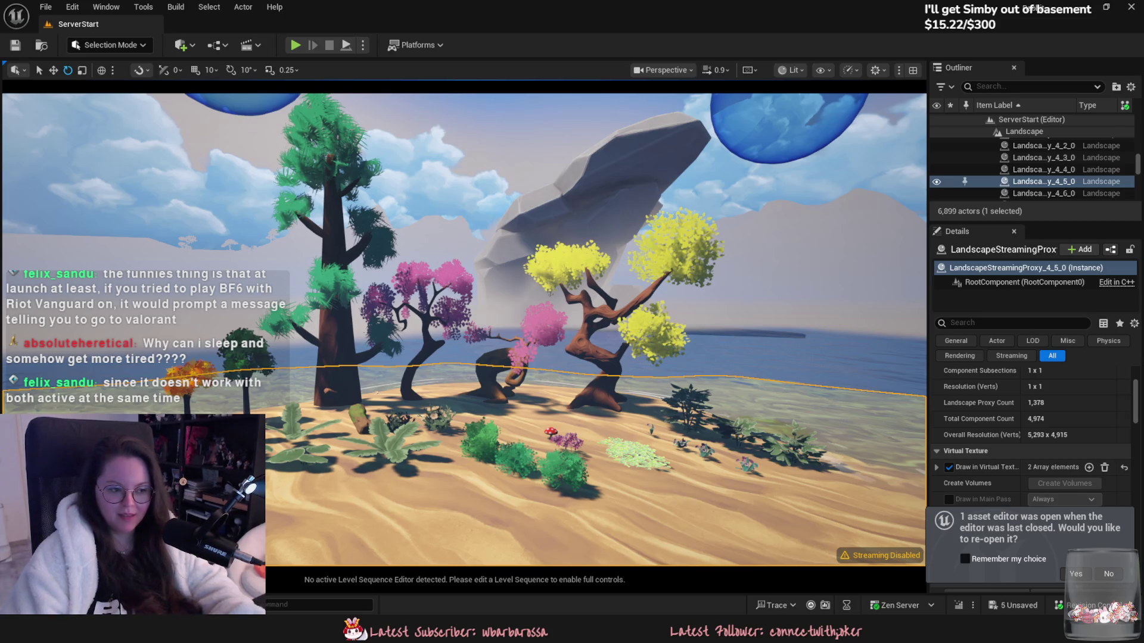
Step: Look over the Unreal level's ground plants and open the ForestBundle assets in the Content Drawer
scroll(465, 330, up, 5)
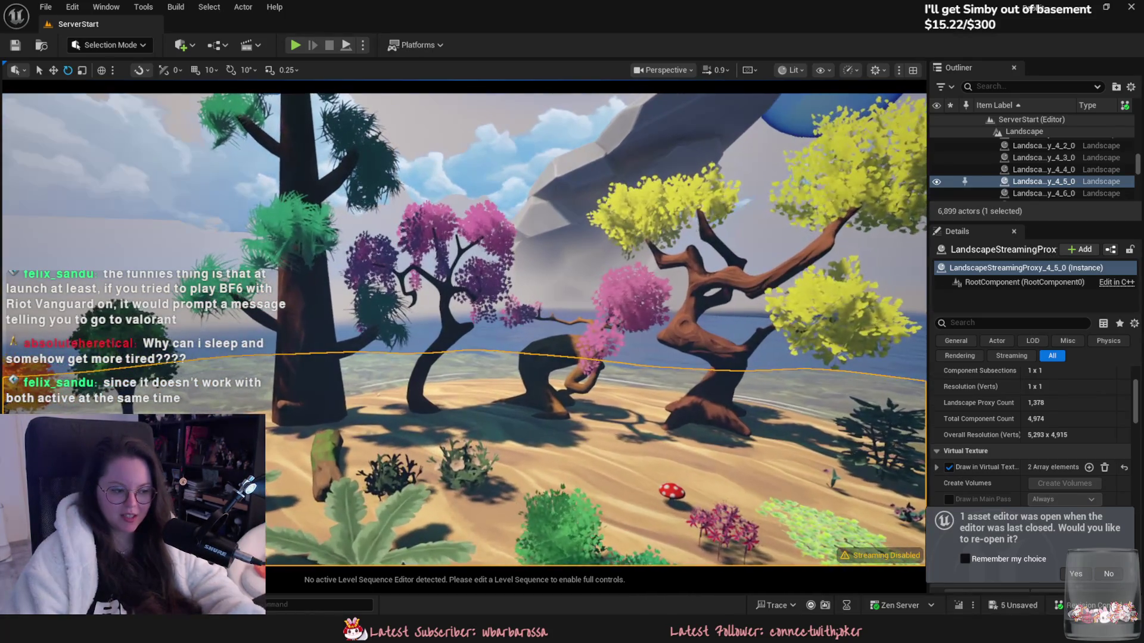
scroll(465, 330, up, 5)
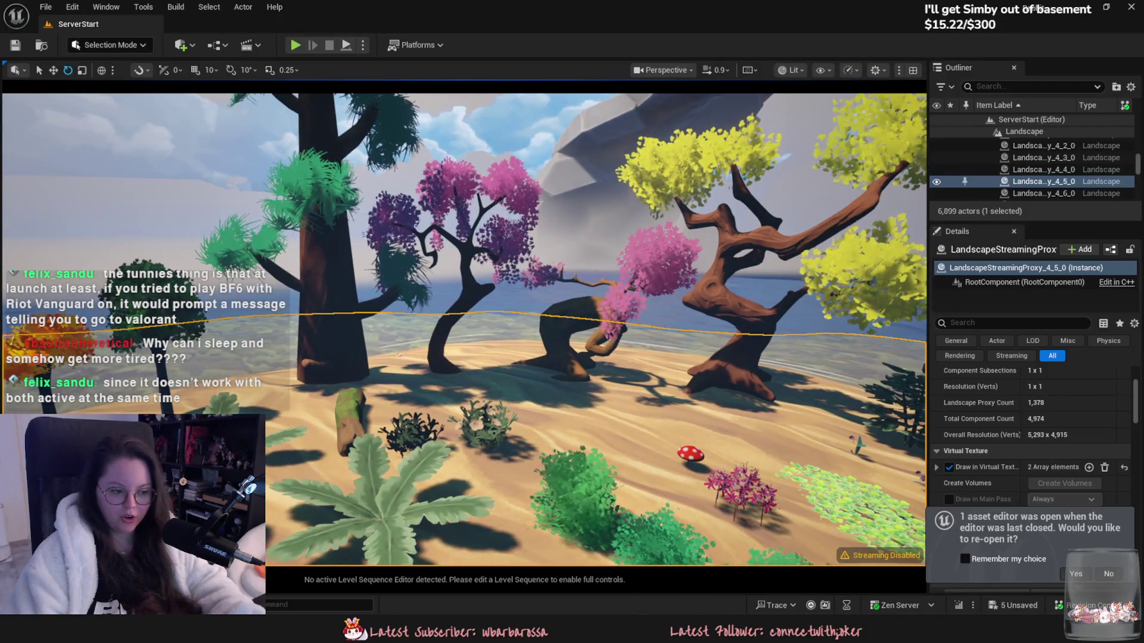
scroll(465, 329, down, 5)
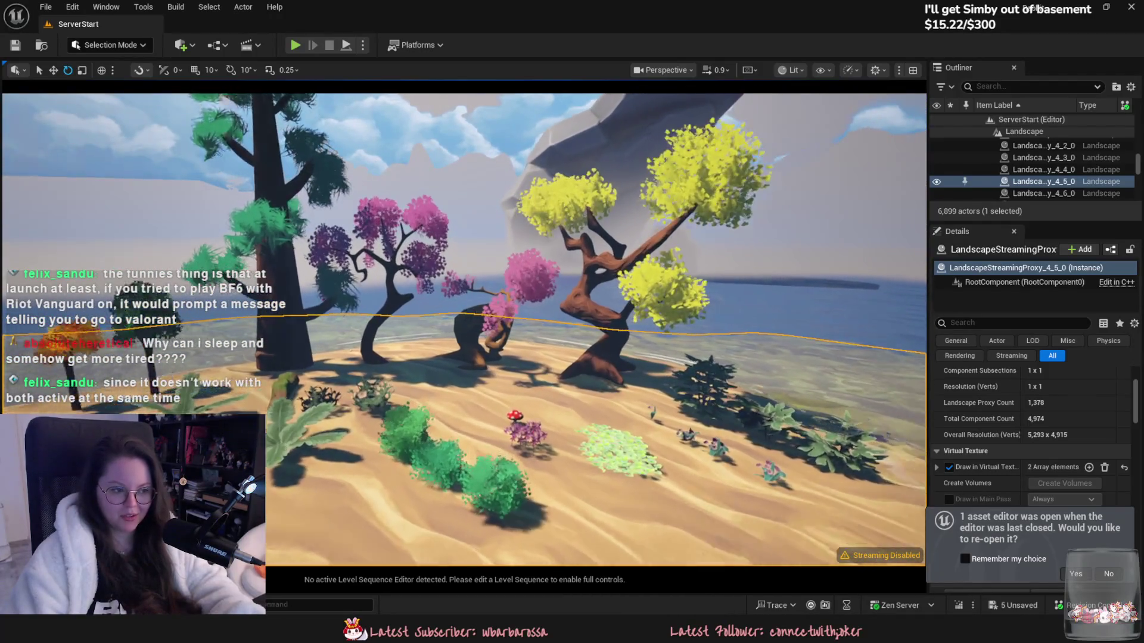
scroll(465, 329, up, 3)
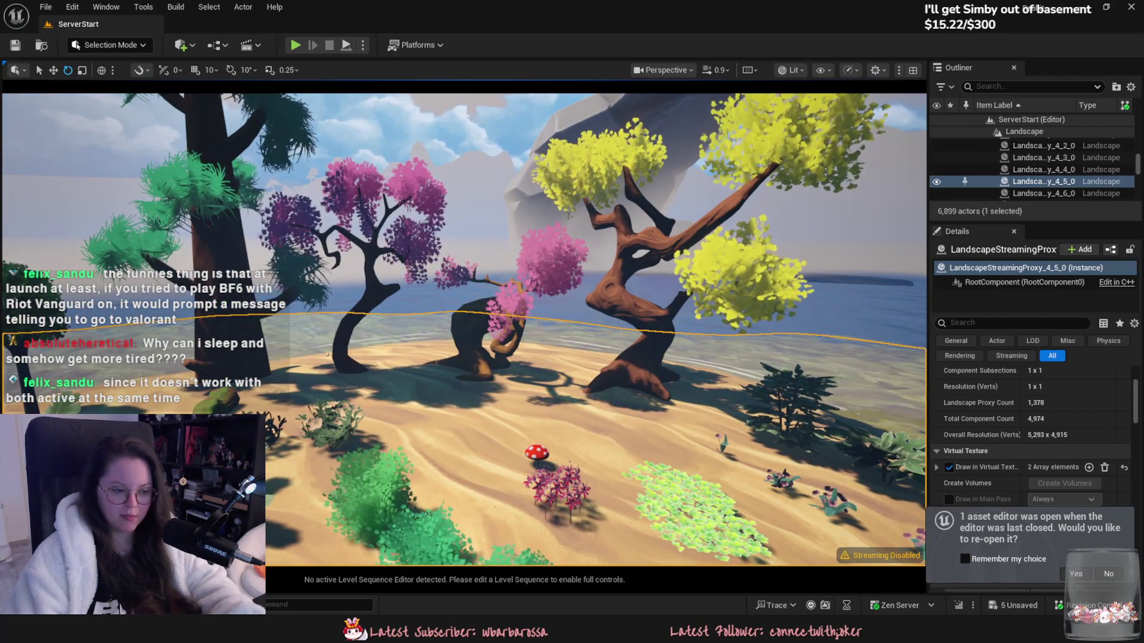
scroll(674, 376, down, 3)
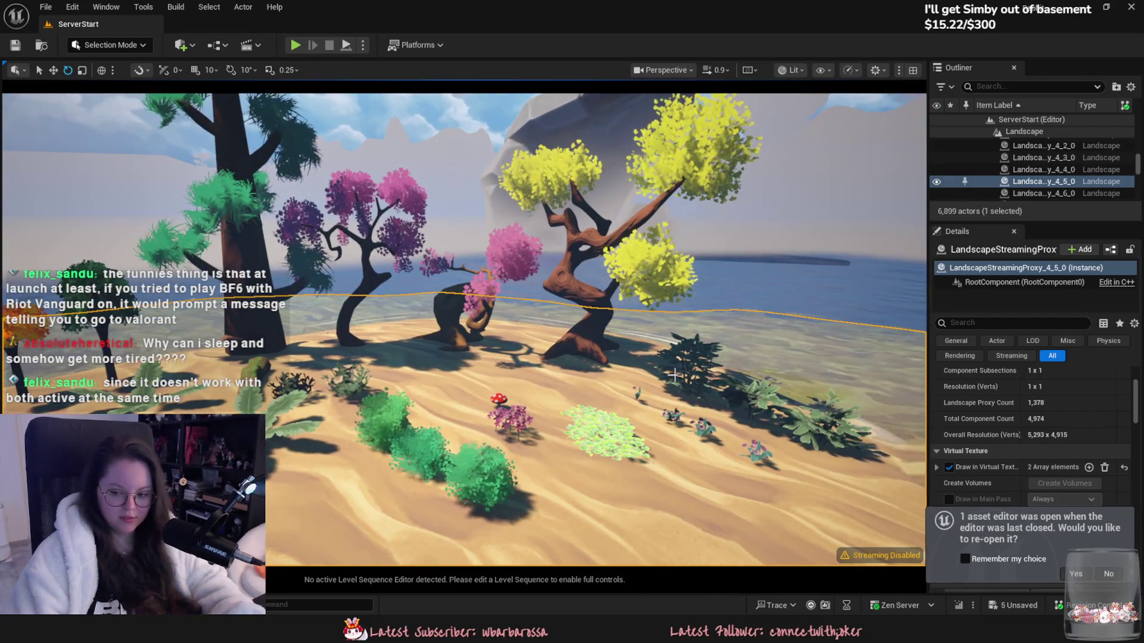
mouse_move(674, 375)
middle_down()
mouse_move(787, 441)
mouse_move(580, 421)
middle_up()
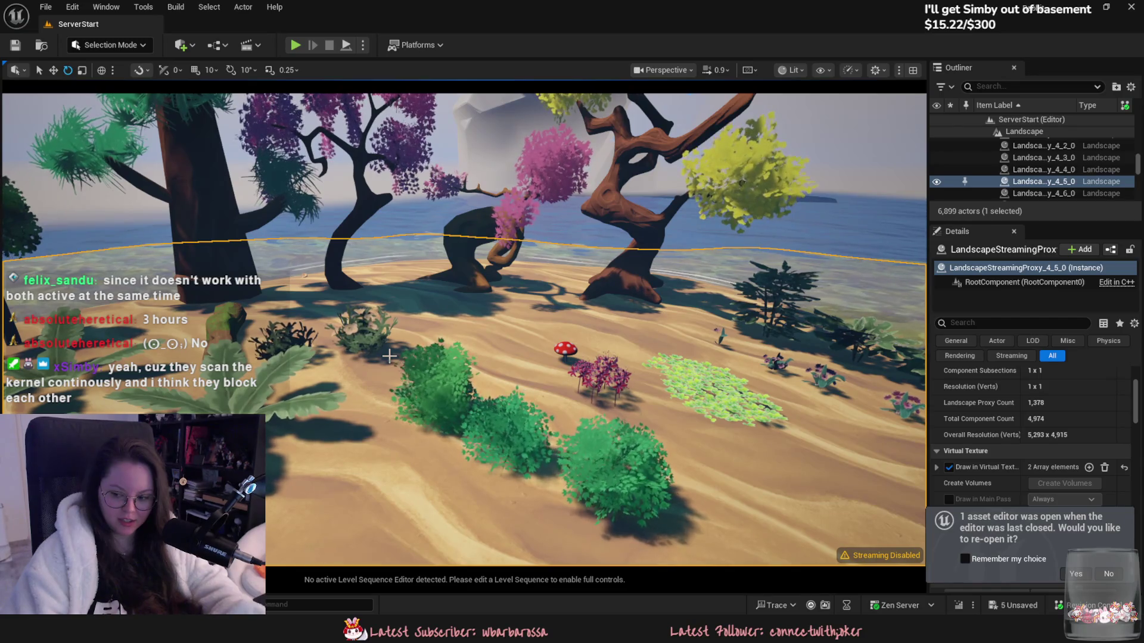
key(ctrl+space)
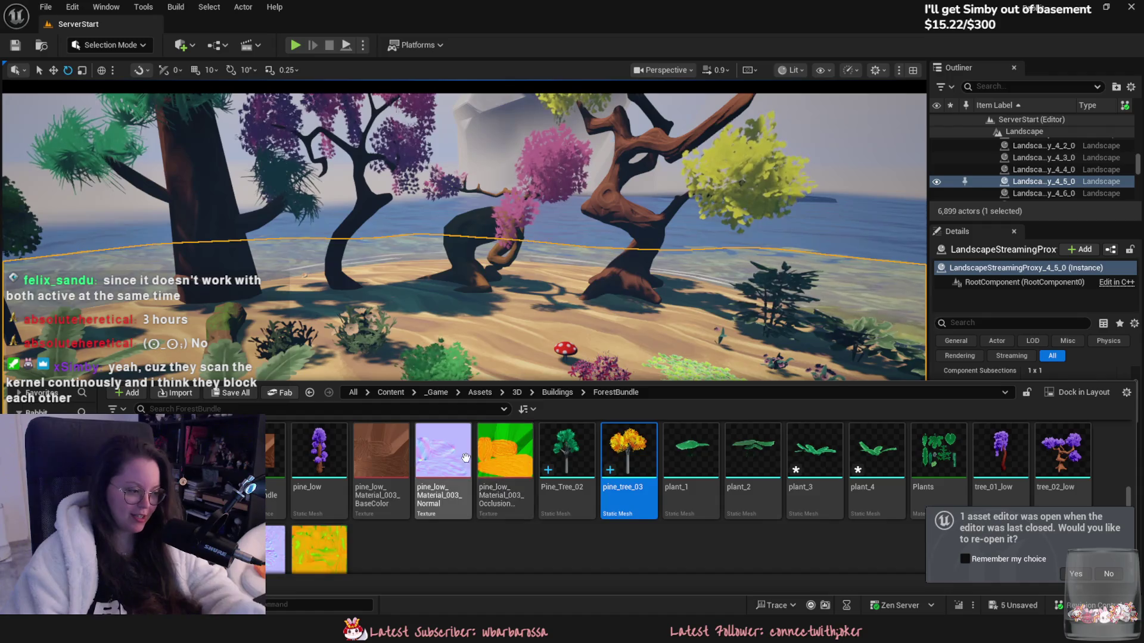
mouse_move(448, 453)
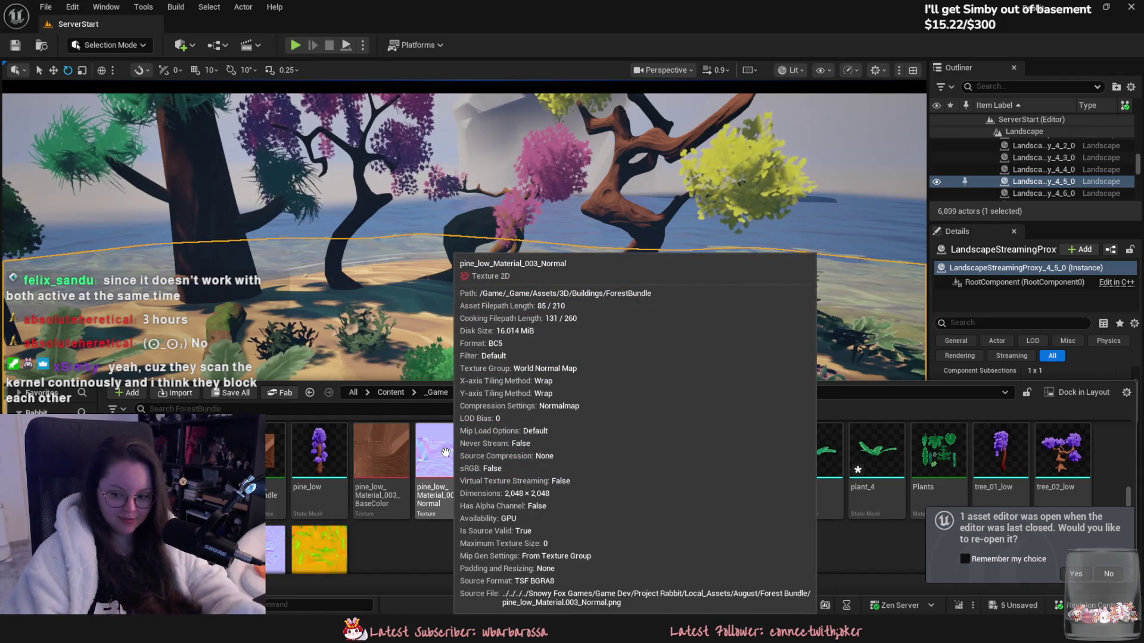
scroll(447, 452, up, 1)
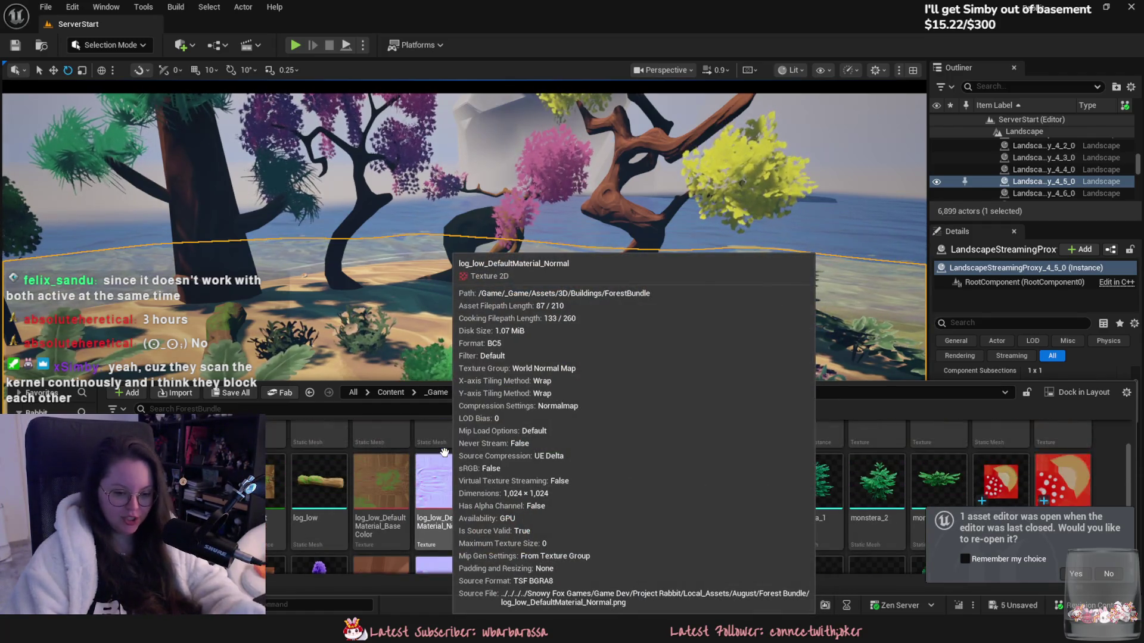
Step: Back in Blender, hide the existing pine tree
key(alt+Tab)
mouse_move(337, 366)
middle_down()
mouse_move(391, 383)
mouse_move(429, 238)
middle_up()
click(516, 309)
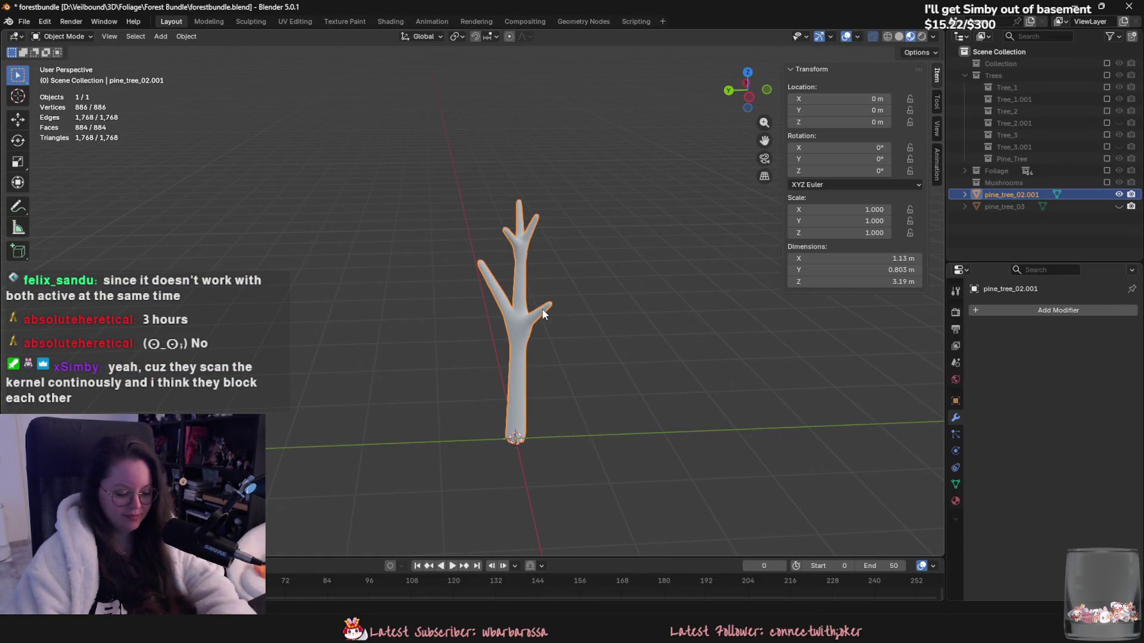
key(h)
Step: Add a new Plane and merge its vertices into a single vertex at center
click(160, 37)
mouse_move(170, 50)
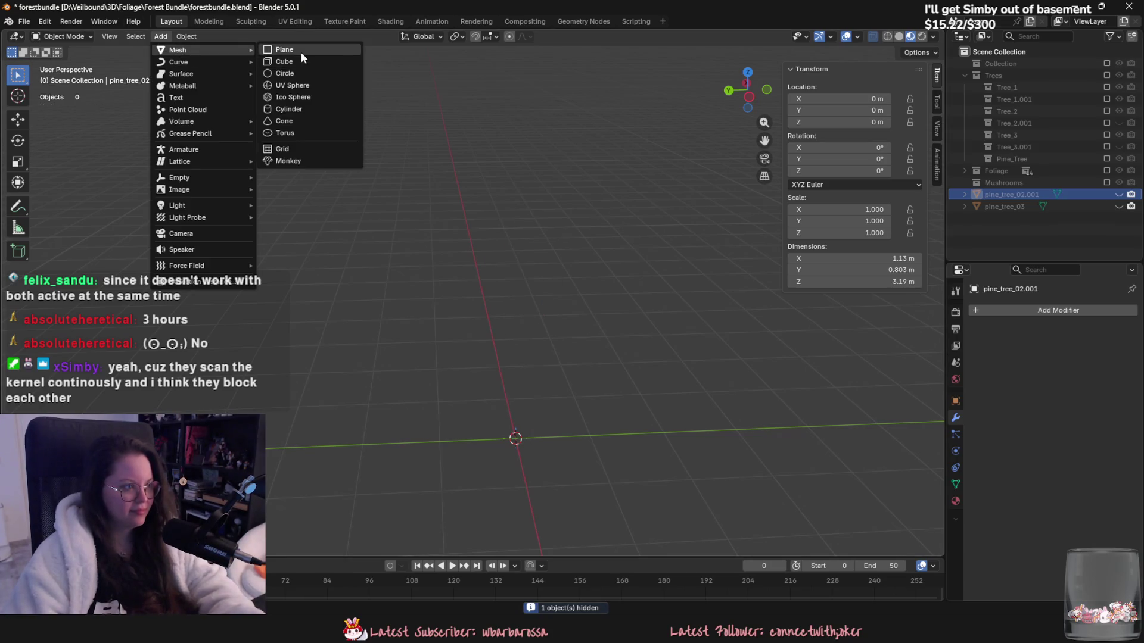
click(298, 51)
key(Tab)
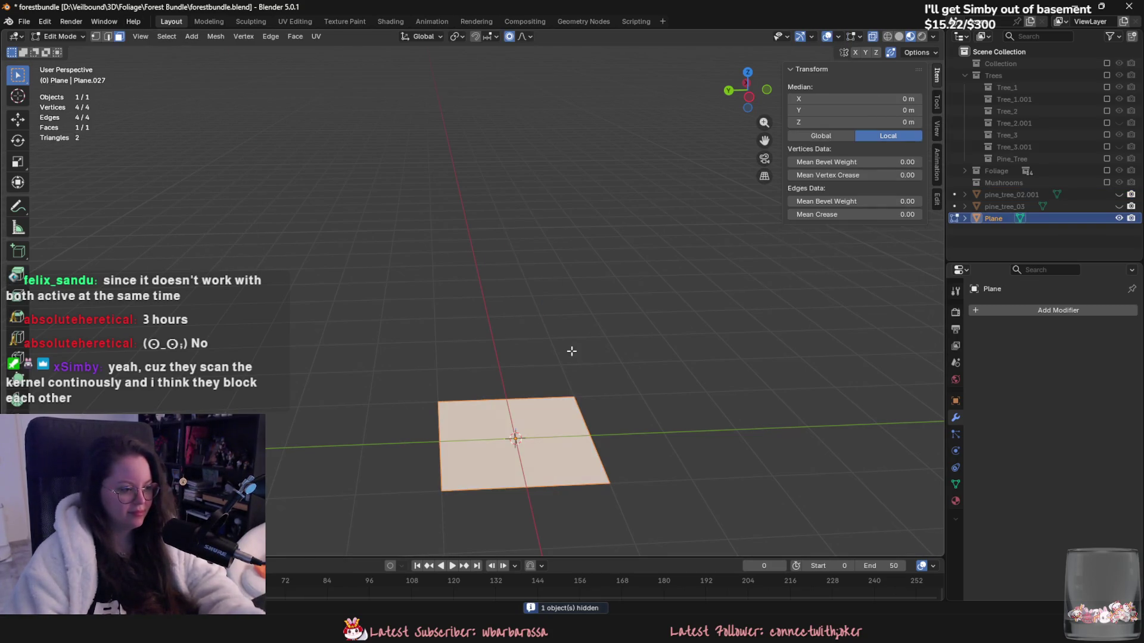
middle_drag(572, 351, 562, 345)
key(m)
click(561, 345)
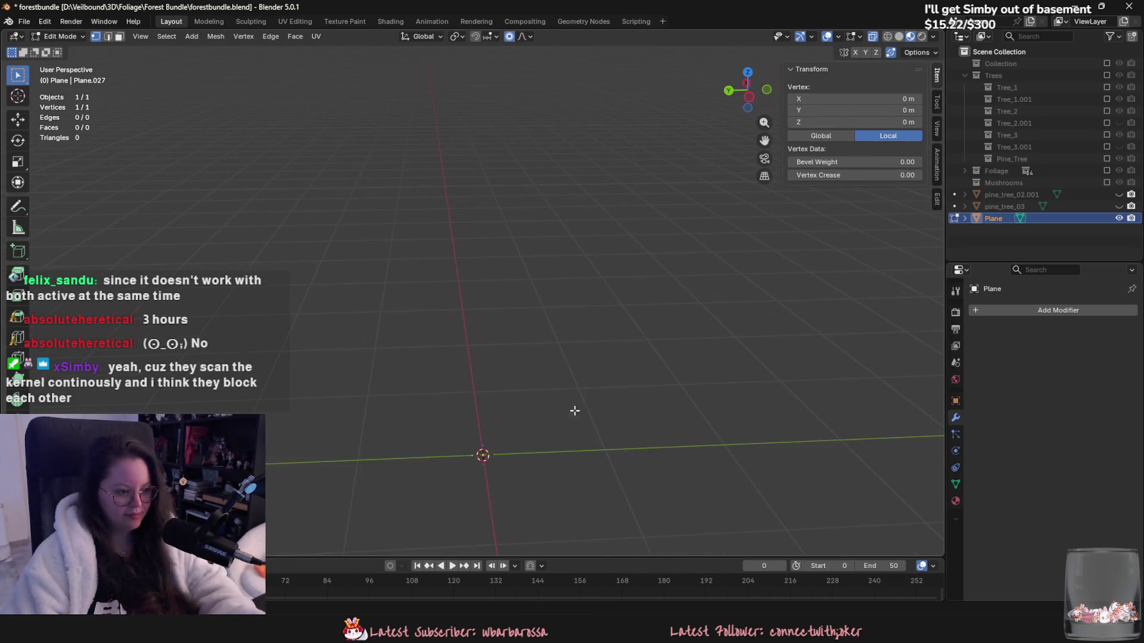
Step: Add Skin and Subdivision modifiers, with viewport subdivision level 2
click(1018, 310)
mouse_move(1017, 310)
click(924, 480)
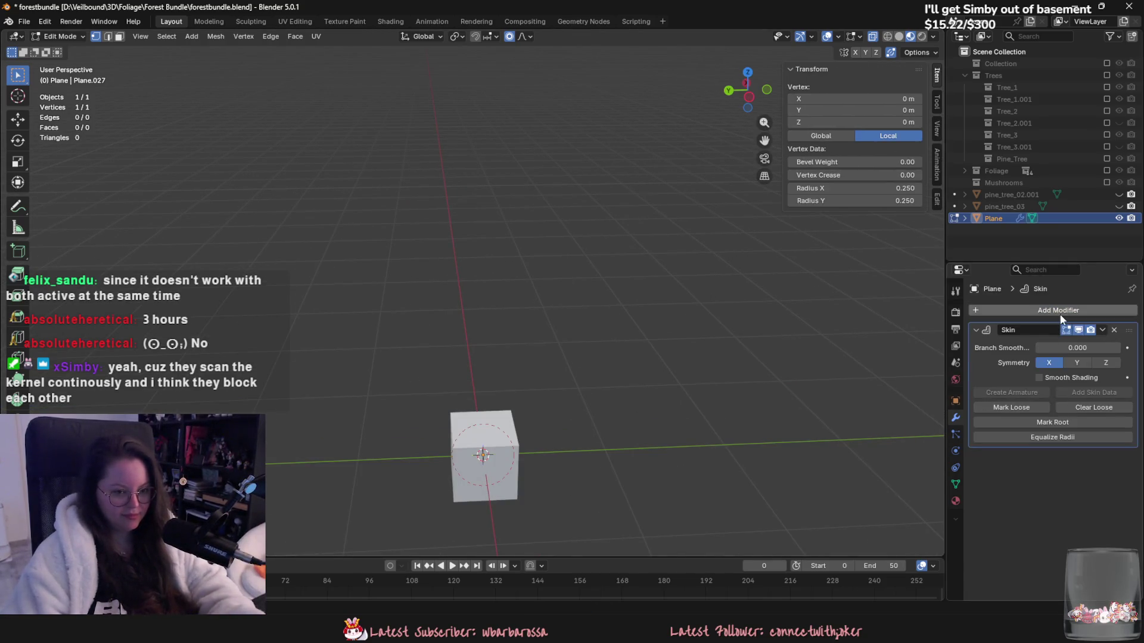
click(1059, 314)
mouse_move(1059, 313)
click(950, 501)
click(1116, 490)
Step: Extrude the trunk straight up along Z, thickening its base and thinning its top
key(e)
key(z)
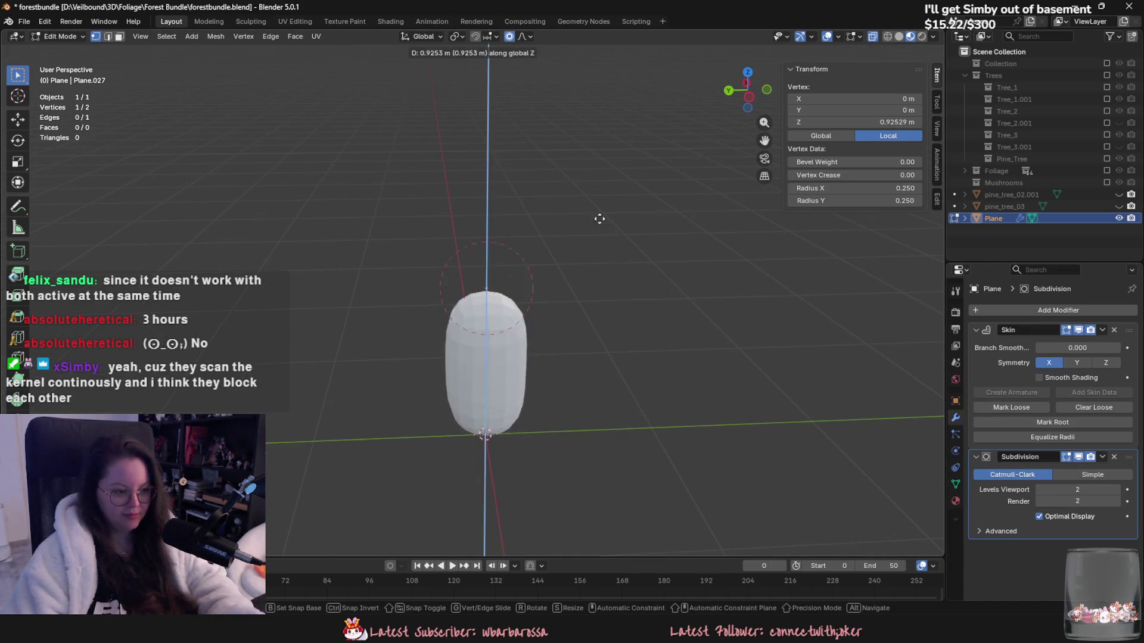
click(600, 219)
click(485, 435)
key(ctrl+a)
click(562, 424)
click(486, 260)
key(ctrl+a)
click(529, 291)
key(ctrl+a)
Step: Resize the skin thickness of a branch joint
click(549, 280)
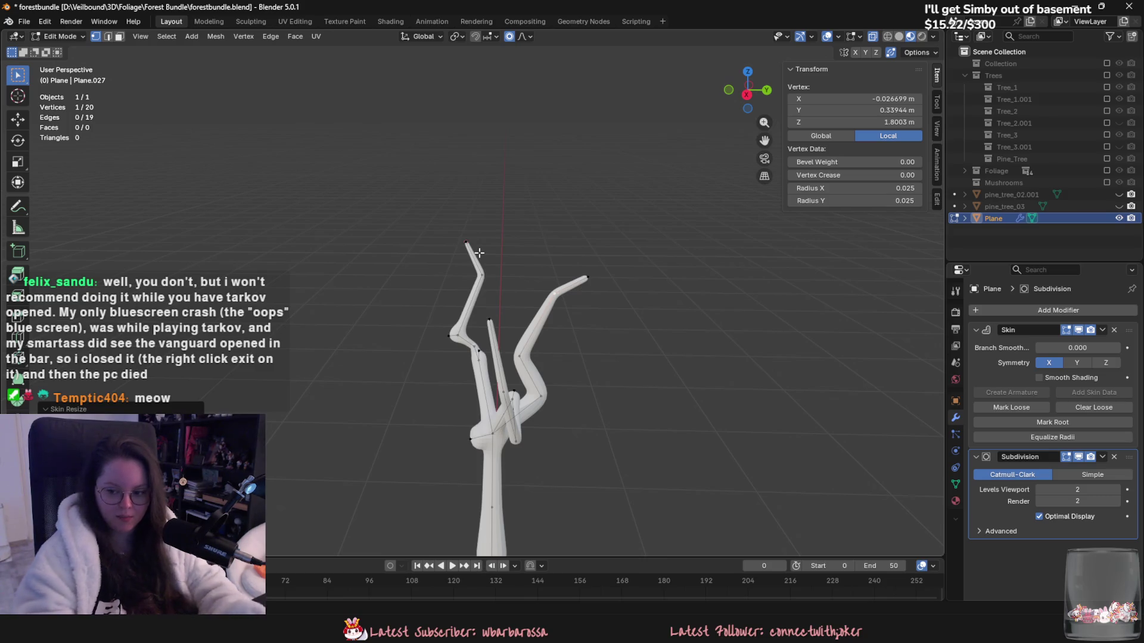
middle_drag(479, 252, 613, 291)
scroll(613, 291, up, 4)
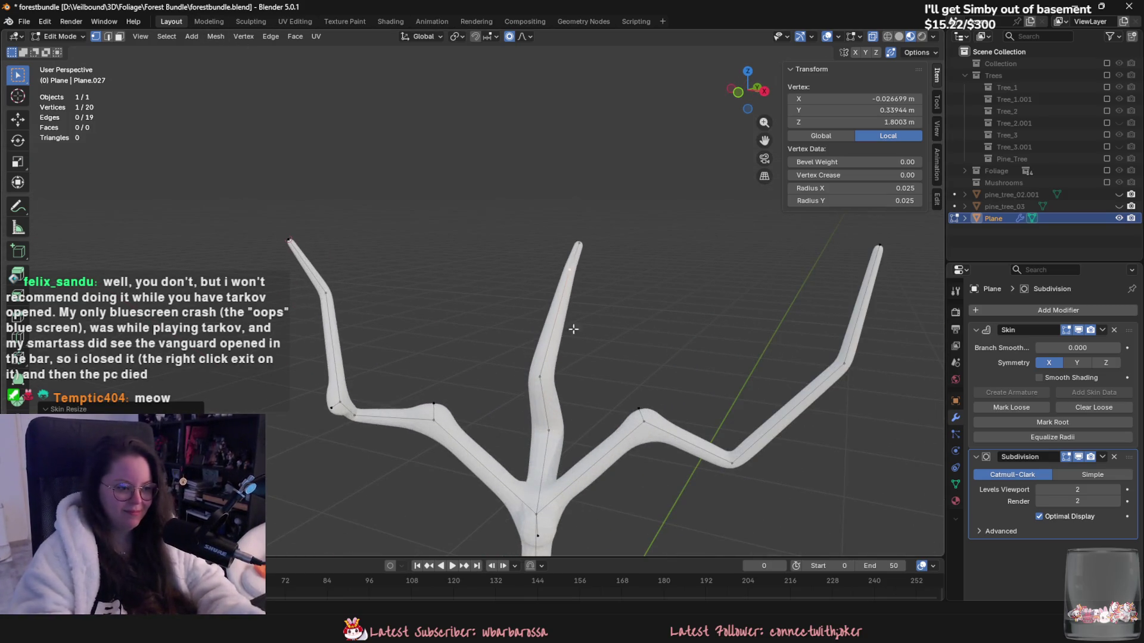
click(572, 411)
mouse_move(572, 411)
middle_down()
mouse_move(613, 378)
mouse_move(596, 380)
mouse_move(691, 393)
mouse_move(455, 378)
middle_up()
key(ctrl+a)
click(600, 399)
Step: Extrude two more branch segments, thinning the joint between them to 0.043
key(e)
click(635, 375)
key(ctrl+a)
click(644, 378)
scroll(454, 378, up, 3)
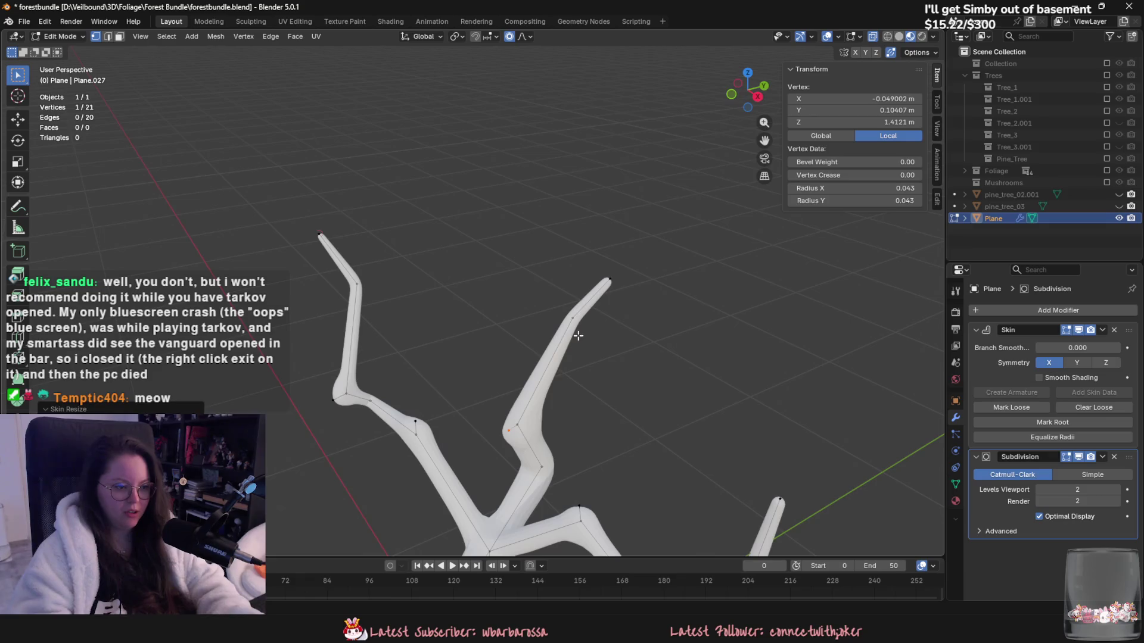
middle_drag(577, 331, 539, 320)
key(e)
click(613, 361)
scroll(613, 361, down, 4)
mouse_move(613, 361)
middle_down()
mouse_move(649, 317)
mouse_move(597, 373)
mouse_move(605, 398)
mouse_move(520, 442)
mouse_move(581, 428)
mouse_move(592, 449)
middle_up()
Step: Extrude the root vertex down along Z, slim its radius, and return to Object Mode
key(alt+a)
click(560, 459)
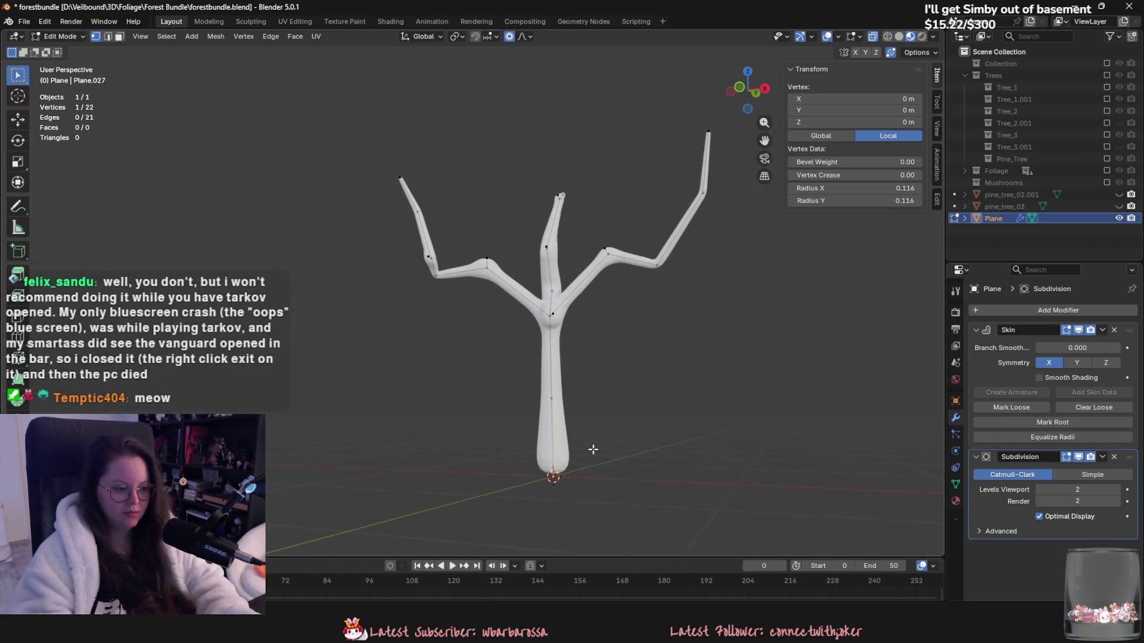
key(z)
click(669, 473)
key(e)
key(z)
click(616, 468)
key(ctrl+a)
click(612, 467)
mouse_move(612, 467)
middle_down()
mouse_move(652, 471)
mouse_move(597, 472)
mouse_move(521, 538)
mouse_move(381, 494)
mouse_move(408, 439)
mouse_move(289, 439)
mouse_move(664, 432)
mouse_move(470, 462)
mouse_move(492, 442)
mouse_move(540, 466)
mouse_move(685, 448)
mouse_move(652, 477)
mouse_move(467, 492)
mouse_move(544, 520)
mouse_move(420, 498)
mouse_move(629, 509)
mouse_move(795, 387)
middle_up()
key(Tab)
Step: Apply the Skin and Subdivision modifiers to the tree mesh
click(1102, 330)
click(1100, 338)
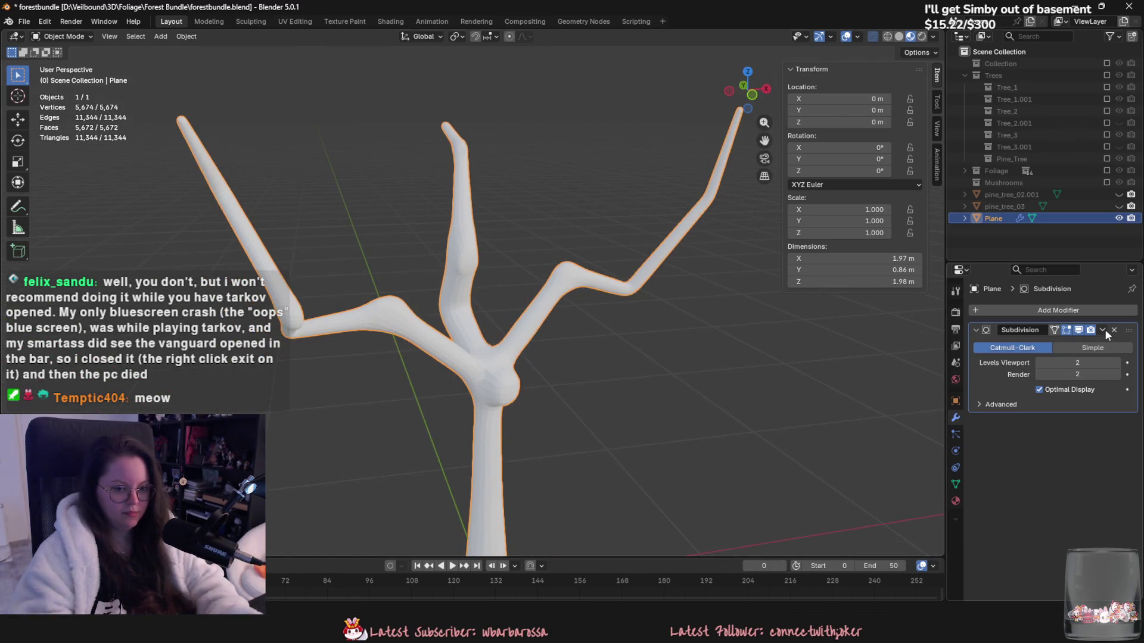
click(1104, 329)
click(1103, 338)
Step: Add a Decimate modifier in Un-Subdivide mode and apply it to cut the face count
click(1084, 311)
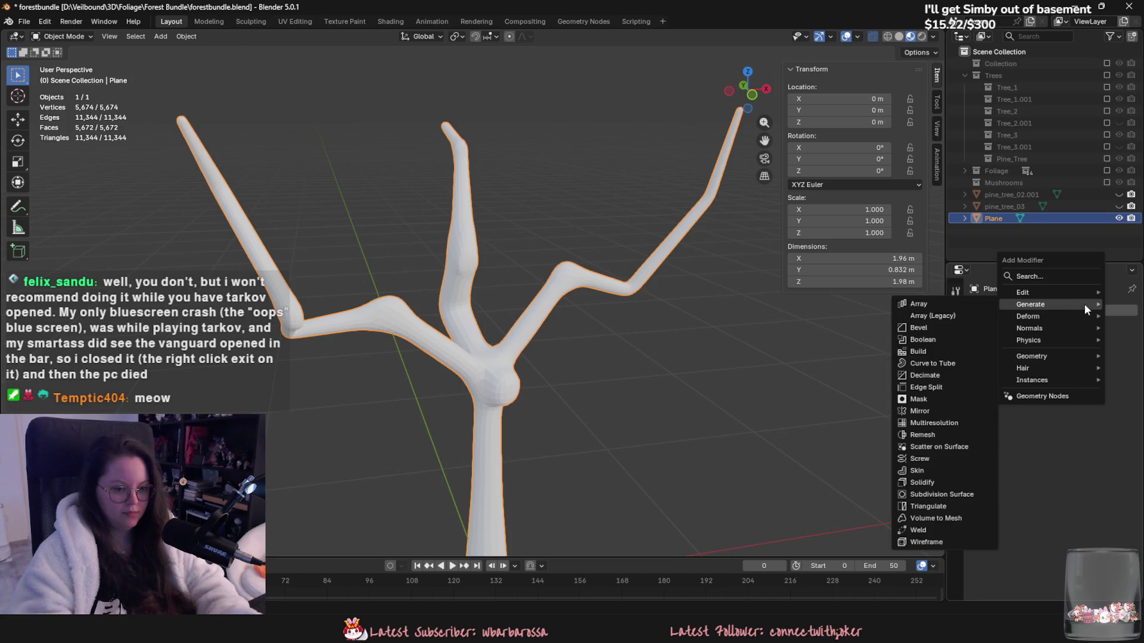
text(dec)
key(Return)
drag(1081, 362, 1057, 362)
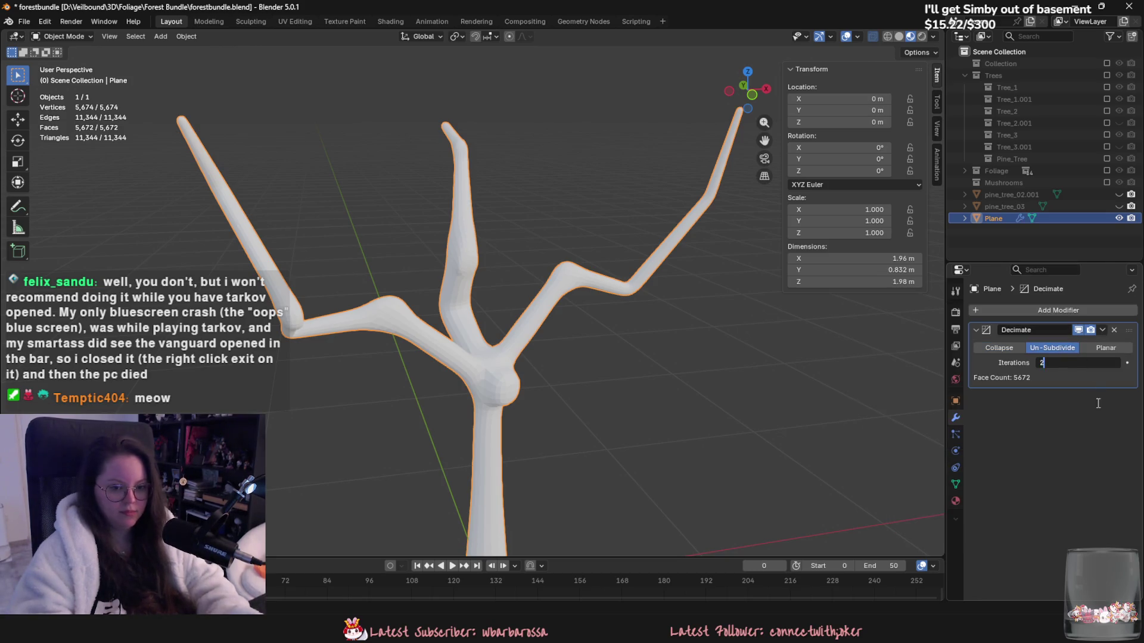
click(1102, 331)
click(1094, 344)
Step: Shade the tree smooth and inspect its reduced mesh geometry in Edit Mode
right_click(483, 332)
click(470, 286)
scroll(676, 411, down, 3)
mouse_move(675, 411)
middle_down()
mouse_move(526, 421)
mouse_move(453, 384)
mouse_move(354, 359)
middle_up()
key(Tab)
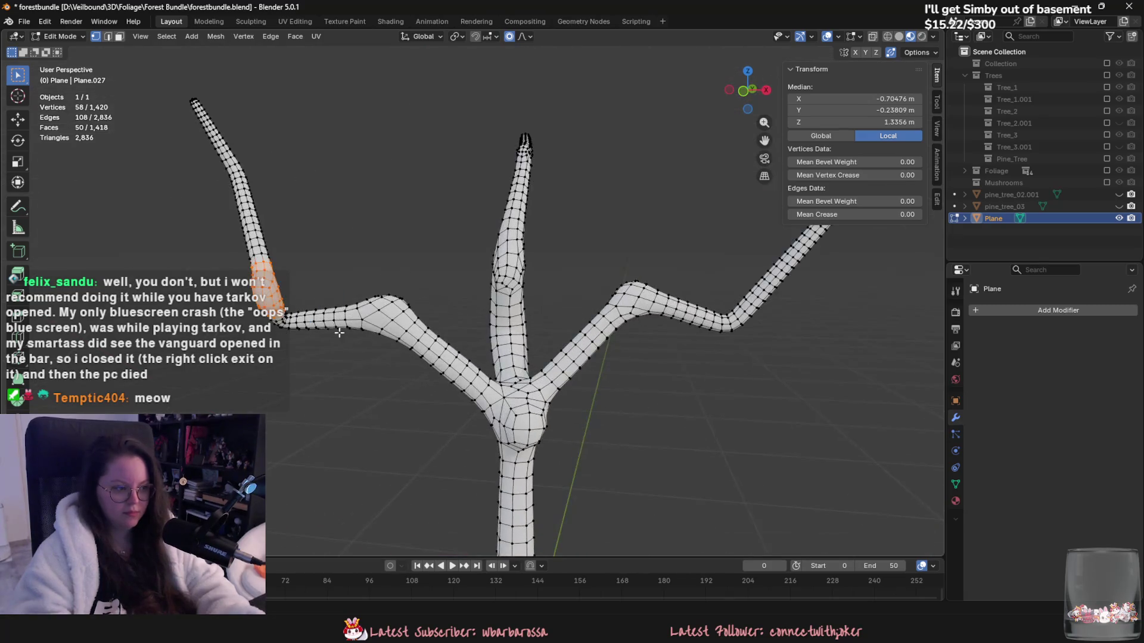
key(Tab)
Step: Hide the finished tree, add a new plane, and merge it into a single vertex
key(h)
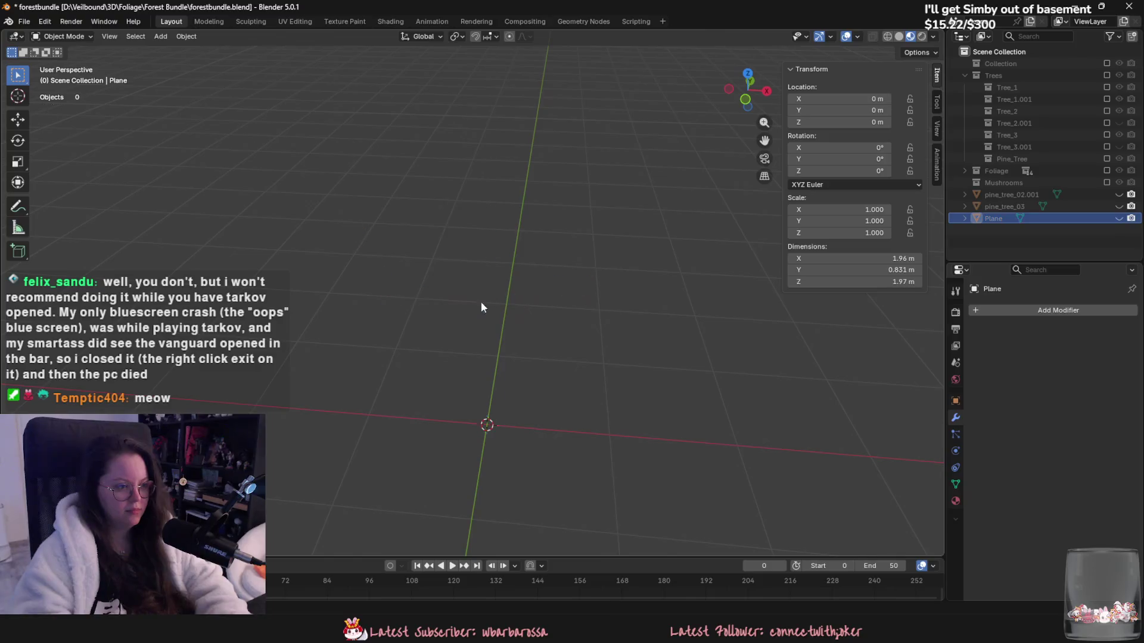
click(161, 37)
mouse_move(195, 52)
click(284, 49)
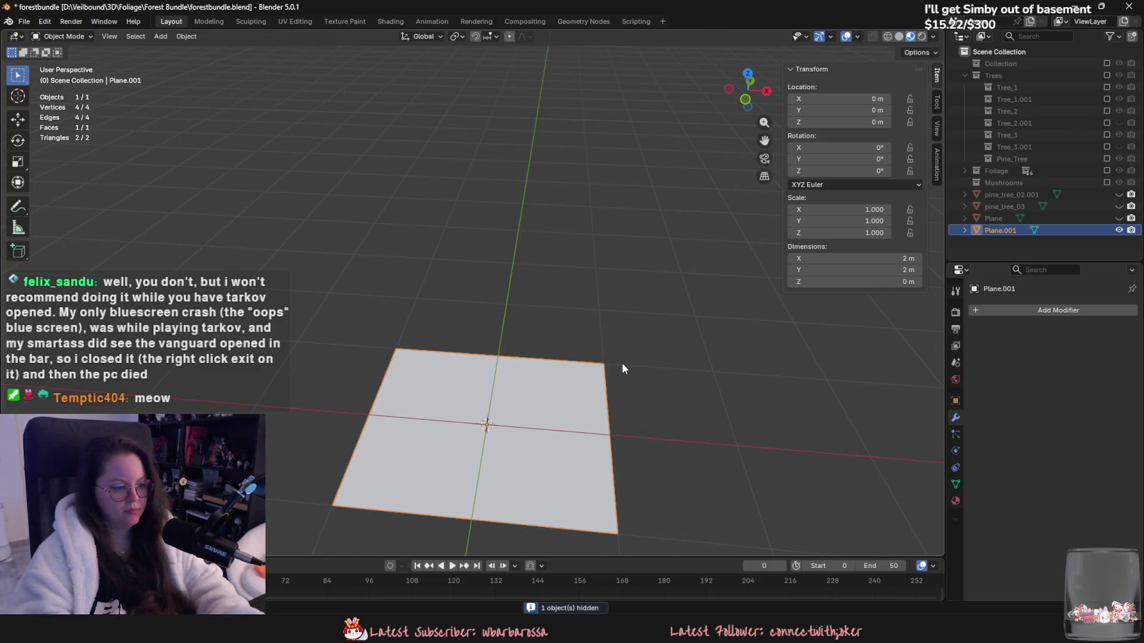
key(Tab)
key(m)
click(628, 374)
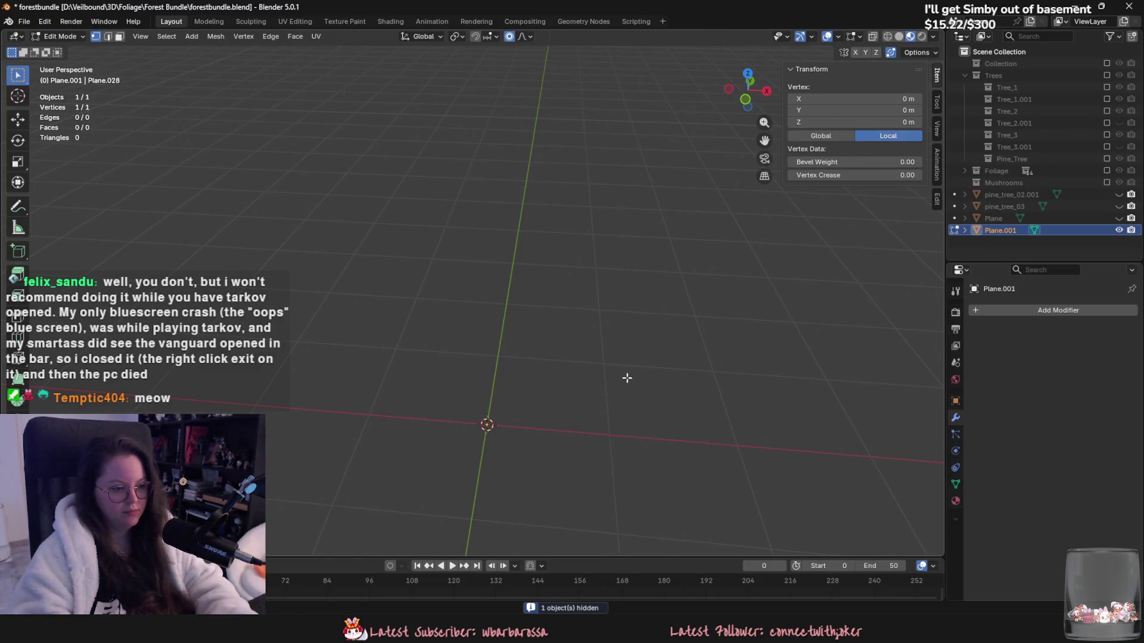
Step: Give the vertex Skin and Subdivision Surface modifiers with viewport level 2
click(1025, 308)
mouse_move(1026, 305)
click(895, 477)
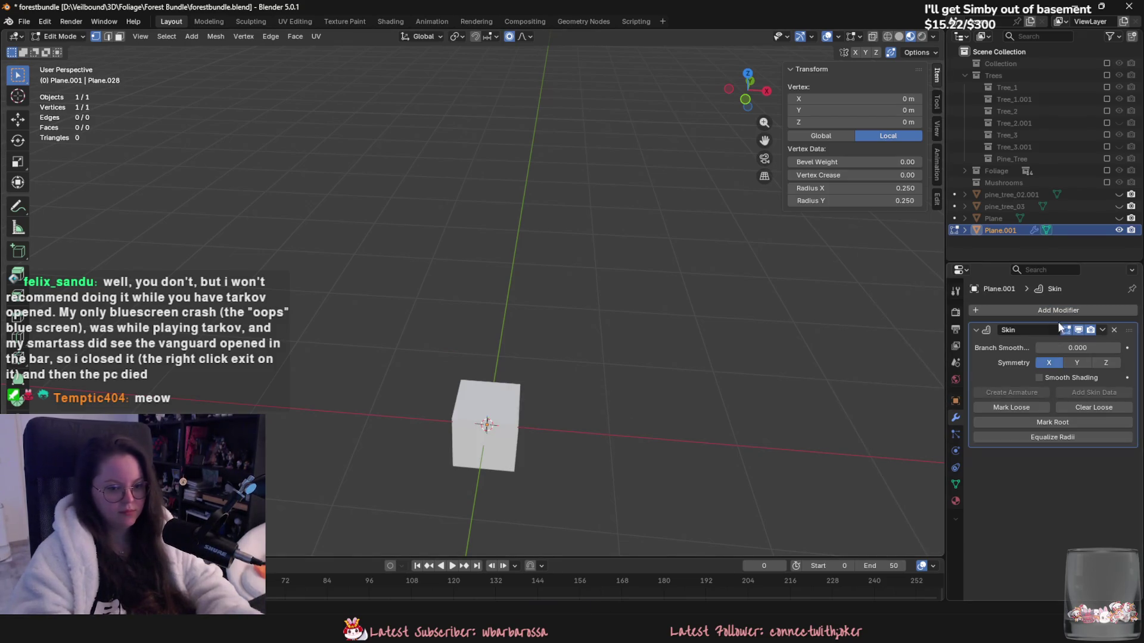
click(1060, 311)
mouse_move(1059, 312)
click(917, 503)
click(1120, 490)
mouse_move(791, 453)
middle_down()
mouse_move(623, 361)
mouse_move(699, 355)
middle_up()
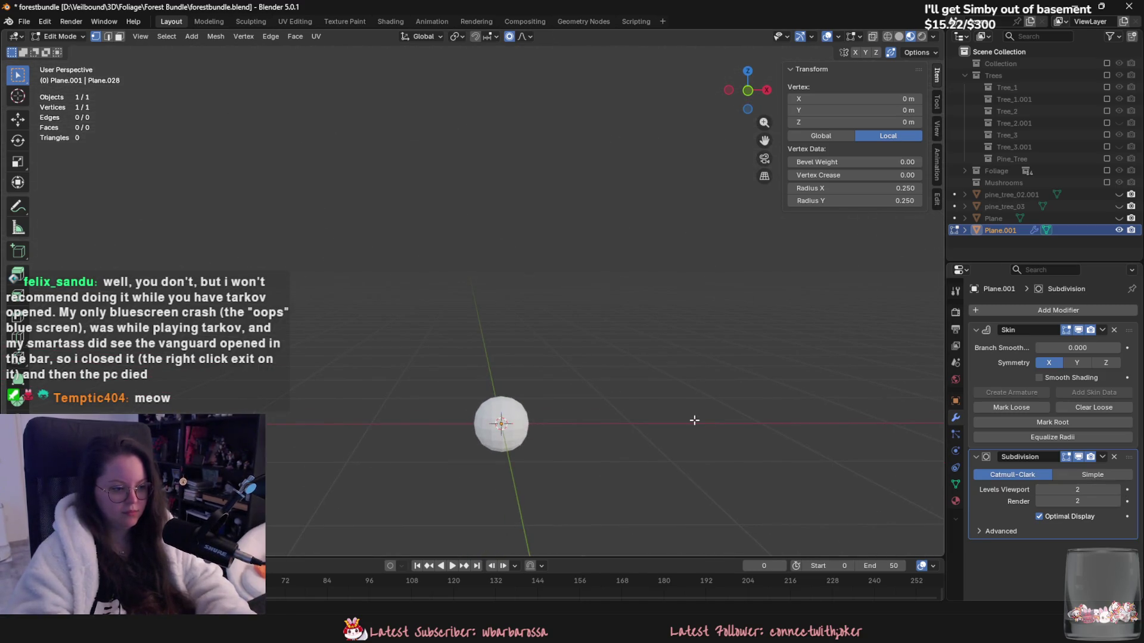
Step: Extrude the trunk straight up, then bend it up and right with a thinner radius
key(e)
right_click(680, 337)
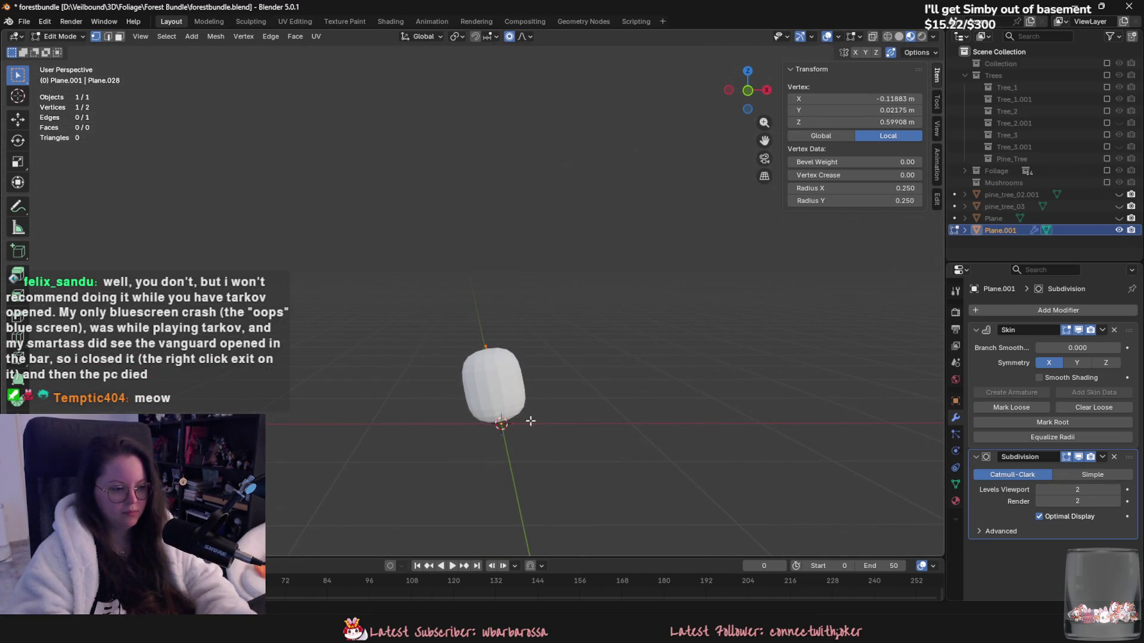
key(g)
key(z)
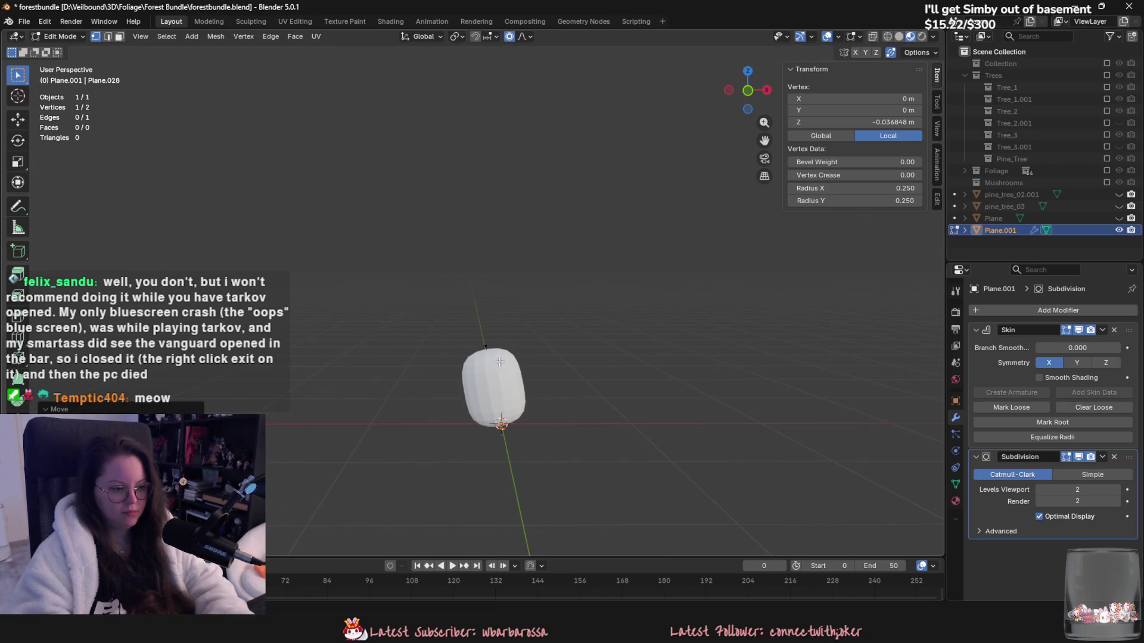
click(490, 377)
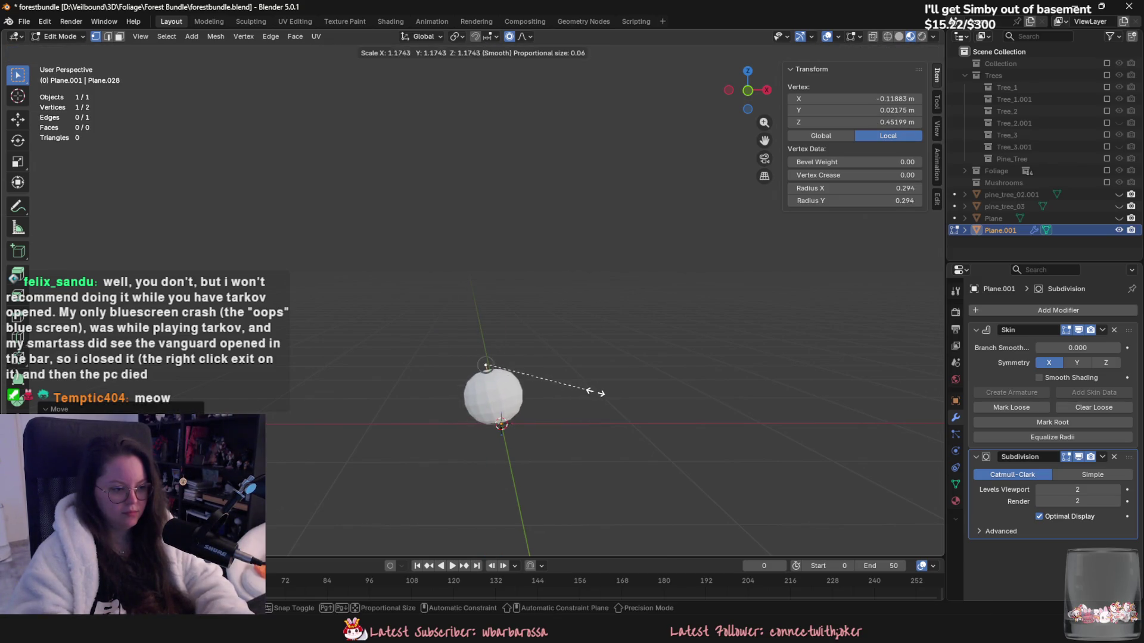
click(523, 315)
key(e)
click(643, 163)
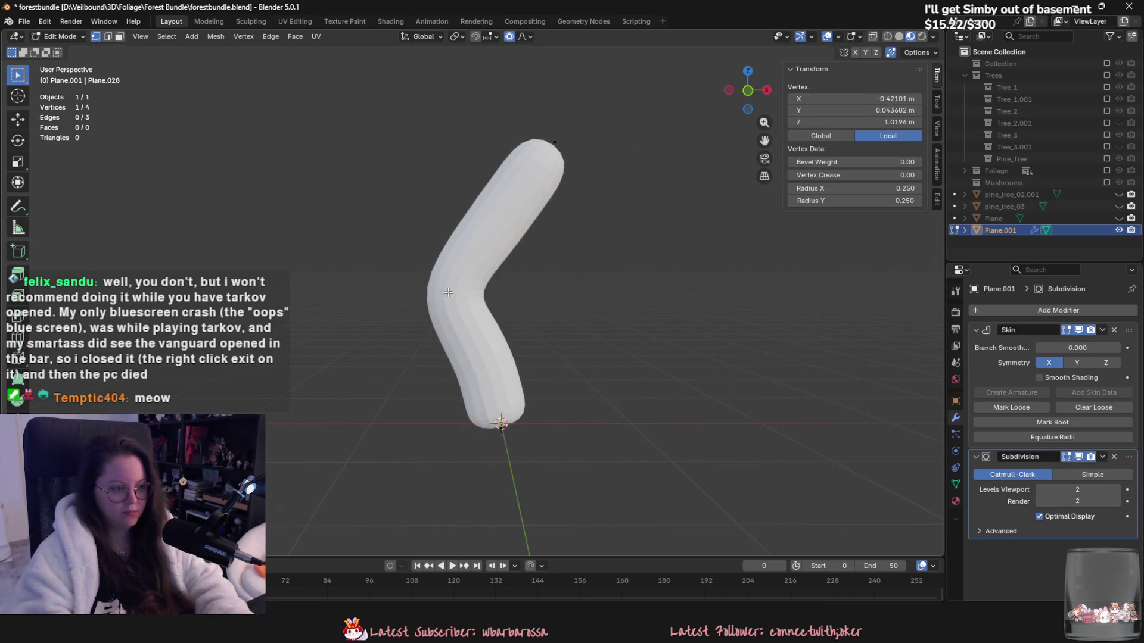
key(ctrl+a)
click(529, 317)
Step: Adjust the lower trunk vertex and extrude a base vertex with its own thickness
key(g)
click(545, 345)
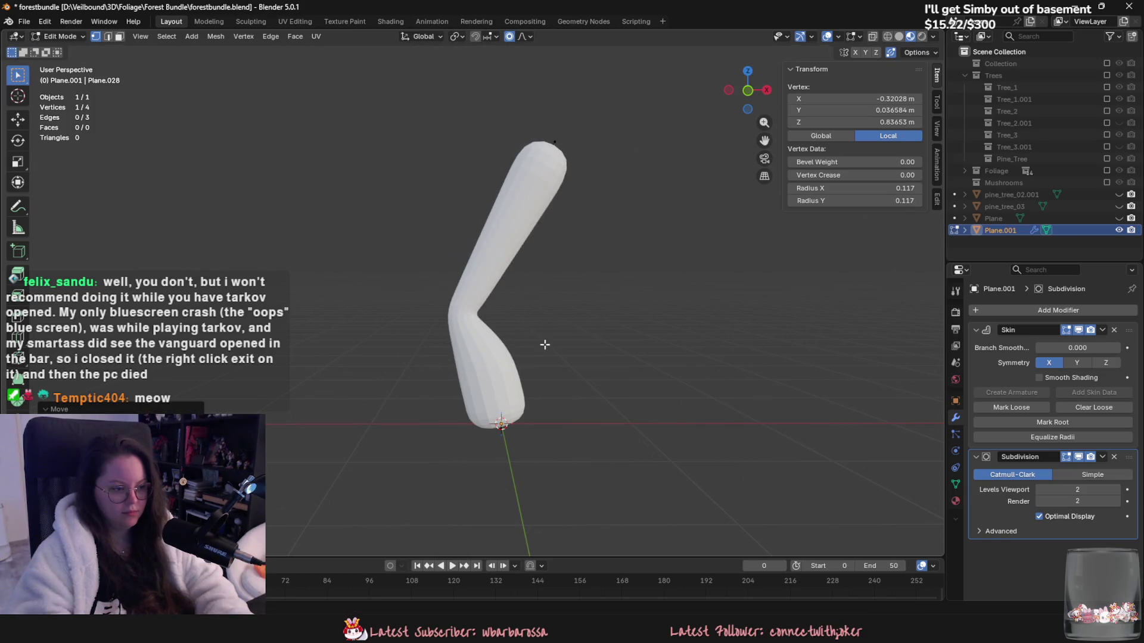
drag(532, 382, 523, 365)
key(g)
click(549, 388)
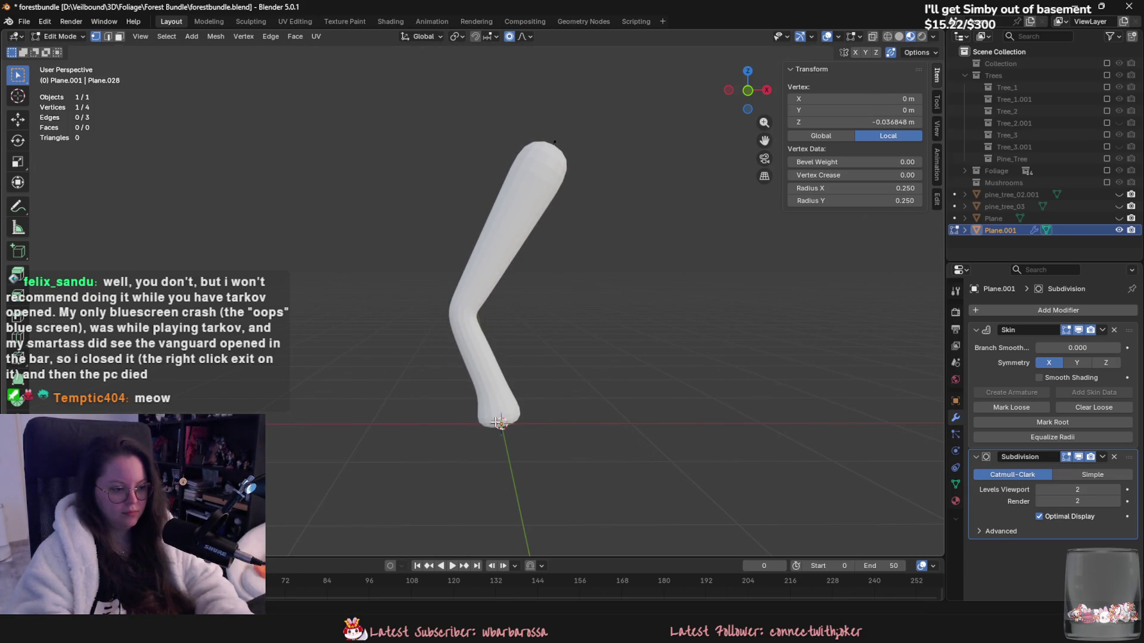
key(e)
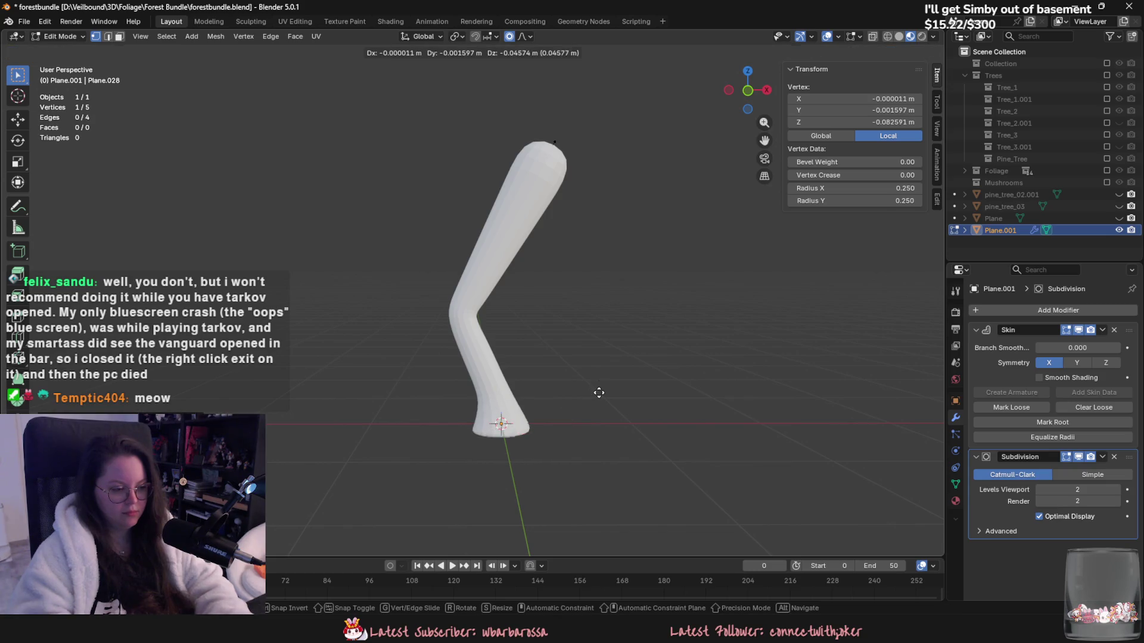
click(600, 390)
key(ctrl+a)
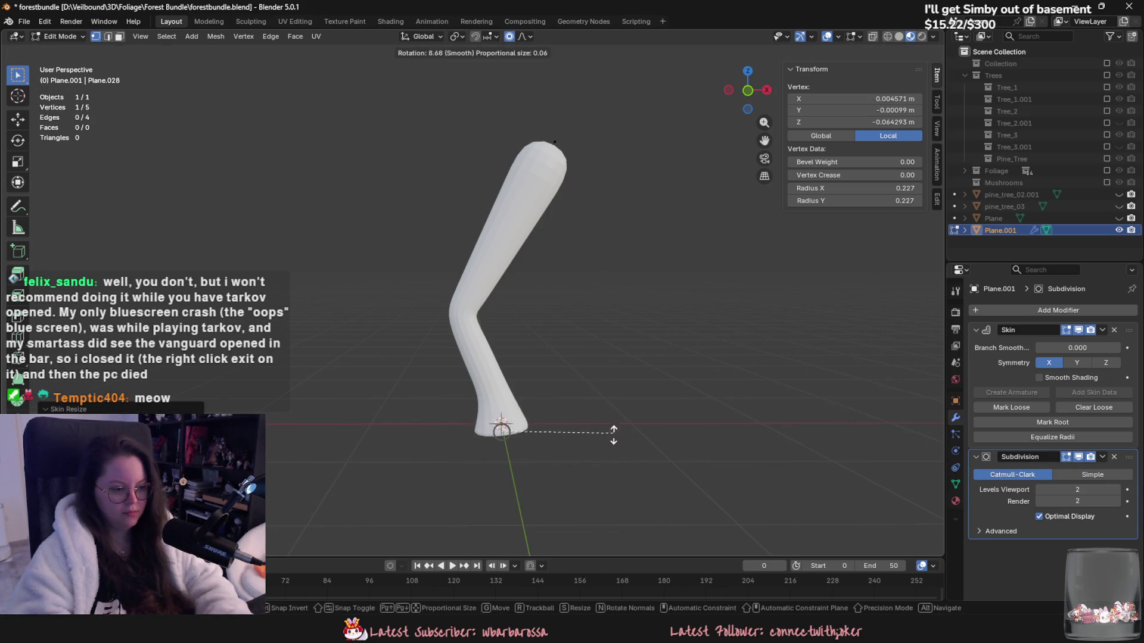
click(605, 451)
Step: Thin the trunk tip and move it to lengthen the trunk
mouse_move(604, 451)
middle_down()
mouse_move(651, 454)
mouse_move(669, 427)
mouse_move(732, 480)
mouse_move(520, 238)
middle_up()
key(ctrl+a)
click(524, 271)
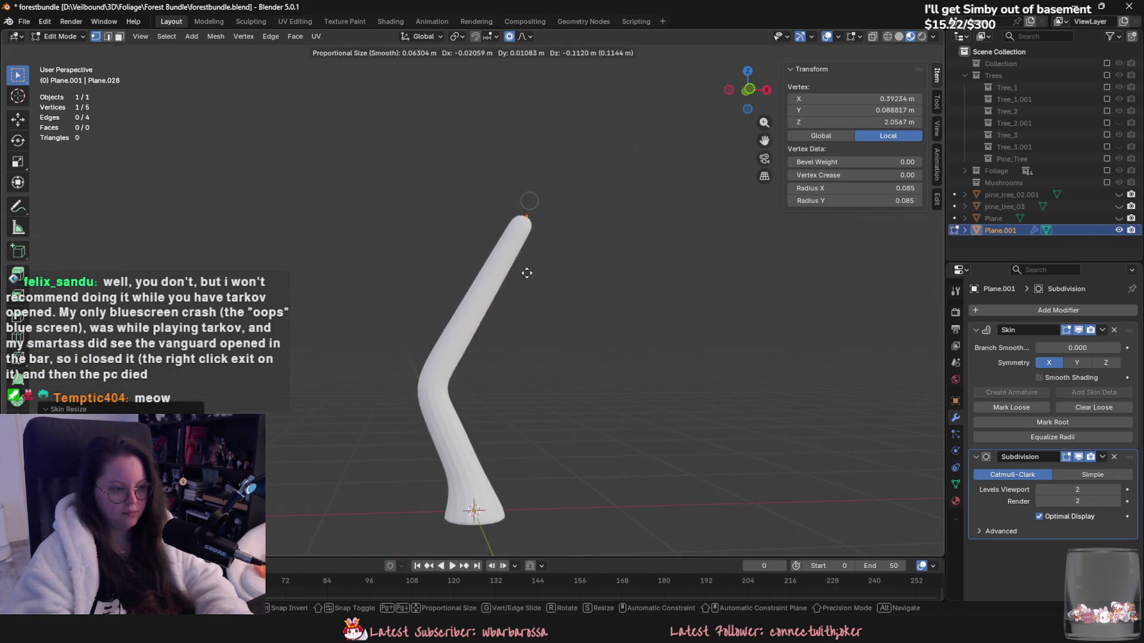
key(g)
click(483, 359)
Step: Extrude a thin side branch to the left from the trunk bend
key(e)
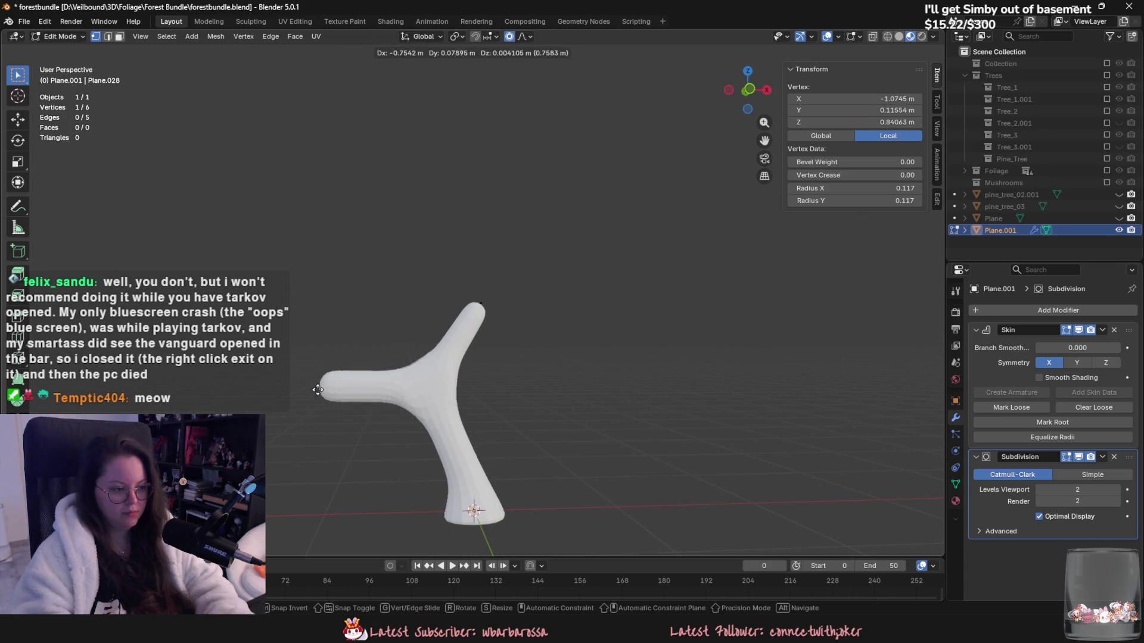
click(321, 434)
key(ctrl+a)
click(421, 485)
key(e)
mouse_move(421, 485)
middle_down()
mouse_move(498, 447)
mouse_move(426, 493)
middle_up()
click(418, 419)
Step: Extend the side branch downward so its very thin tip curls
key(e)
key(e)
click(448, 473)
click(457, 474)
key(e)
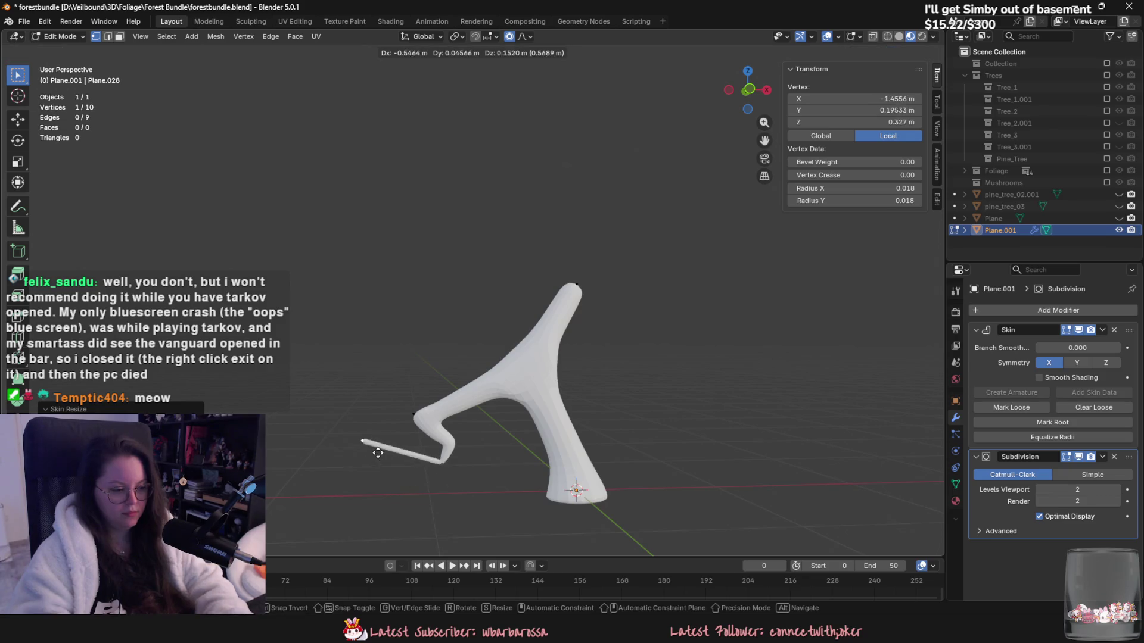
click(505, 493)
key(Escape)
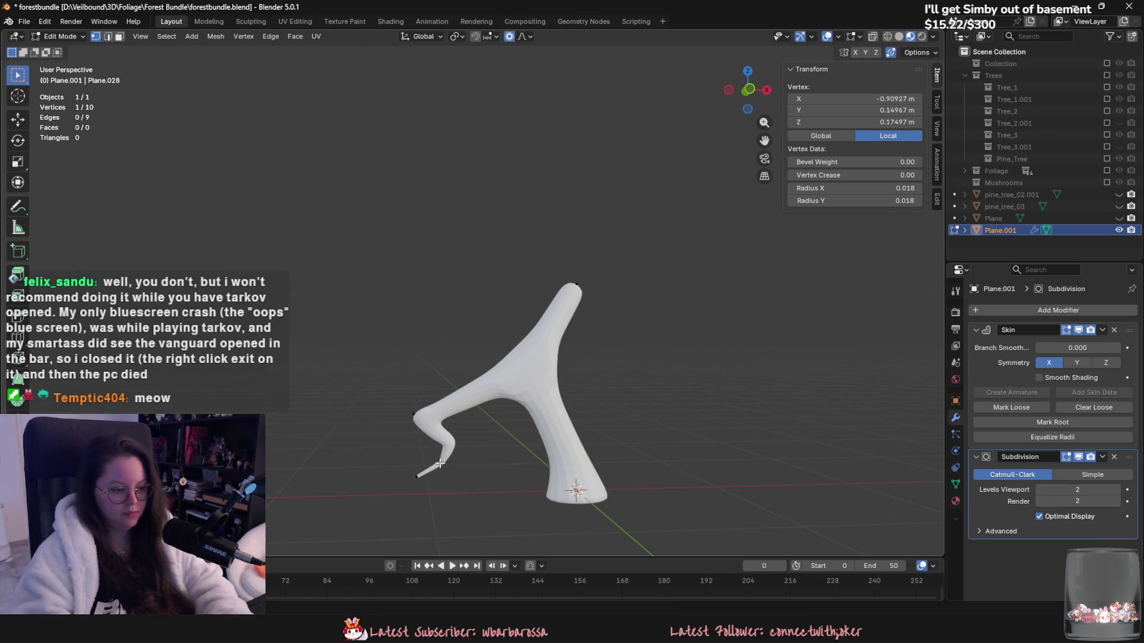
click(486, 494)
Step: Add small thinned twigs at the lower branch tip
key(e)
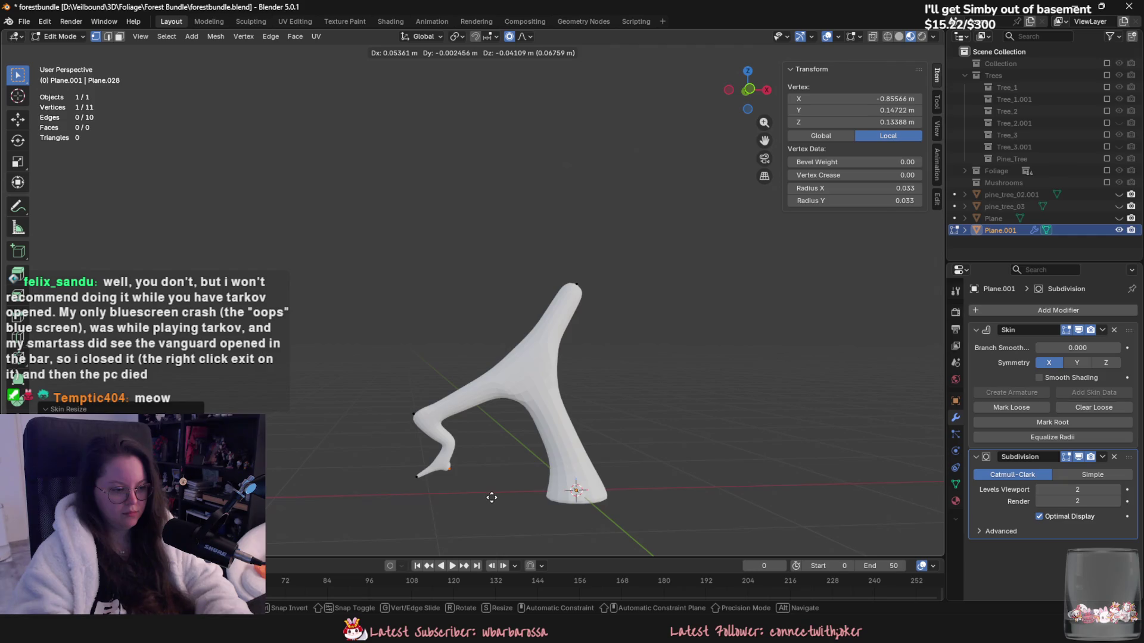
click(498, 504)
key(ctrl+a)
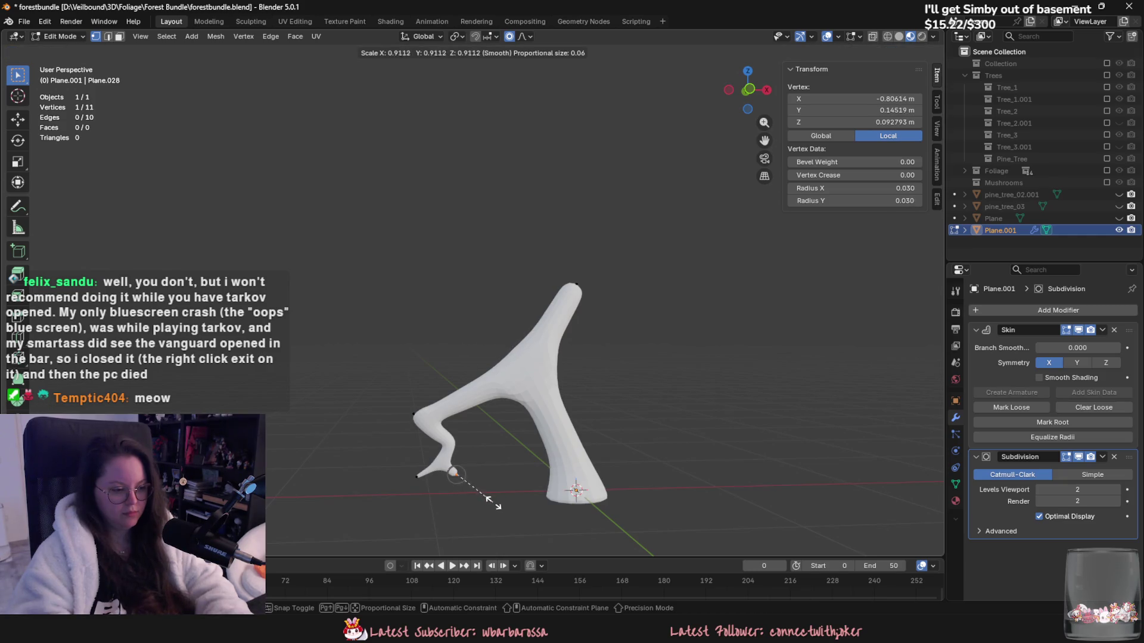
click(498, 505)
mouse_move(458, 485)
shift+middle_down()
mouse_move(487, 486)
mouse_move(482, 434)
shift+middle_up()
key(e)
click(504, 506)
click(525, 497)
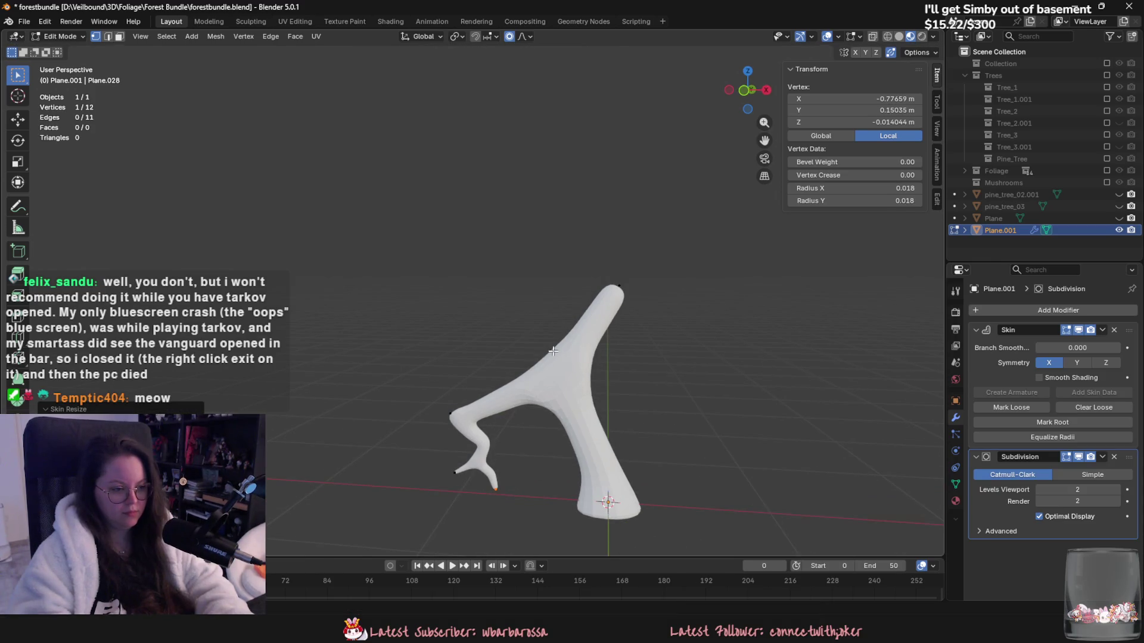
Step: Extrude another branch vertex and reposition it with proportional falloff
middle_drag(554, 386, 663, 377)
key(e)
click(608, 401)
click(566, 399)
key(g)
mouse_move(566, 400)
middle_down()
mouse_move(522, 425)
mouse_move(641, 396)
middle_up()
click(522, 444)
key(g)
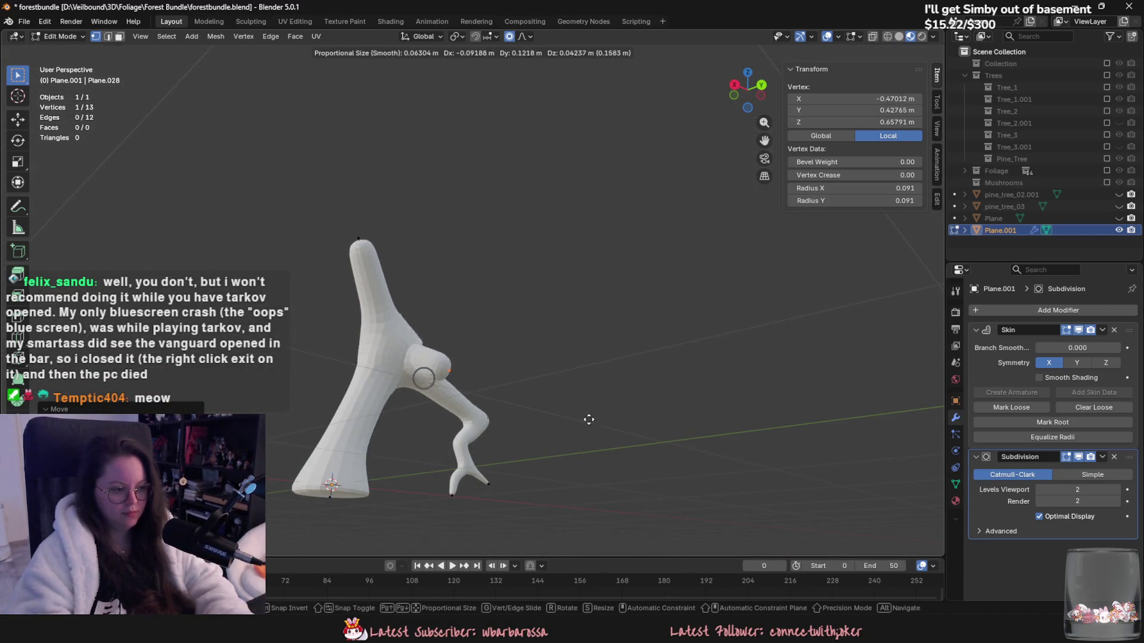
click(575, 485)
mouse_move(575, 485)
middle_down()
mouse_move(577, 413)
mouse_move(659, 455)
mouse_move(659, 506)
mouse_move(595, 447)
mouse_move(608, 331)
middle_up()
Step: Grow a new thinned branch out of the trunk and extend it further
key(e)
click(655, 425)
key(ctrl+a)
click(610, 413)
key(e)
click(681, 395)
key(ctrl+a)
click(655, 382)
mouse_move(656, 382)
middle_down()
mouse_move(629, 385)
mouse_move(643, 426)
middle_up()
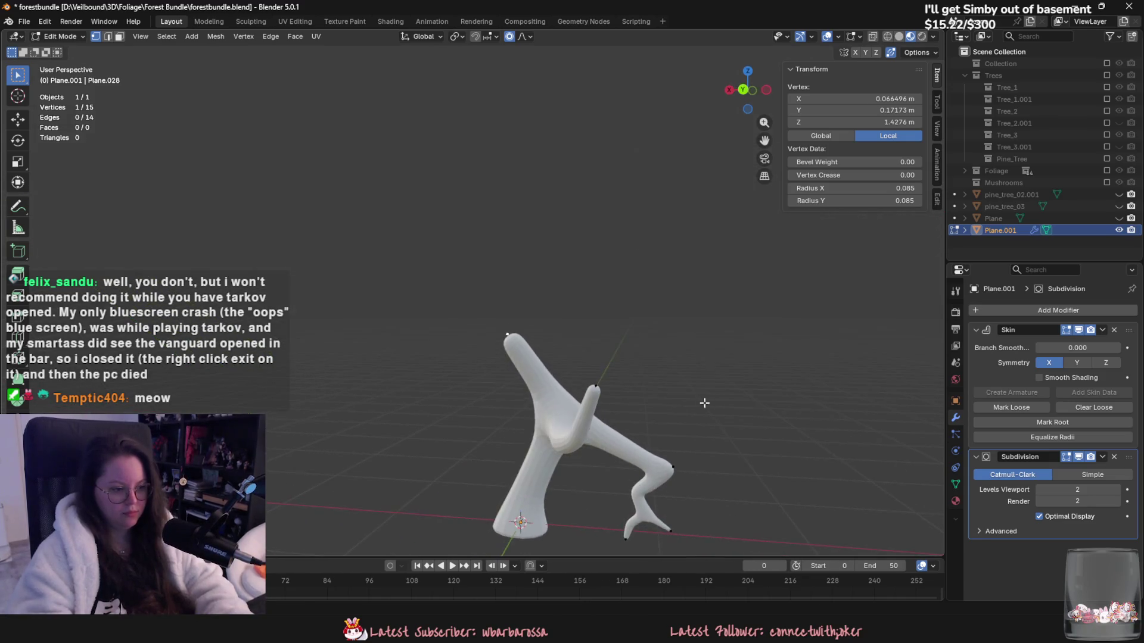
Step: Extrude a tall upward limb that tapers to a thin tip
key(e)
click(602, 401)
key(e)
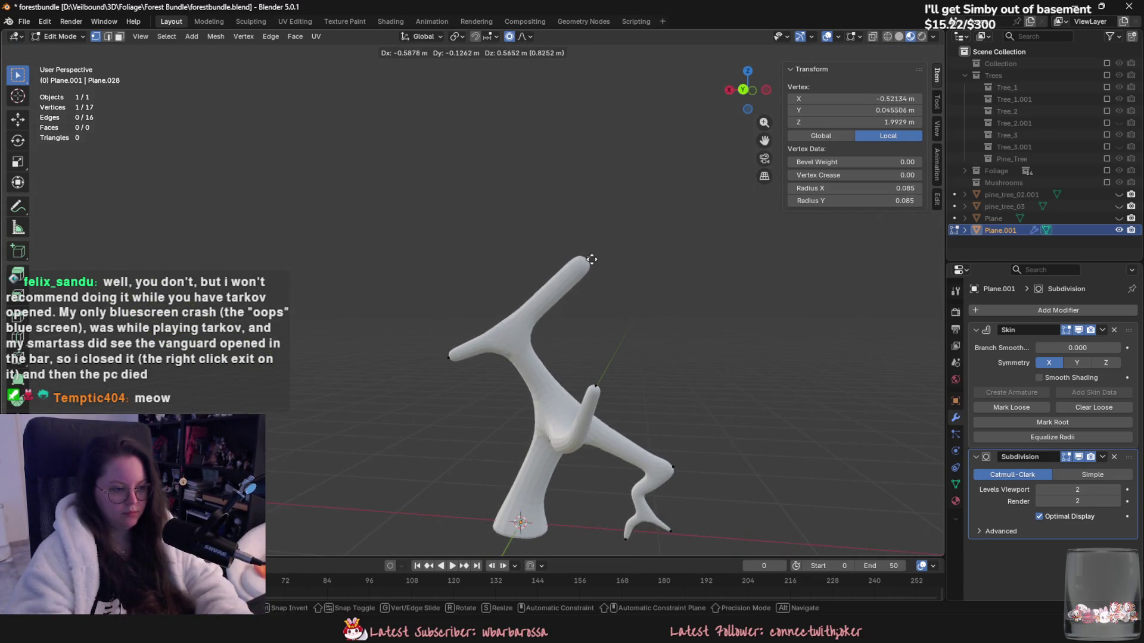
click(565, 238)
key(ctrl+a)
click(632, 262)
key(e)
click(610, 179)
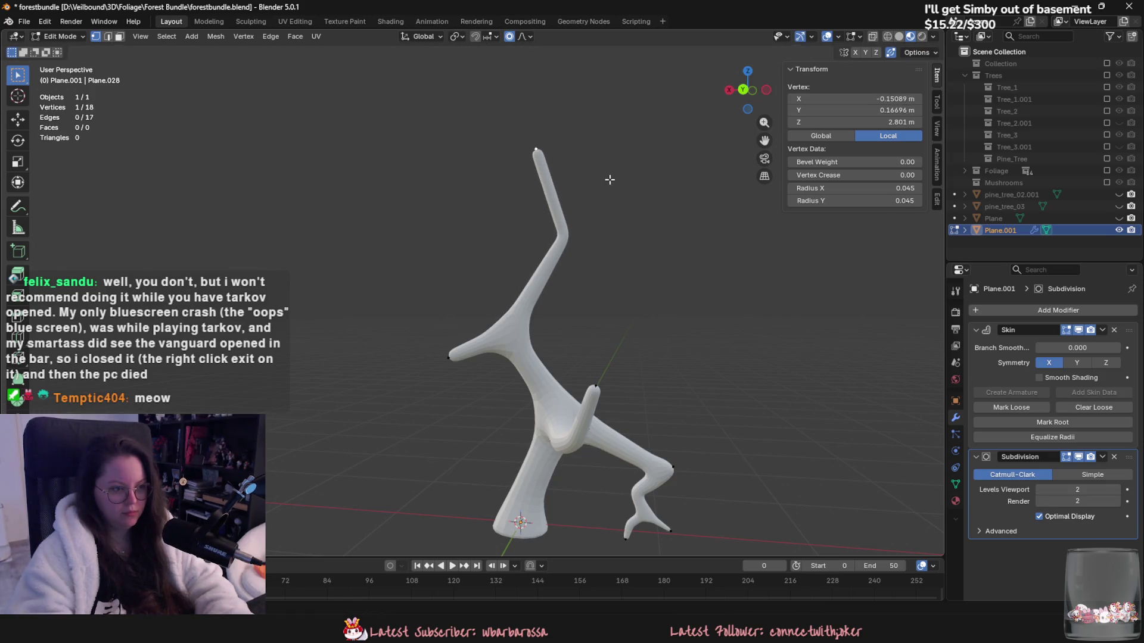
click(581, 167)
Step: Sprout two twigs from the elbow vertex of the upper branch
click(576, 236)
key(e)
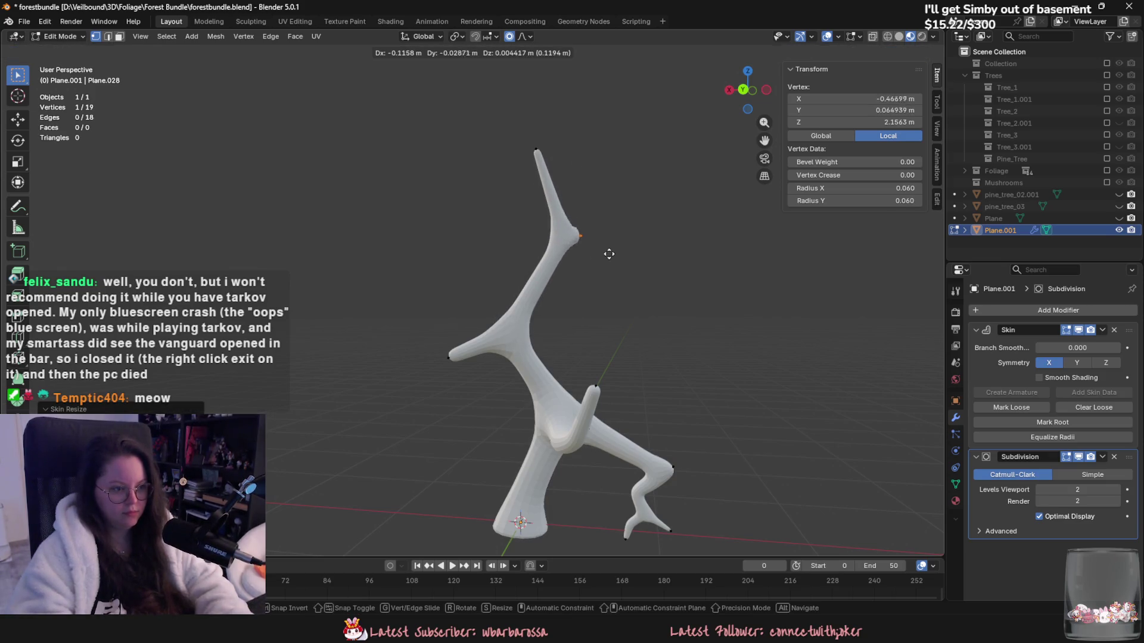
click(605, 252)
mouse_move(560, 233)
middle_down()
mouse_move(694, 248)
mouse_move(593, 250)
mouse_move(506, 358)
middle_up()
key(e)
click(646, 256)
Step: Nudge a branch vertex, make its radius slightly thinner, and extrude a new branch vertex
key(g)
click(500, 370)
click(470, 364)
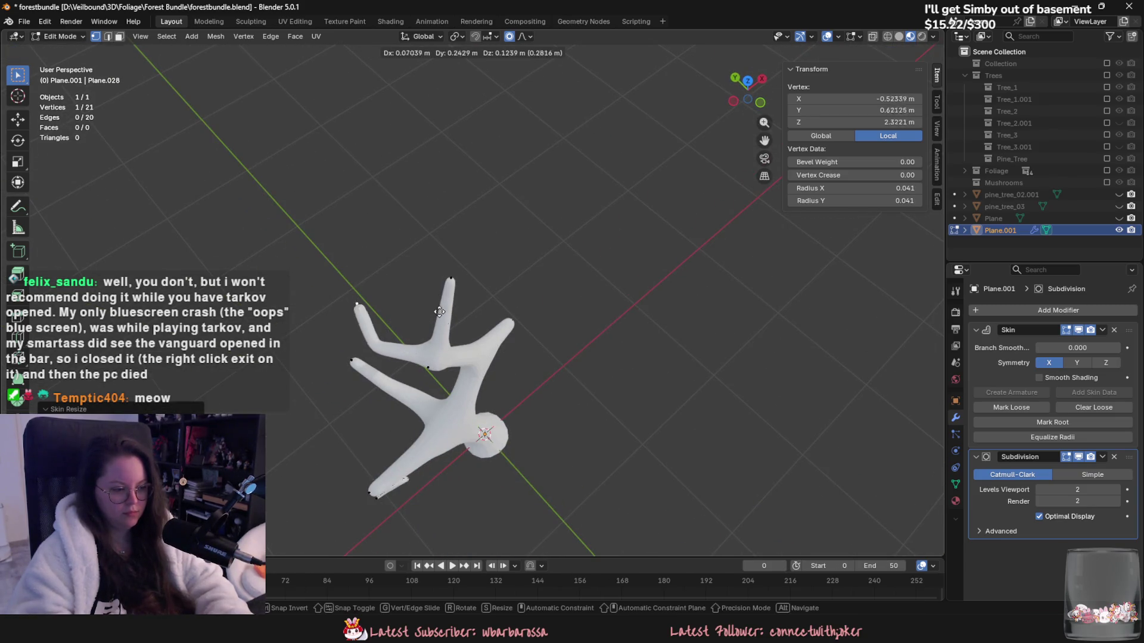
key(e)
click(431, 295)
click(405, 296)
mouse_move(405, 296)
middle_down()
mouse_move(638, 255)
mouse_move(488, 265)
mouse_move(511, 235)
mouse_move(485, 234)
middle_up()
Step: Extrude a chain of branch vertices ending in an upward-extended tip
key(e)
click(611, 225)
key(e)
click(487, 266)
key(e)
click(390, 214)
key(e)
click(481, 114)
Step: Grow a new branch from the fork vertex, then nudge it and adjust its thickness
click(440, 207)
mouse_move(440, 206)
middle_down()
mouse_move(529, 285)
mouse_move(644, 296)
middle_up()
key(e)
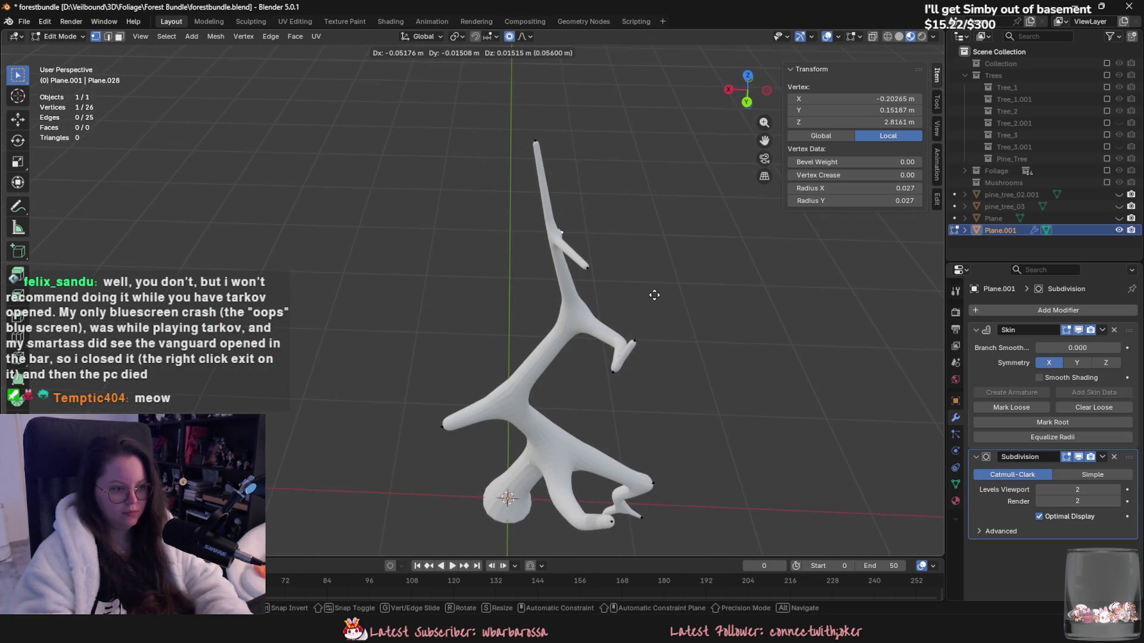
click(653, 296)
key(ctrl+a)
click(728, 401)
mouse_move(728, 401)
middle_down()
mouse_move(685, 411)
mouse_move(605, 378)
mouse_move(577, 350)
mouse_move(650, 381)
mouse_move(634, 374)
middle_up()
key(g)
click(667, 399)
key(ctrl+a)
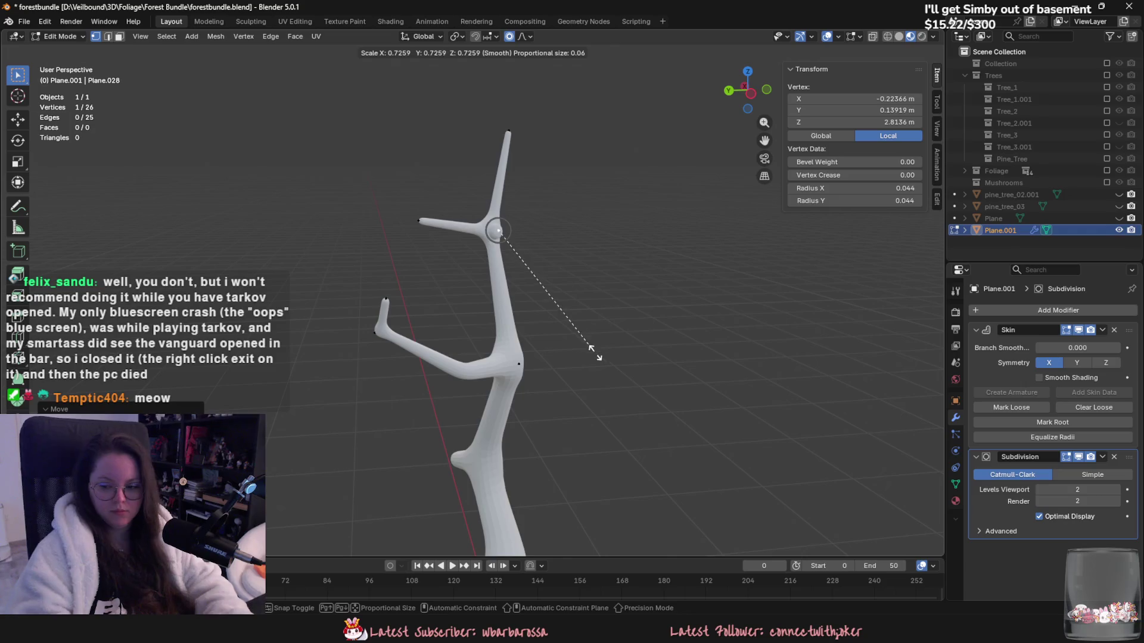
click(595, 352)
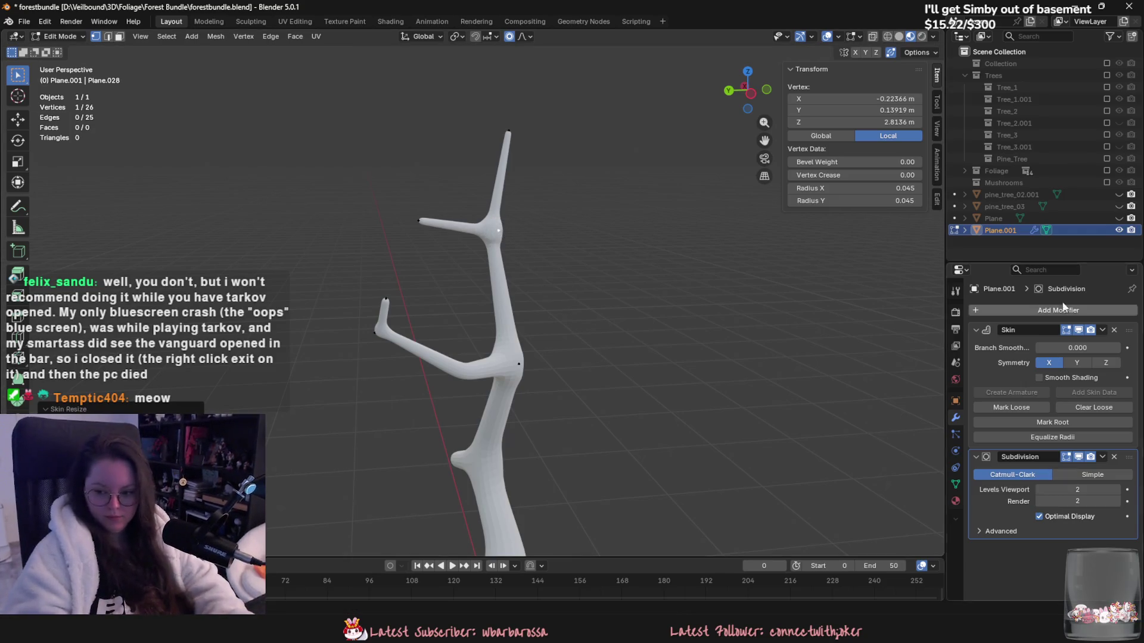
Step: Extend the upper-left branch tip upward with a thinner radius
middle_drag(510, 217, 388, 209)
key(e)
click(395, 173)
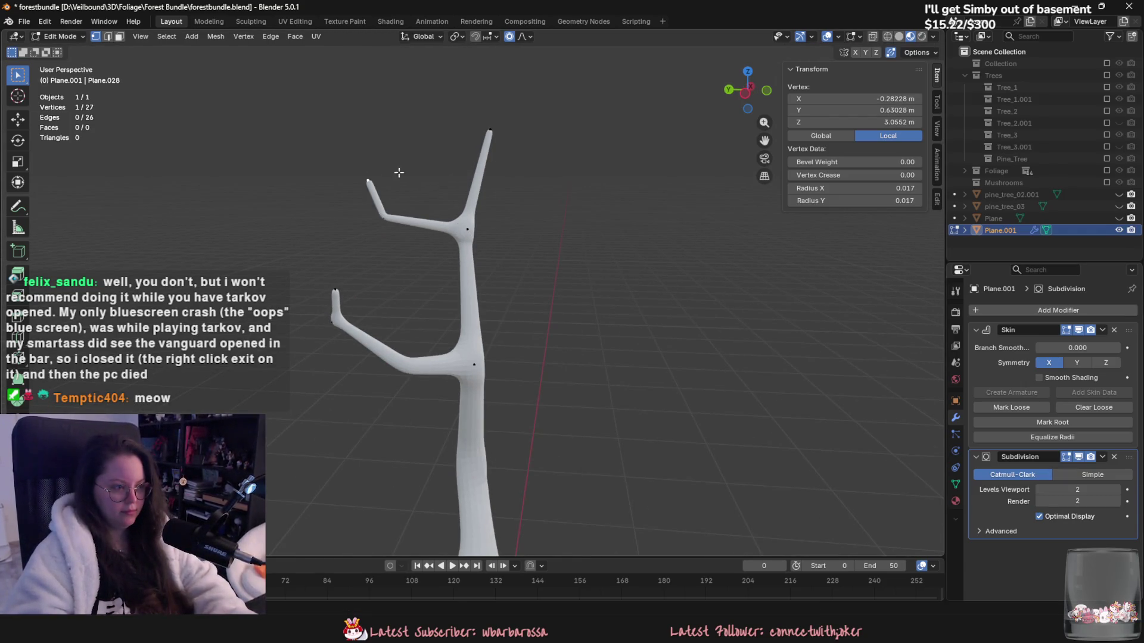
key(ctrl+a)
click(398, 171)
Step: Extrude a thin right-hand branch from the trunk elbow with a thinner upturned tip
middle_drag(471, 352, 601, 341)
click(520, 349)
key(e)
click(658, 300)
key(ctrl+a)
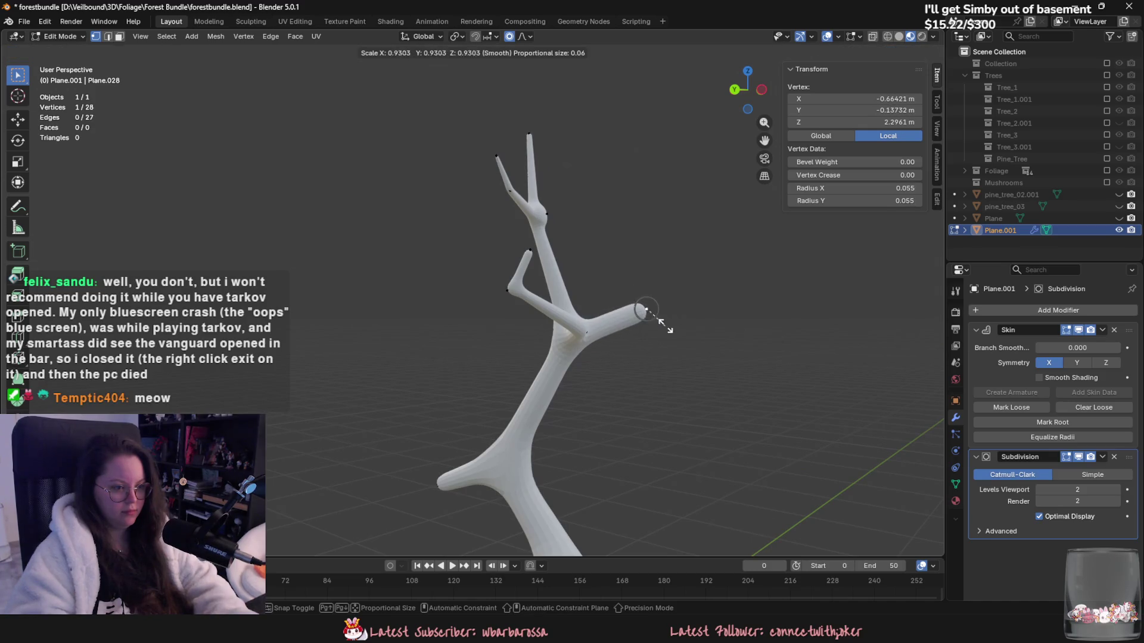
click(666, 326)
key(e)
click(685, 280)
key(ctrl+a)
click(685, 285)
Step: Add a thin left branch from a trunk vertex with a tapered tip reaching upper left
mouse_move(685, 285)
middle_down()
mouse_move(625, 256)
mouse_move(503, 408)
mouse_move(608, 413)
mouse_move(495, 382)
mouse_move(519, 368)
middle_up()
click(489, 381)
key(e)
click(482, 382)
key(ctrl+a)
click(506, 370)
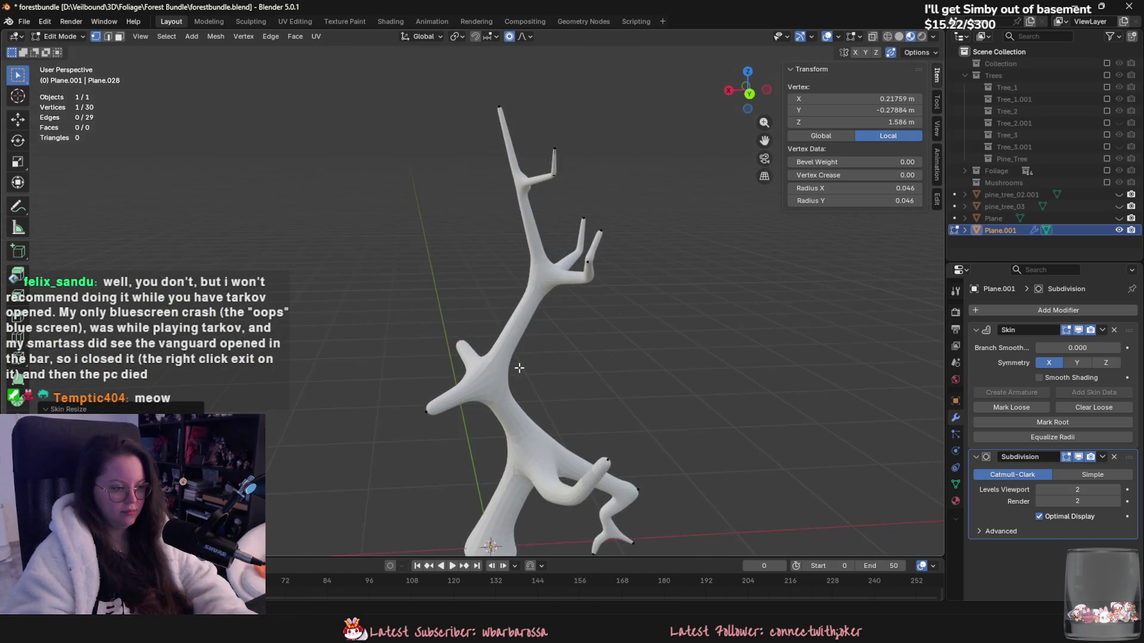
ctrl+right_click(387, 294)
key(ctrl+a)
click(474, 332)
mouse_move(473, 332)
middle_down()
mouse_move(677, 322)
mouse_move(700, 310)
middle_up()
key(g)
click(646, 328)
Step: Extend the right branch tip with two shrinking twig vertices
mouse_move(614, 375)
middle_down()
mouse_move(530, 376)
mouse_move(646, 362)
mouse_move(463, 396)
mouse_move(503, 420)
mouse_move(558, 394)
middle_up()
ctrl+right_click(602, 368)
key(ctrl+a)
click(621, 365)
scroll(492, 420, down, 3)
key(Tab)
Step: Add an upward twig segment off the right branch, ending in a 0.027-radius tip
key(Tab)
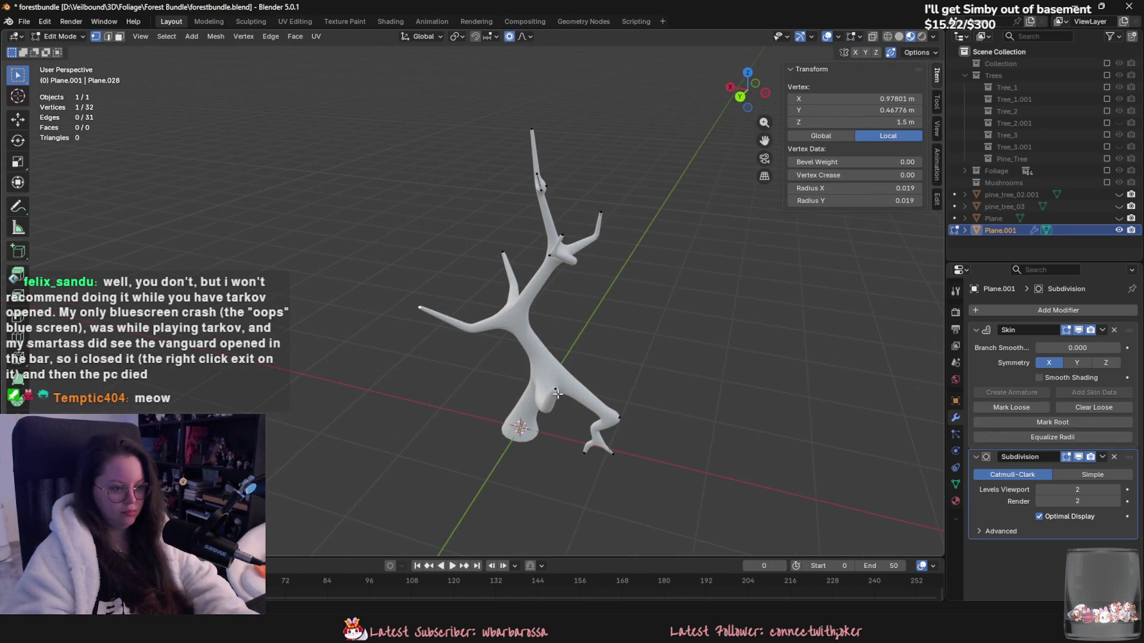
key(e)
click(606, 356)
key(ctrl+a)
click(640, 385)
key(e)
click(649, 358)
key(ctrl+a)
click(646, 351)
middle_drag(646, 350, 554, 298)
key(e)
click(555, 293)
key(ctrl+a)
click(515, 336)
mouse_move(586, 392)
middle_down()
mouse_move(664, 409)
mouse_move(614, 418)
mouse_move(695, 402)
mouse_move(643, 427)
mouse_move(361, 431)
mouse_move(615, 424)
middle_up()
key(Tab)
Step: Apply the Skin and Subdivision modifiers to the tree and shade it smooth
scroll(530, 420, up, 5)
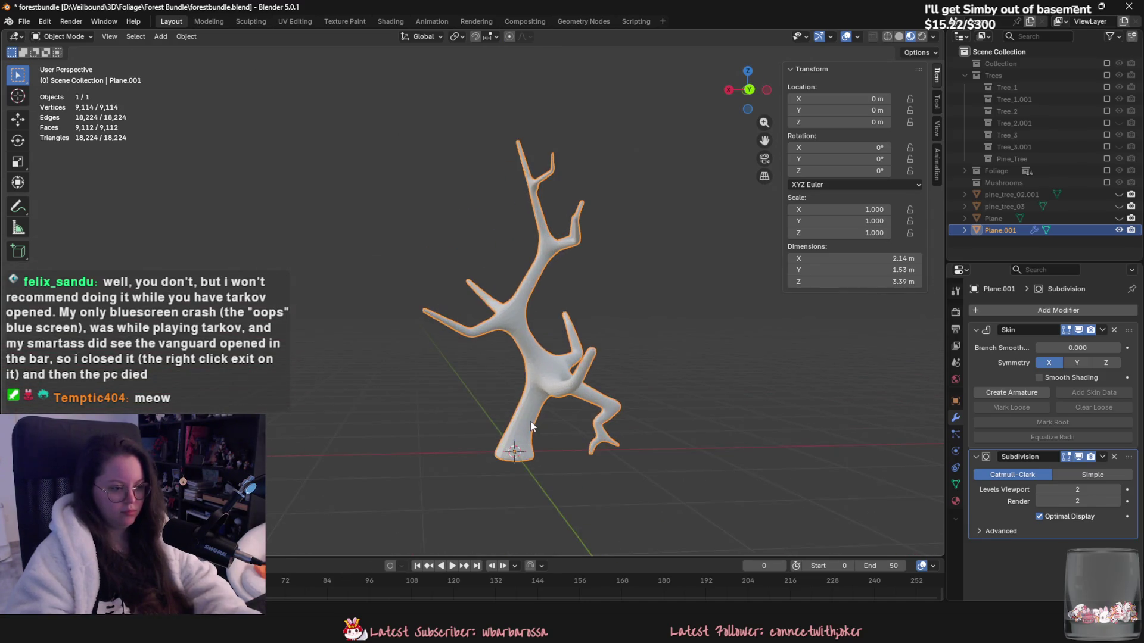
click(1102, 329)
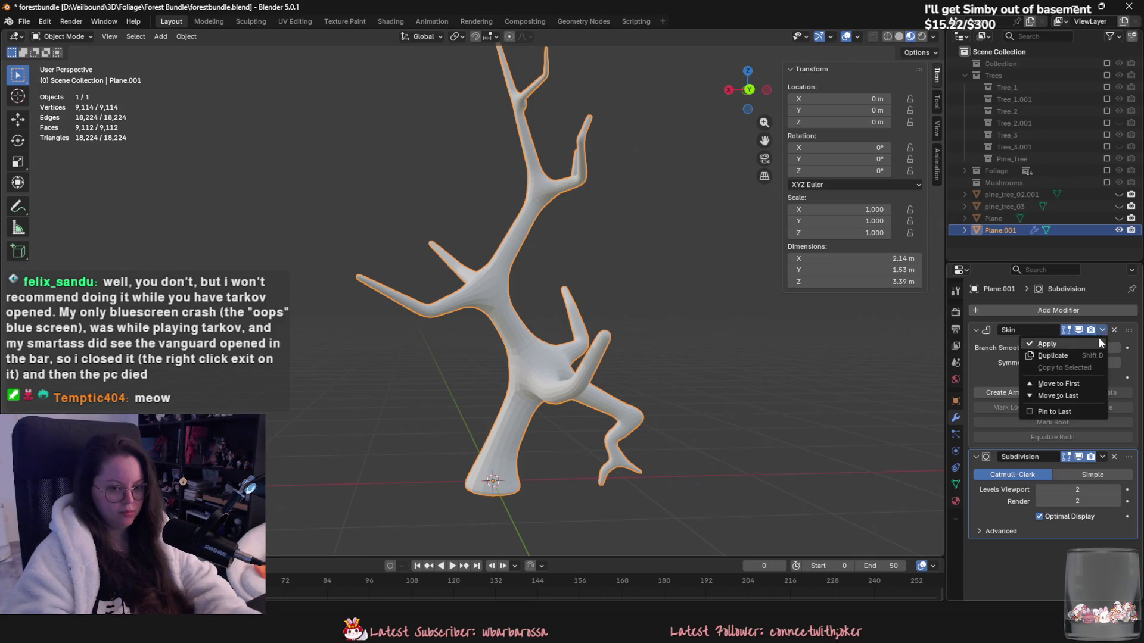
click(1084, 343)
click(1102, 330)
click(1083, 343)
right_click(588, 365)
click(587, 366)
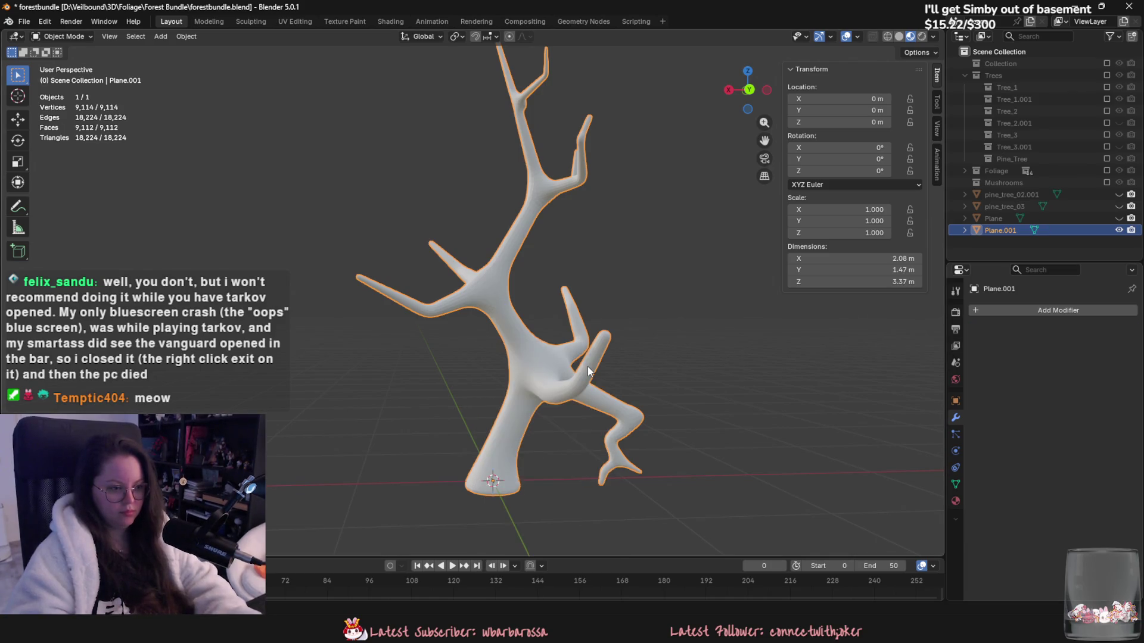
Step: Add a Decimate modifier in Un-Subdivide mode, apply it, and check the reduced wireframe
click(1054, 309)
text(de)
click(1014, 337)
click(1069, 349)
click(1102, 330)
click(1075, 341)
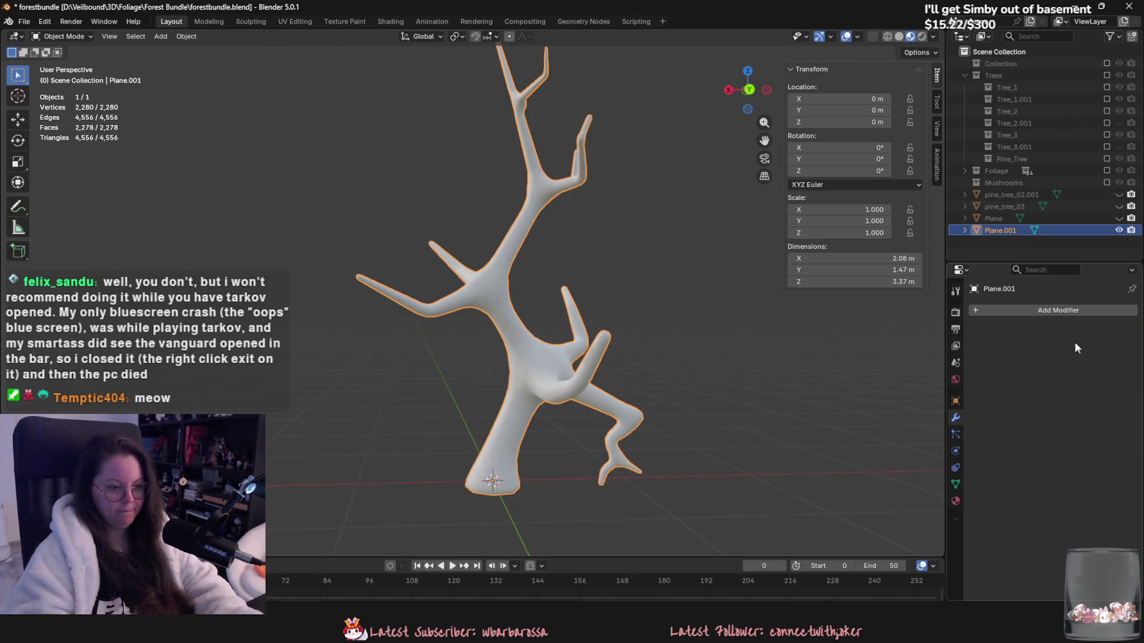
key(Tab)
middle_drag(596, 369, 618, 373)
key(Tab)
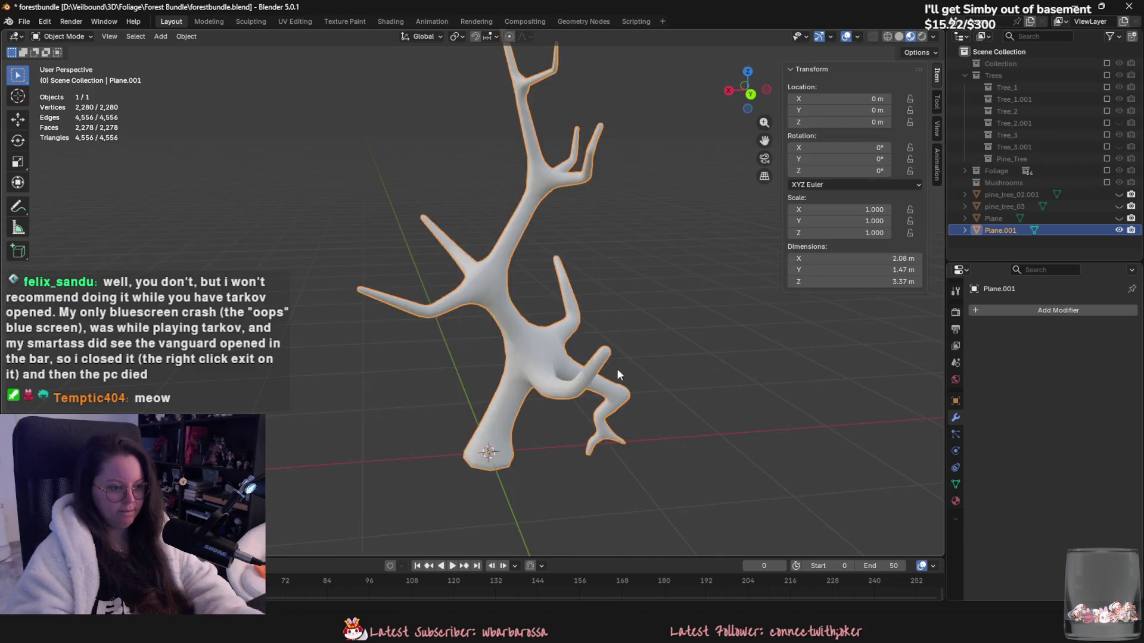
Step: Toggle the tree's visibility off and on, and show pine_tree_02.001 in the viewport
scroll(623, 364, down, 3)
click(1119, 232)
click(1119, 231)
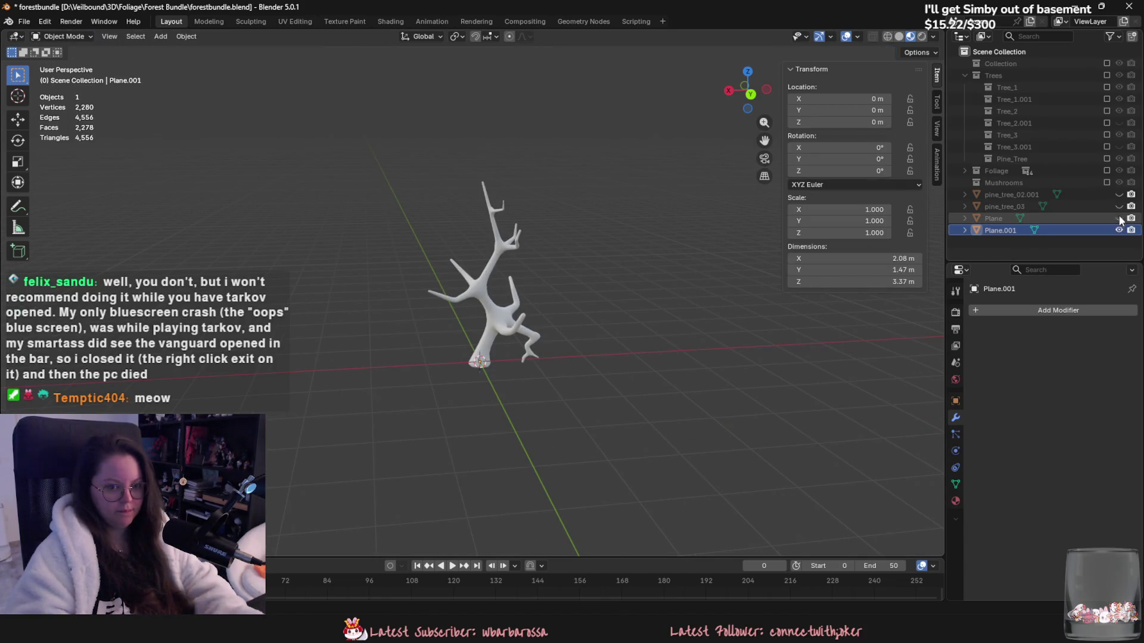
click(1119, 195)
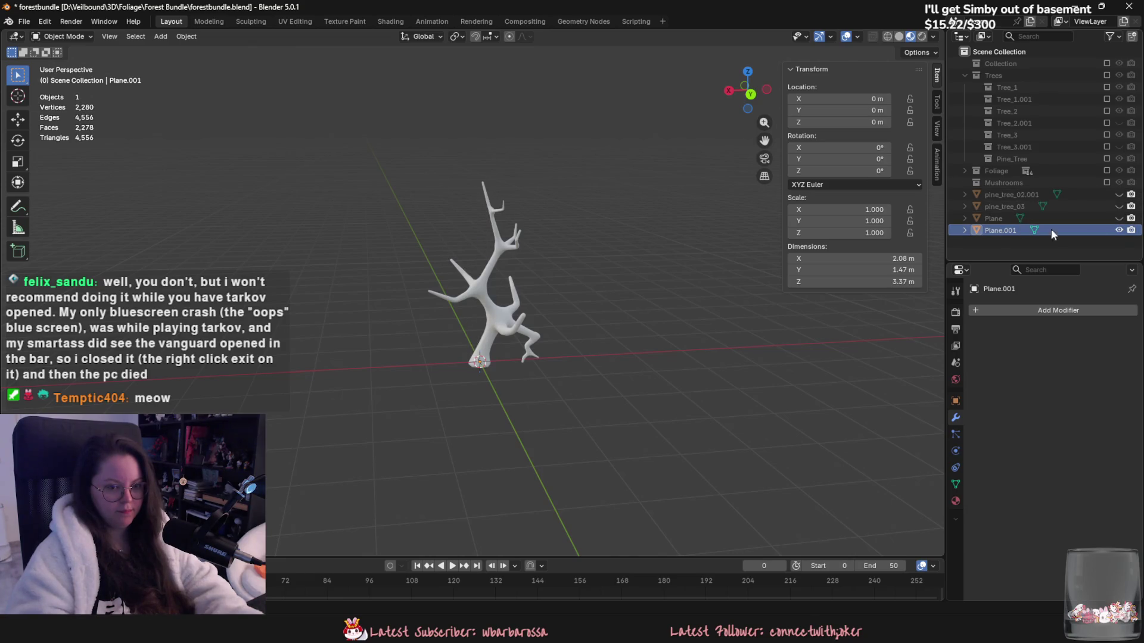
Step: Hide the finished tree and add a new plane merged at center into a single vertex
click(1119, 230)
click(160, 36)
mouse_move(202, 50)
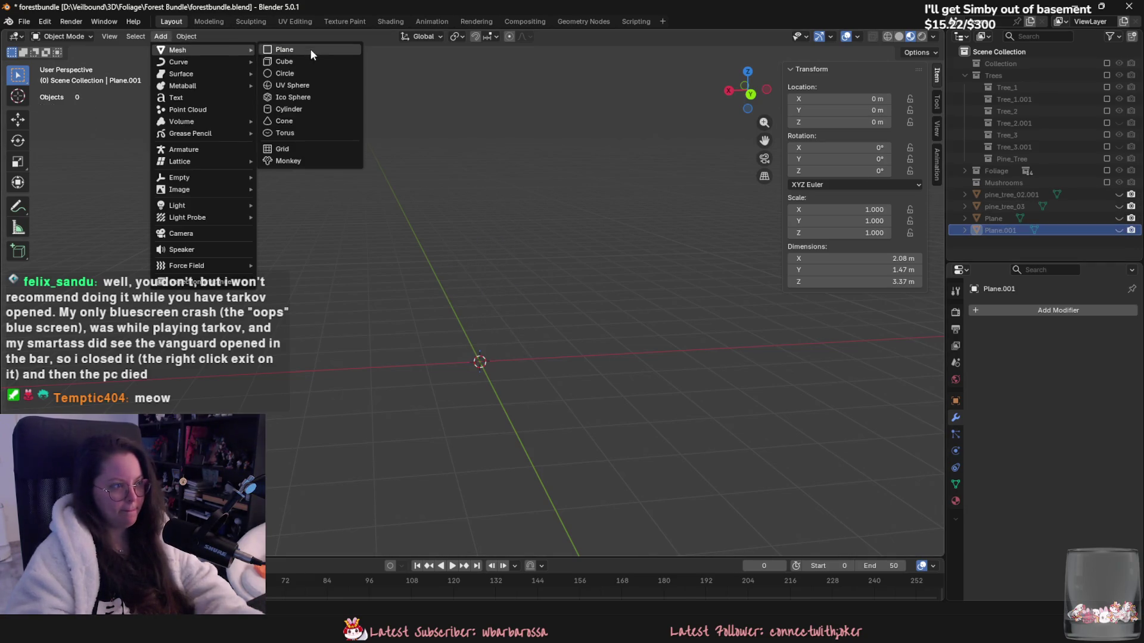
click(310, 49)
key(Tab)
key(m)
click(571, 337)
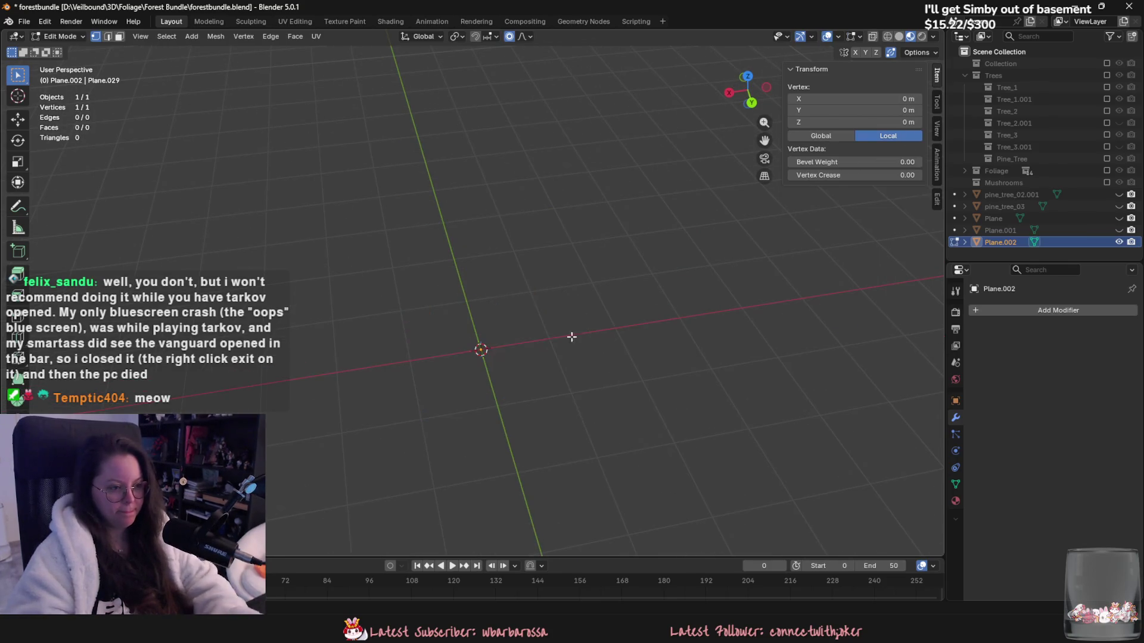
Step: Add Skin and Subdivision Surface modifiers to the single vertex
click(1021, 308)
mouse_move(1021, 307)
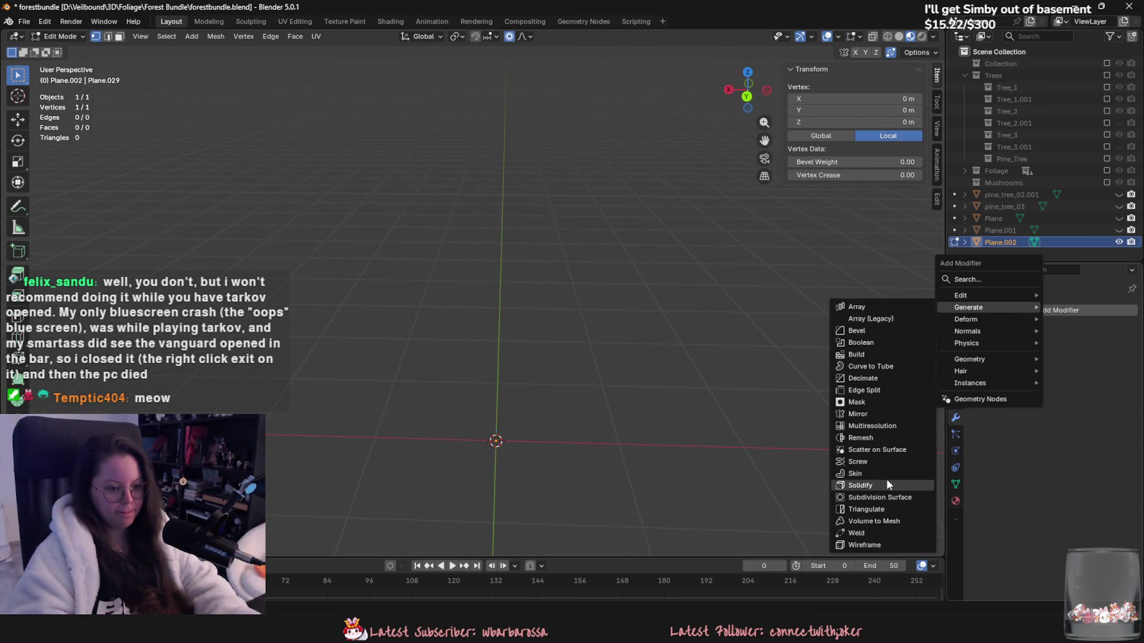
click(876, 474)
click(1028, 313)
mouse_move(995, 312)
click(876, 505)
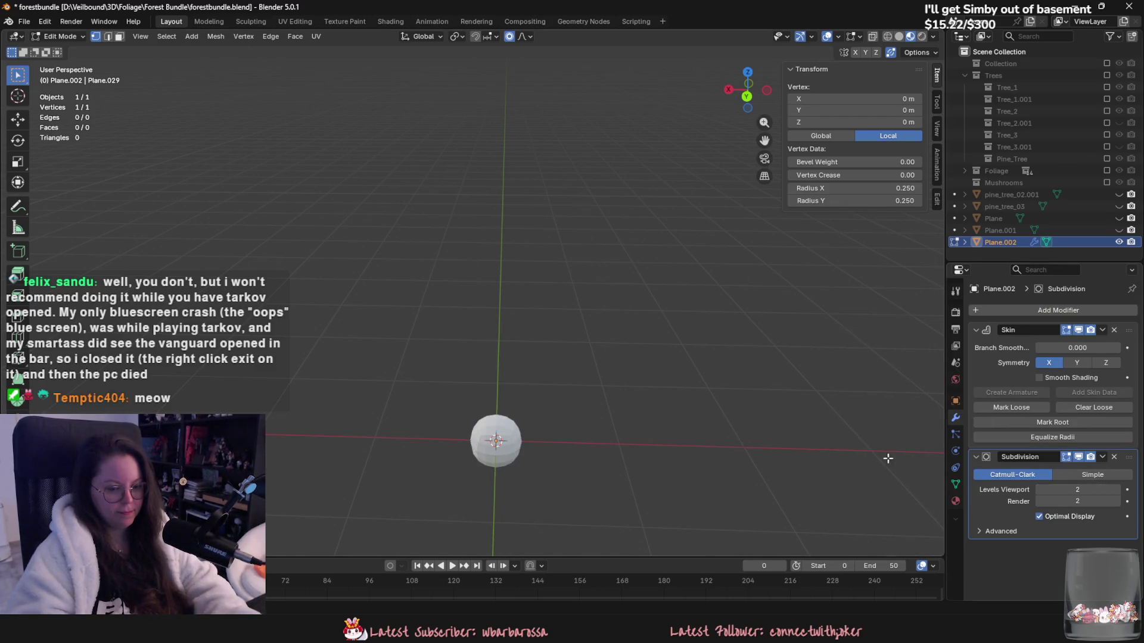
Step: Extrude two trunk segments upward and begin narrowing the trunk's top radius
middle_drag(888, 458, 706, 416)
key(e)
click(660, 307)
middle_drag(681, 312, 682, 386)
key(e)
click(669, 202)
key(ctrl+a)
Step: Taper the trunk by shrinking the top vertex's skin radius to 0.047
click(451, 255)
key(ctrl+a)
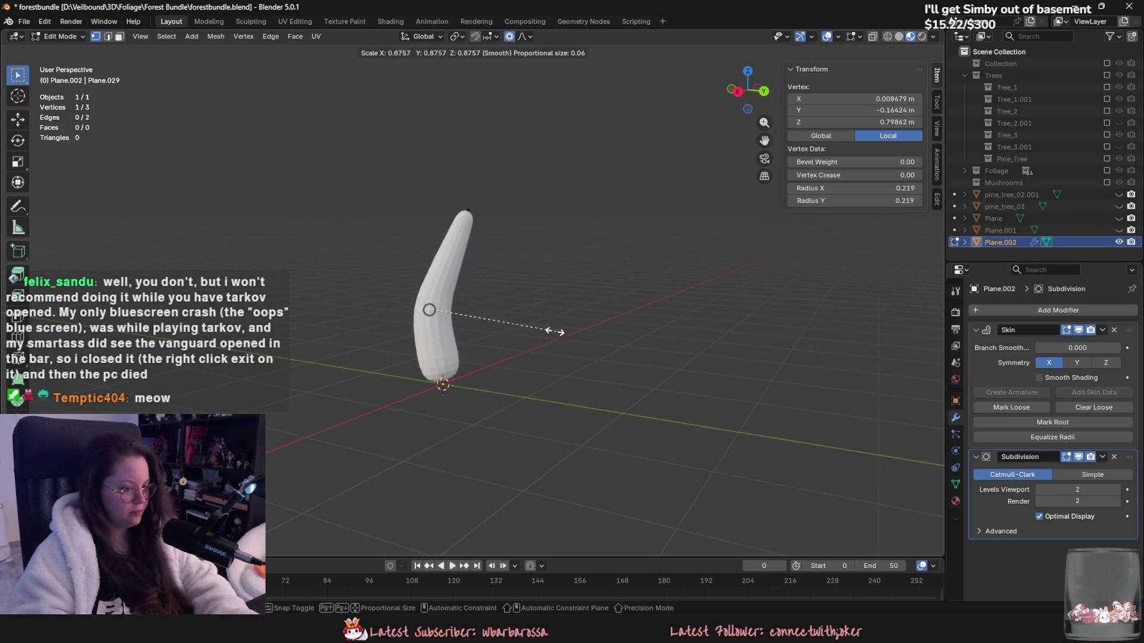
click(491, 308)
shift+middle_drag(490, 308, 536, 365)
key(ctrl+a)
click(591, 324)
mouse_move(591, 324)
shift+middle_down()
mouse_move(680, 374)
mouse_move(639, 375)
shift+middle_up()
Step: Extrude a bent trunk segment and a first branch reaching out to the left
key(e)
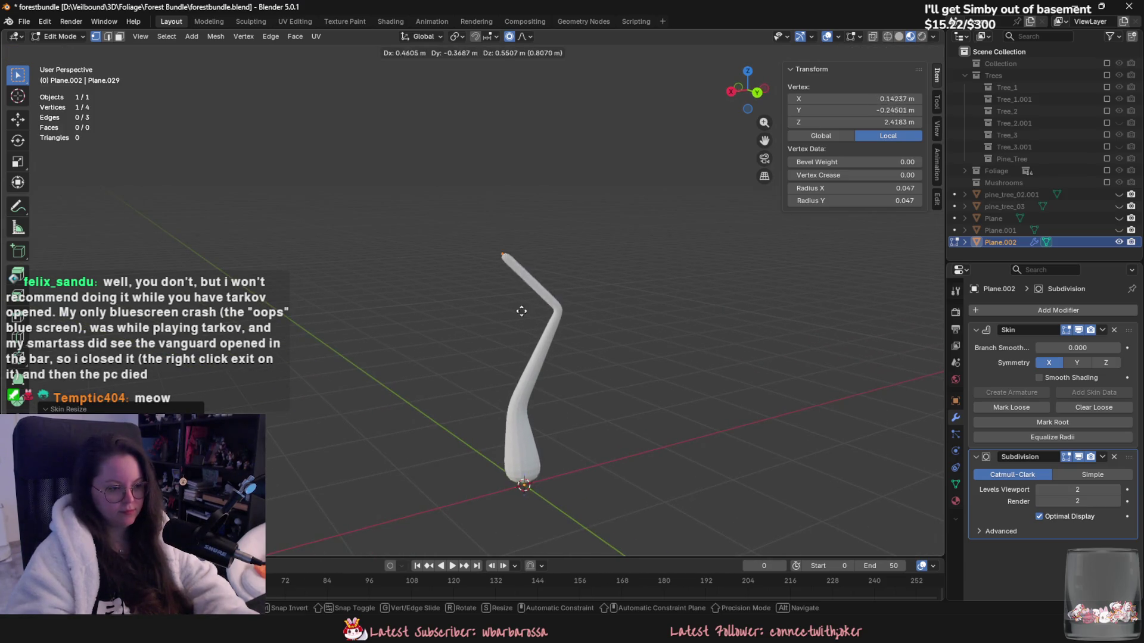
click(587, 341)
key(e)
click(487, 308)
key(e)
click(584, 322)
key(e)
click(461, 364)
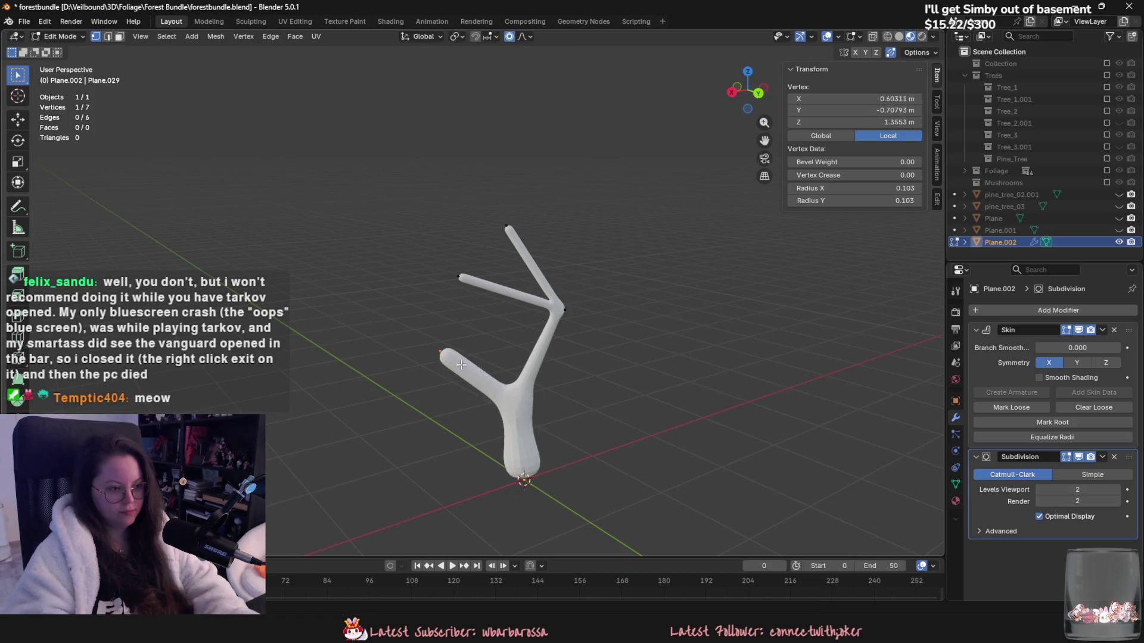
middle_drag(462, 364, 572, 382)
Step: Extrude another branch tip and thin the branch tips to a 0.031 skin radius
key(e)
click(587, 342)
middle_drag(587, 342, 618, 342)
key(g)
click(614, 333)
key(ctrl+a)
click(527, 324)
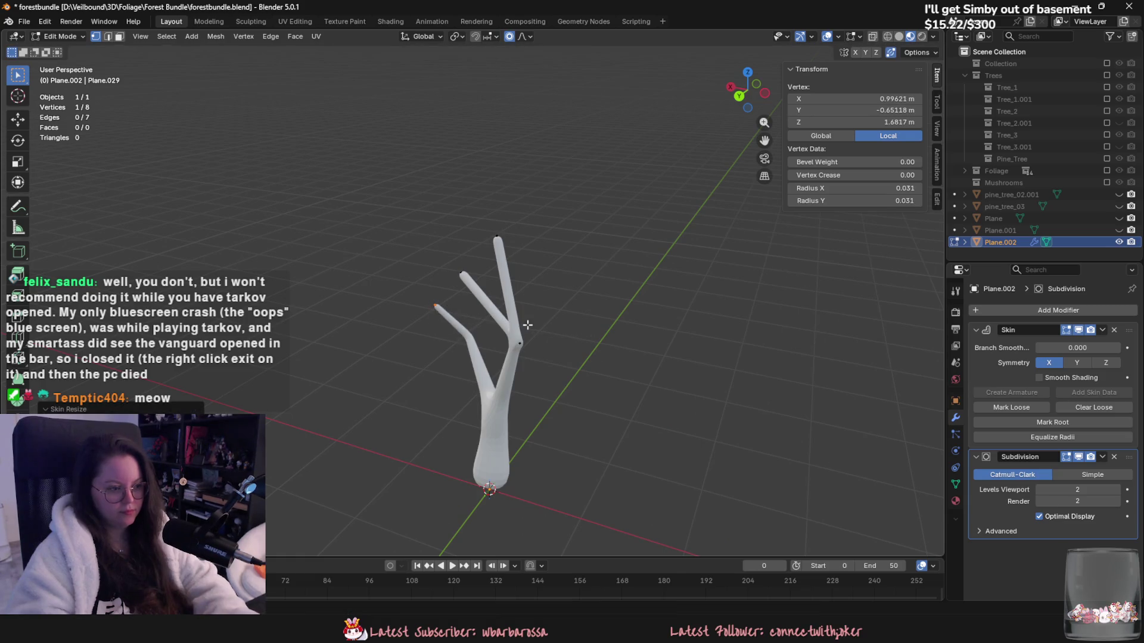
click(573, 356)
mouse_move(574, 355)
middle_down()
mouse_move(674, 393)
mouse_move(525, 438)
mouse_move(619, 453)
mouse_move(643, 470)
mouse_move(493, 478)
middle_up()
Step: Extrude two more branch points and resize them, undoing an over-thickened vertex
key(e)
click(654, 393)
key(e)
click(646, 447)
key(ctrl+a)
click(580, 472)
key(ctrl+a)
click(620, 510)
mouse_move(620, 510)
middle_down()
mouse_move(679, 460)
mouse_move(644, 454)
middle_up()
key(ctrl+z)
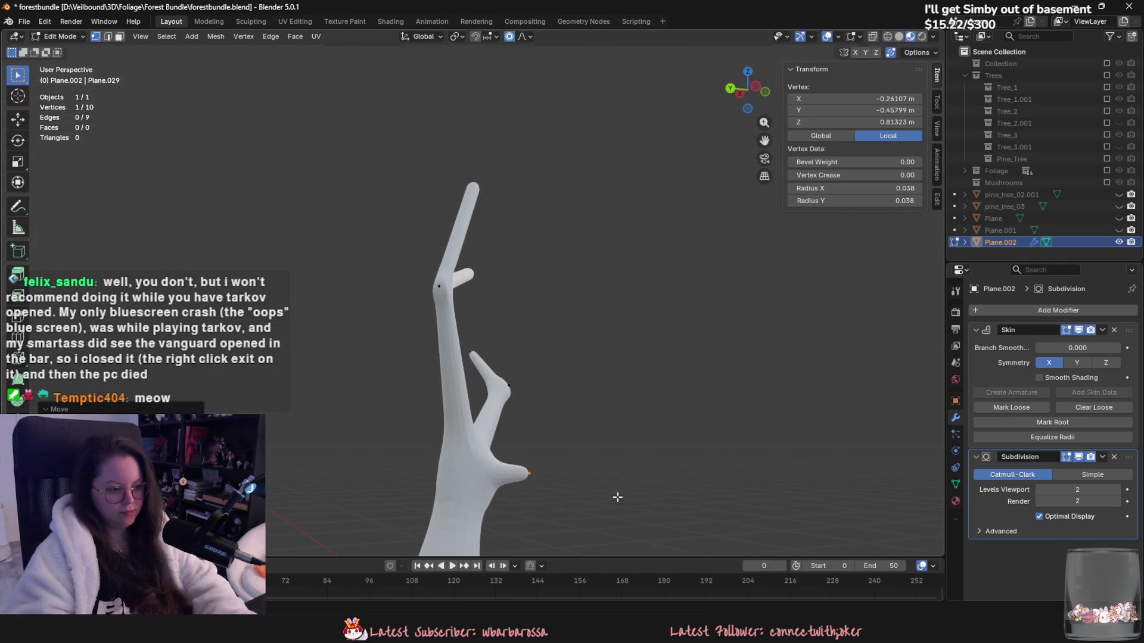
click(694, 535)
Step: Extend the branch with further segments and set its tip radius to 0.047
key(e)
click(760, 477)
middle_drag(761, 477, 676, 477)
key(ctrl+a)
click(676, 477)
key(e)
click(679, 430)
key(ctrl+a)
click(654, 480)
mouse_move(654, 480)
middle_down()
mouse_move(685, 455)
mouse_move(740, 467)
mouse_move(682, 466)
mouse_move(562, 310)
middle_up()
Step: Add another vertex, shift the branch junction slightly right, and thin that branch
key(e)
click(687, 454)
click(560, 311)
key(g)
click(563, 311)
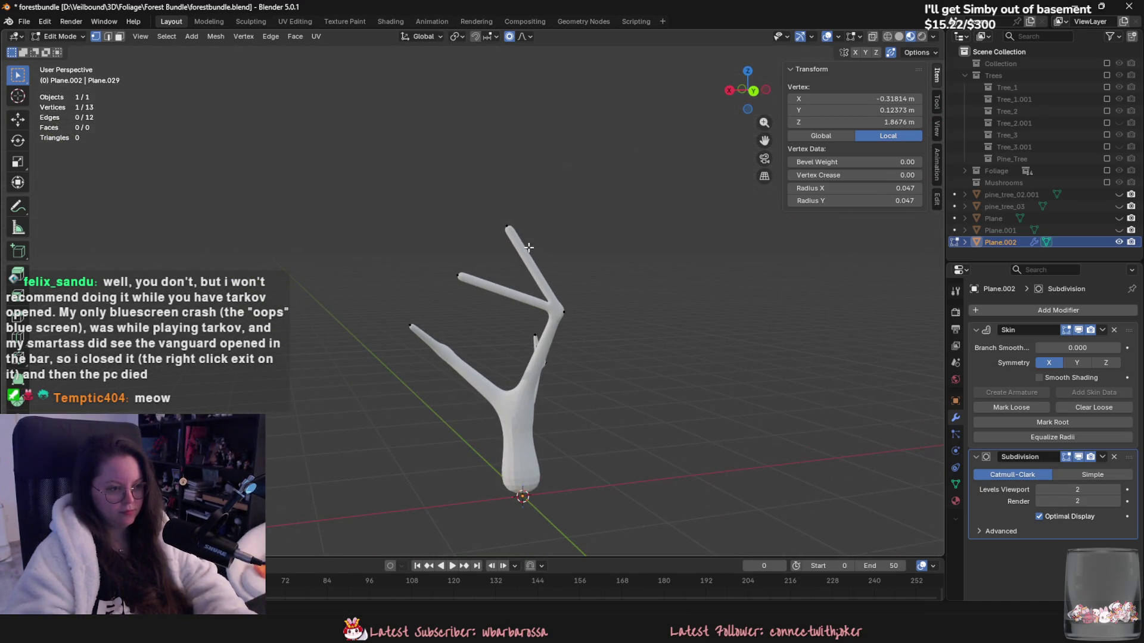
key(ctrl+a)
click(630, 302)
Step: Extrude one more branch vertex and reposition the tip with a proportional move
key(e)
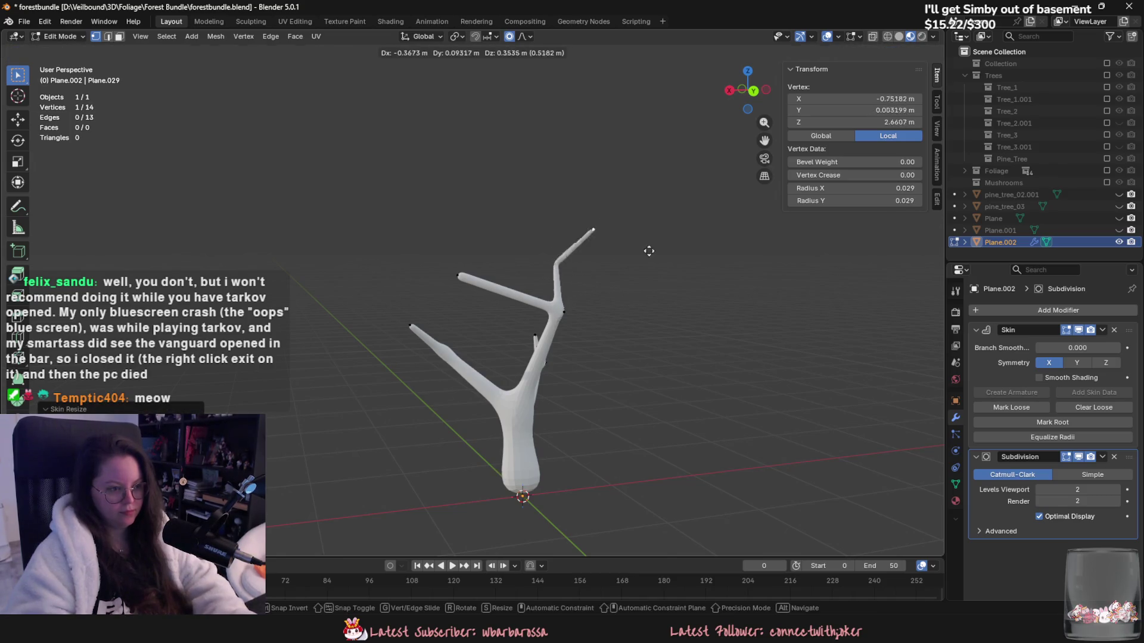
click(609, 266)
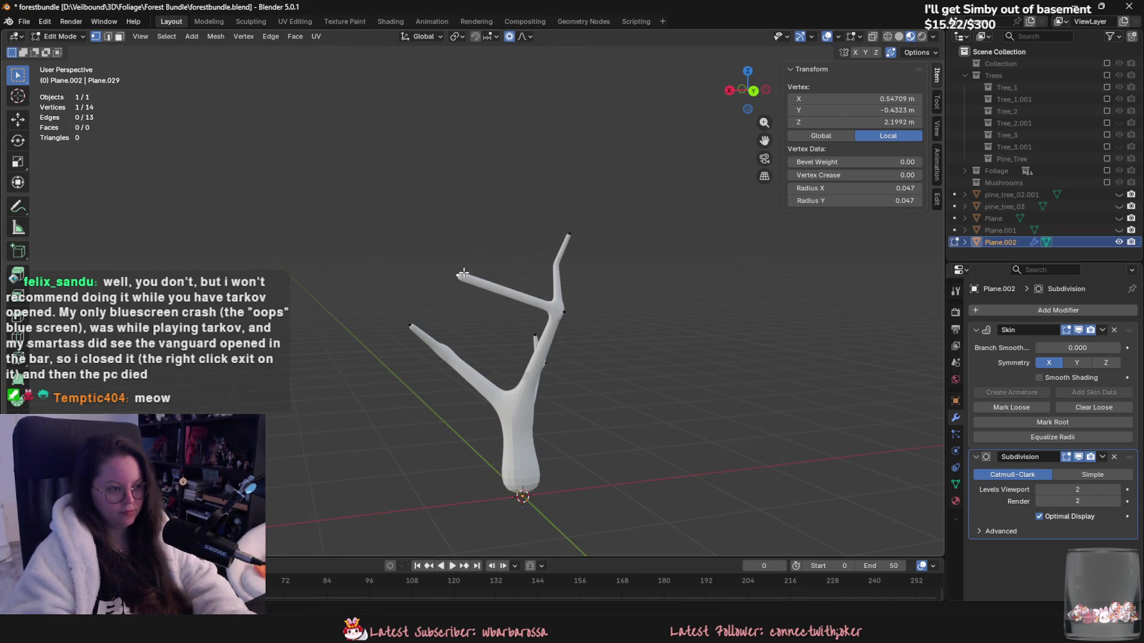
drag(462, 274, 512, 280)
click(568, 300)
mouse_move(681, 334)
middle_down()
mouse_move(558, 327)
mouse_move(612, 315)
mouse_move(700, 412)
mouse_move(750, 350)
mouse_move(733, 333)
middle_up()
key(g)
click(575, 338)
scroll(596, 324, up, 2)
Step: Extrude a new vertex from an upper branch tip and set its skin thickness
key(e)
click(692, 288)
key(ctrl+a)
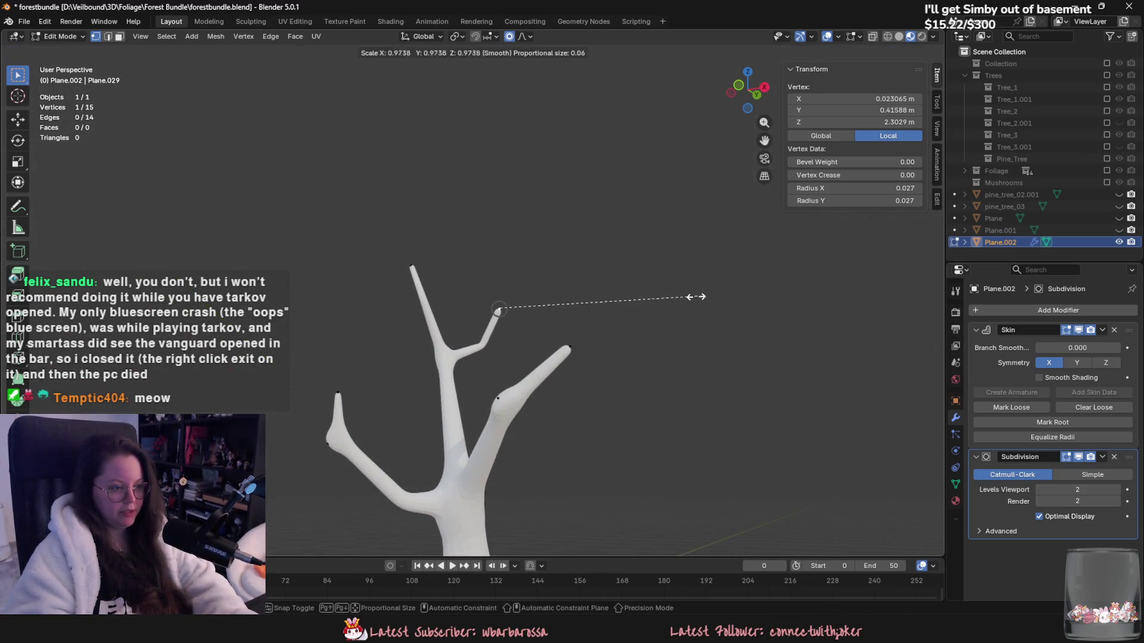
click(620, 277)
middle_drag(620, 277, 661, 374)
mouse_move(552, 425)
middle_down()
mouse_move(454, 366)
mouse_move(470, 330)
mouse_move(492, 322)
mouse_move(490, 410)
mouse_move(516, 463)
mouse_move(582, 364)
mouse_move(694, 396)
middle_up()
ctrl+right_click(500, 393)
click(421, 322)
Step: Extrude another branch, thin its tip to radius 0.027, and reposition the vertex
ctrl+right_click(695, 396)
key(ctrl+a)
click(702, 284)
mouse_move(702, 284)
middle_down()
mouse_move(714, 451)
mouse_move(631, 528)
middle_up()
key(ctrl+a)
click(676, 475)
click(709, 477)
key(g)
click(712, 498)
Step: Extrude two successive vertices into a twig, shrinking each one's thickness
mouse_move(605, 457)
middle_down()
mouse_move(572, 419)
mouse_move(578, 309)
mouse_move(543, 355)
middle_up()
key(e)
click(578, 301)
key(ctrl+a)
click(572, 310)
key(e)
click(543, 353)
key(ctrl+a)
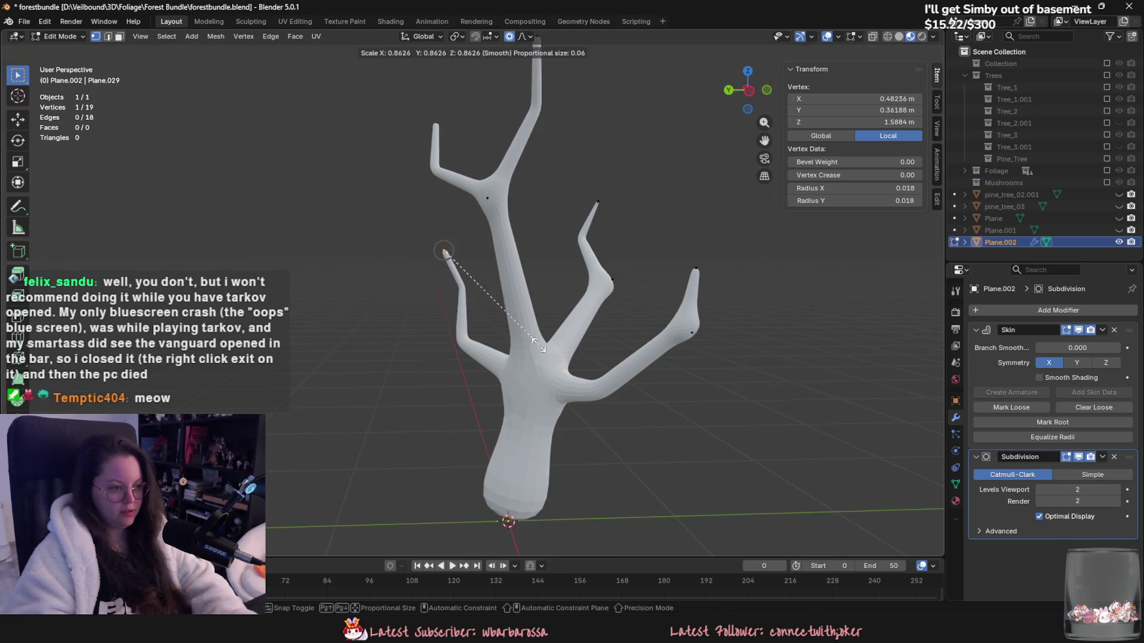
click(508, 318)
Step: Extrude another twig vertex and move it with proportional falloff
middle_drag(475, 288, 452, 293)
key(e)
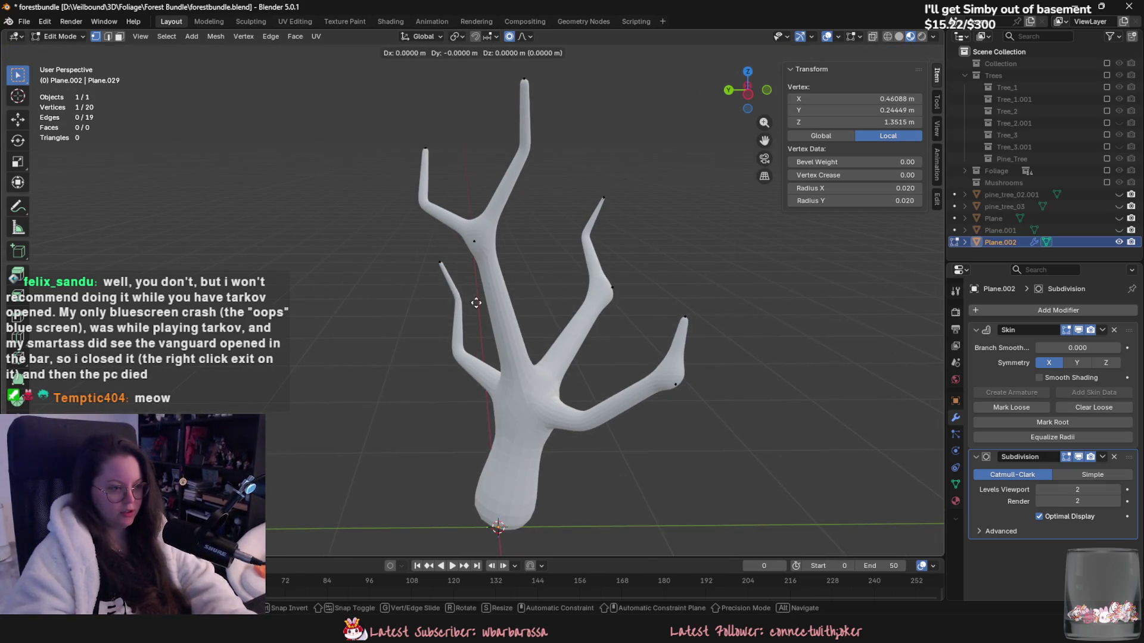
click(489, 257)
middle_drag(490, 258, 542, 398)
scroll(541, 398, up, 2)
key(g)
click(490, 412)
scroll(532, 310, up, 2)
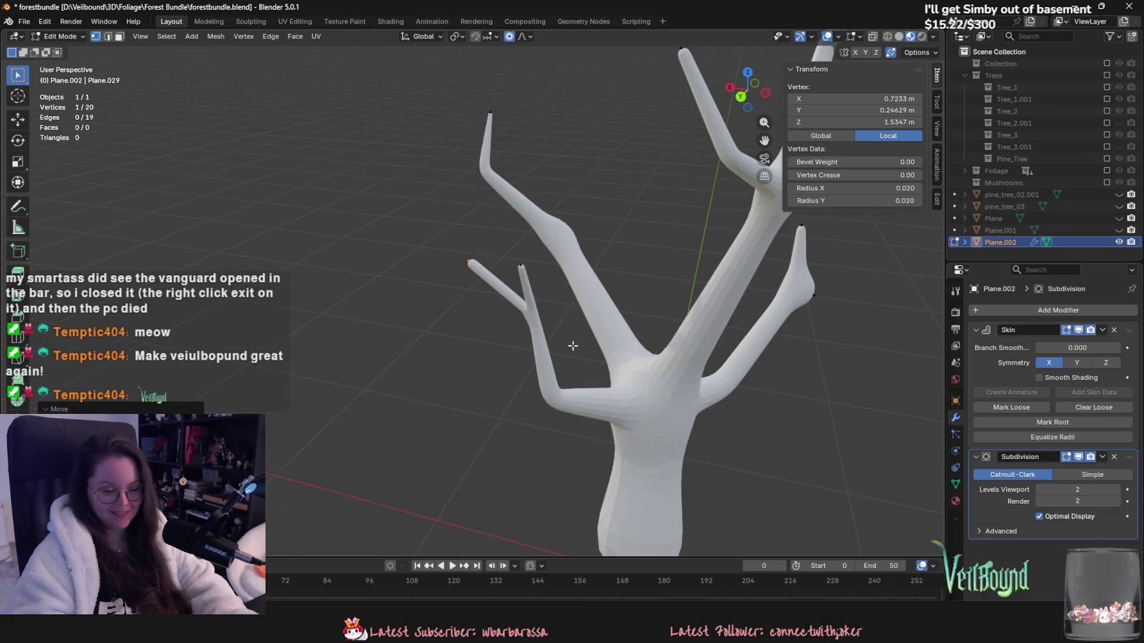
Step: Extrude a new vertex from a branch tip and thin it to radius 0.030
key(e)
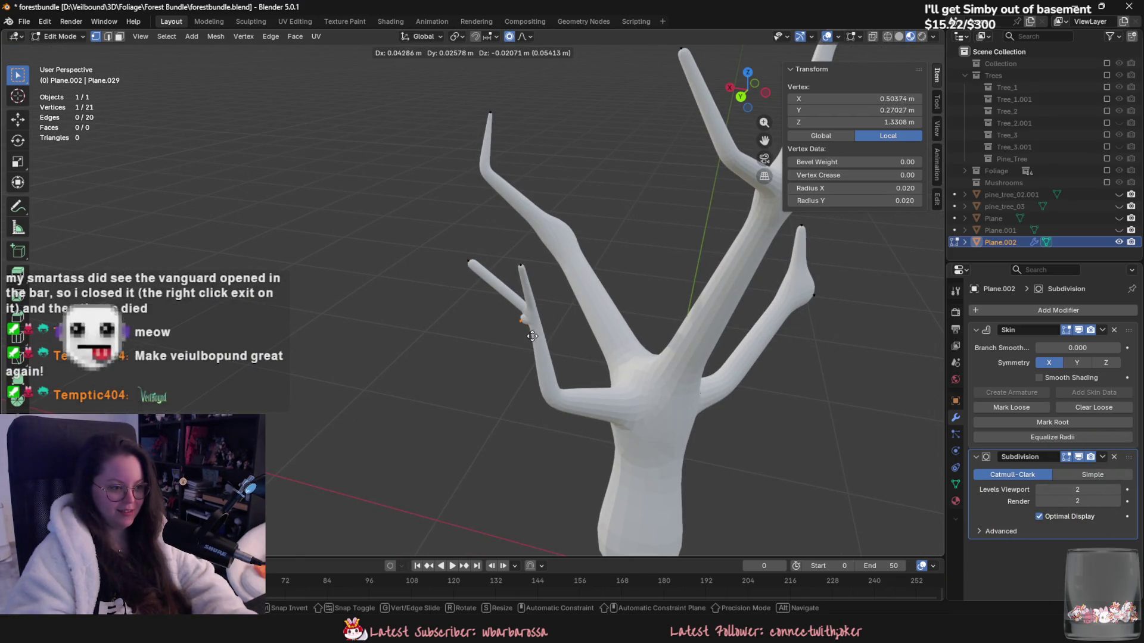
click(532, 336)
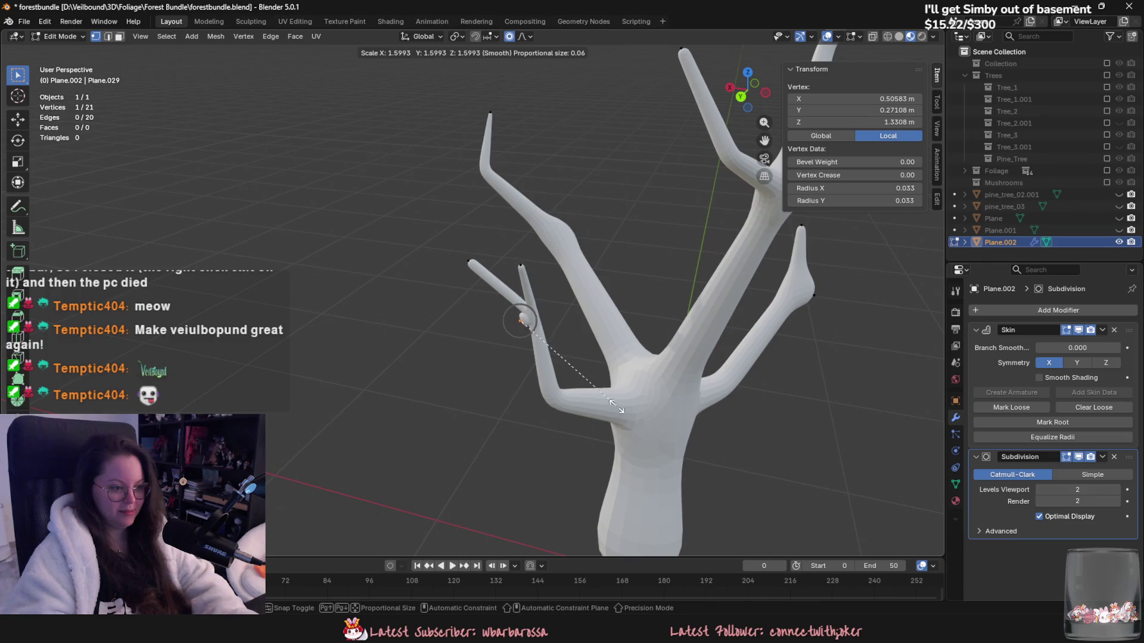
click(617, 408)
middle_drag(617, 408, 610, 379)
scroll(609, 379, up, 2)
key(ctrl+a)
click(607, 377)
middle_drag(516, 311, 539, 337)
key(ctrl+a)
click(544, 339)
Step: Resize the selected vertex's thickness and raise it upward
key(g)
right_click(547, 355)
key(ctrl+a)
click(607, 378)
key(g)
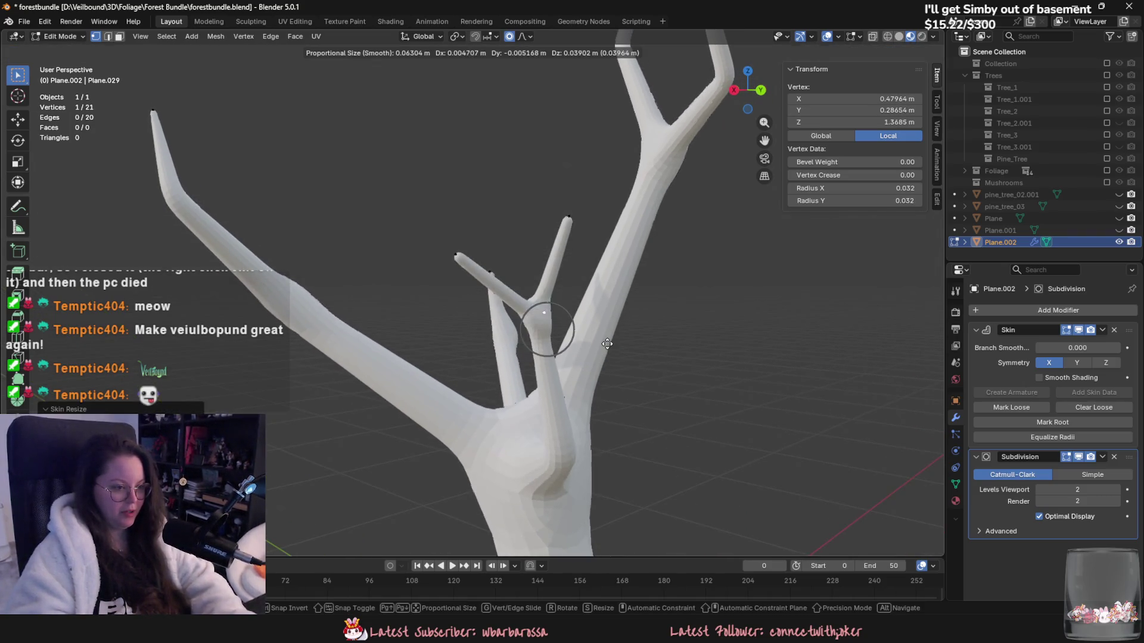
click(610, 347)
Step: Extrude a very thin upward tip, then another vertex at radius 0.021
key(e)
click(549, 164)
key(ctrl+a)
click(567, 161)
middle_drag(458, 257, 444, 230)
key(e)
click(447, 222)
key(ctrl+a)
click(528, 256)
Step: Bend branch vertices into new positions using smooth proportional falloff
mouse_move(525, 248)
middle_down()
mouse_move(611, 375)
mouse_move(600, 299)
middle_up()
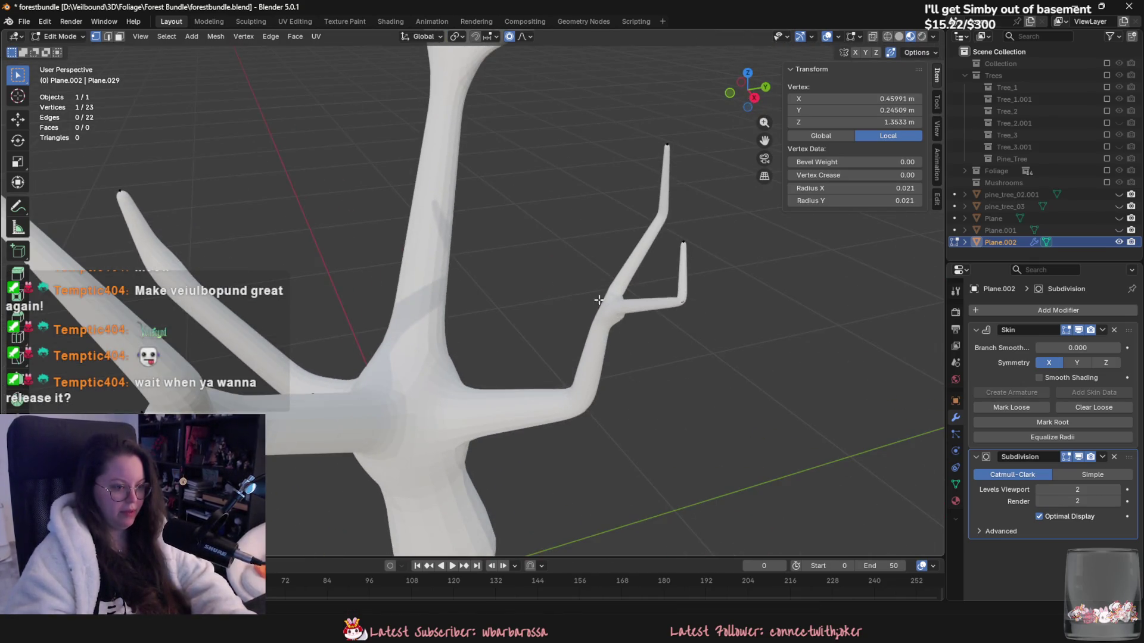
key(g)
click(625, 324)
key(g)
mouse_move(626, 325)
alt+middle_down()
mouse_move(639, 375)
mouse_move(600, 385)
alt+middle_up()
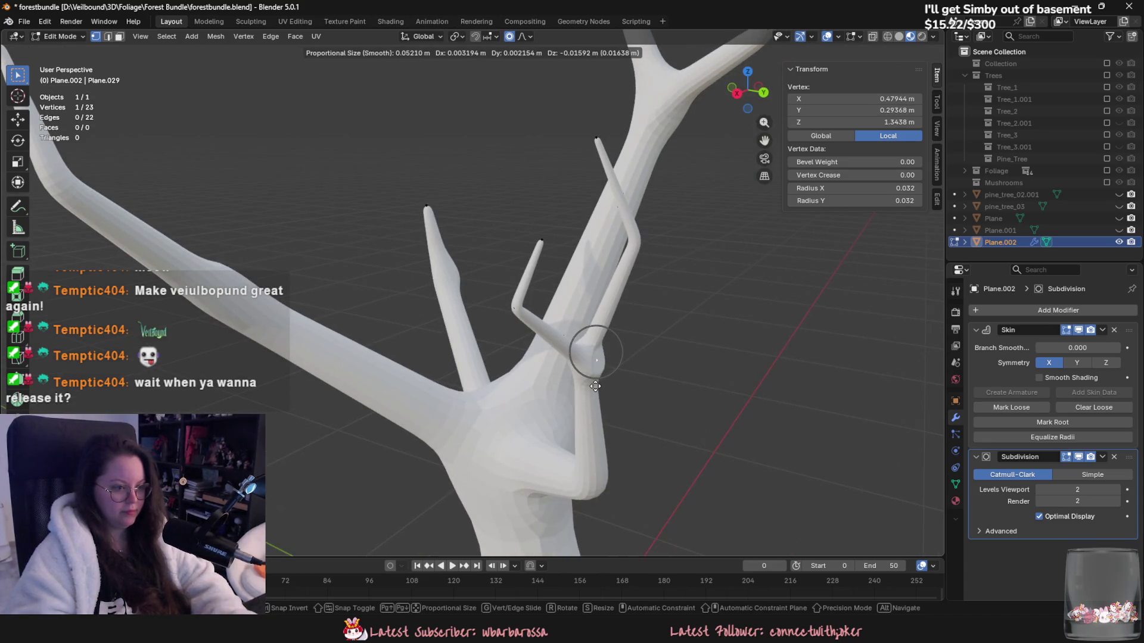
click(598, 388)
drag(656, 270, 656, 269)
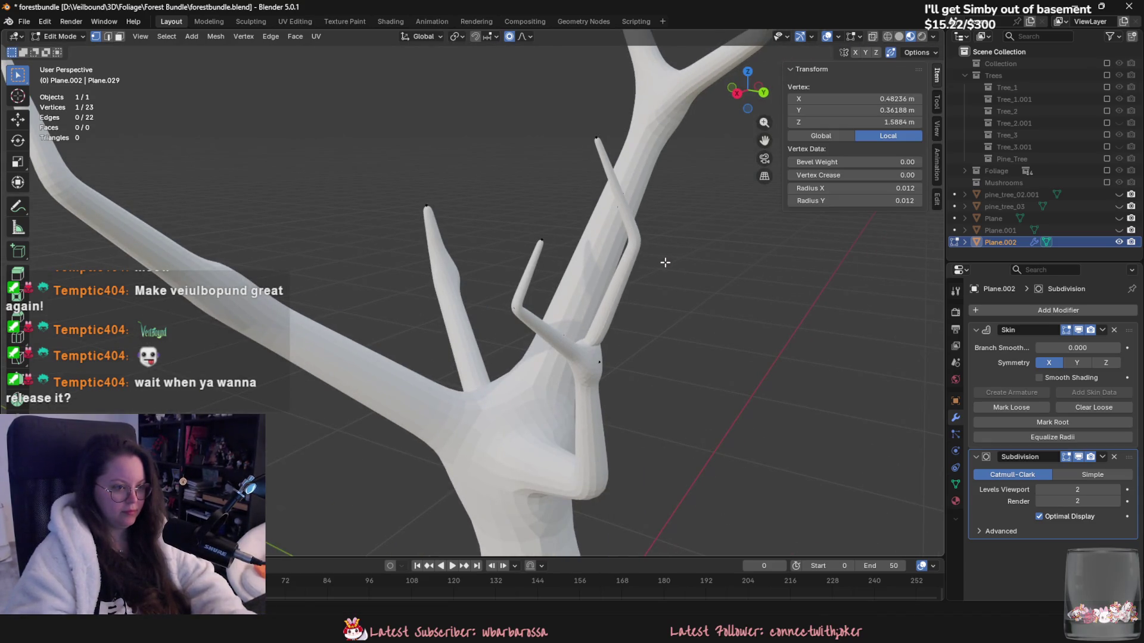
key(g)
click(651, 260)
Step: Move another branch vertex from the far side with smooth falloff
mouse_move(656, 267)
middle_down()
mouse_move(723, 380)
mouse_move(732, 371)
middle_up()
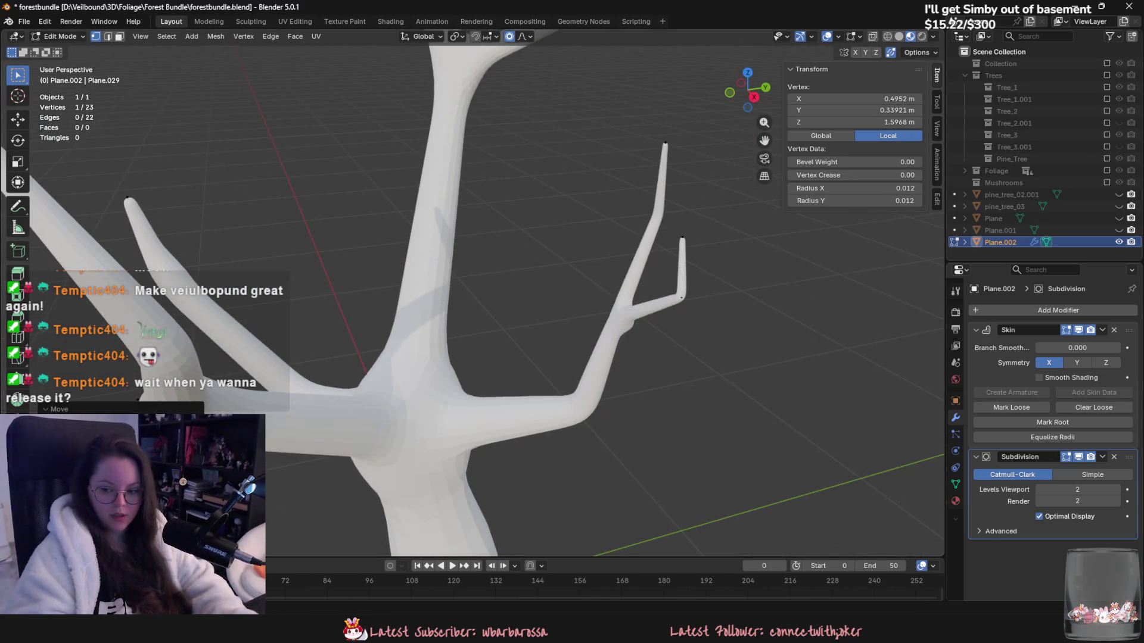
mouse_move(857, 324)
middle_down()
mouse_move(689, 317)
mouse_move(605, 274)
mouse_move(572, 333)
mouse_move(638, 307)
middle_up()
click(638, 306)
key(g)
click(637, 314)
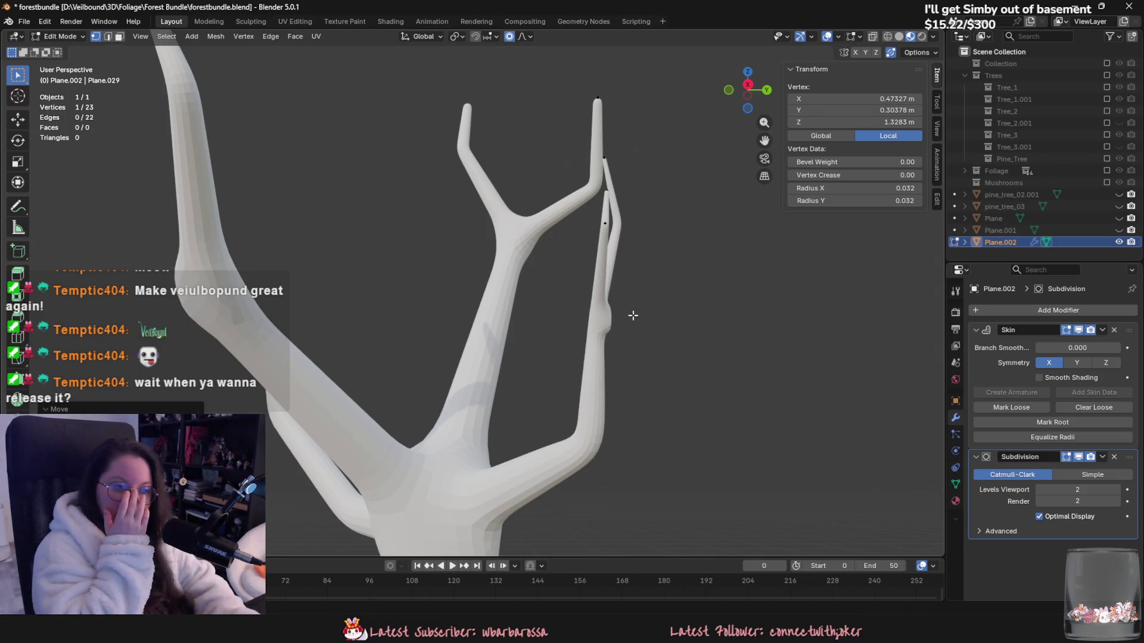
Step: Scale down around the branch junction vertex to tighten it
scroll(611, 380, down, 5)
mouse_move(667, 320)
middle_down()
mouse_move(577, 355)
mouse_move(540, 322)
middle_up()
scroll(590, 352, up, 4)
click(540, 322)
key(s)
click(656, 408)
mouse_move(656, 409)
middle_down()
mouse_move(455, 299)
mouse_move(518, 296)
mouse_move(505, 351)
mouse_move(595, 383)
mouse_move(544, 307)
mouse_move(567, 324)
mouse_move(565, 357)
mouse_move(562, 331)
mouse_move(462, 376)
middle_up()
Step: Extrude two new vertices from the root vertex at the trunk base
click(466, 376)
scroll(518, 358, up, 4)
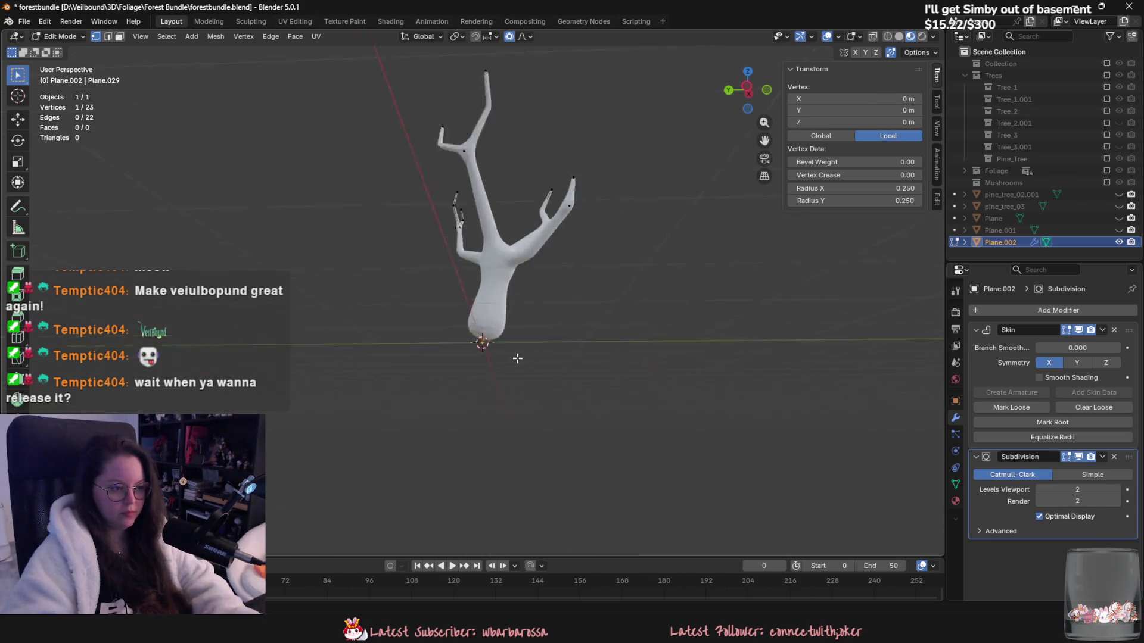
middle_drag(546, 387, 474, 358)
key(e)
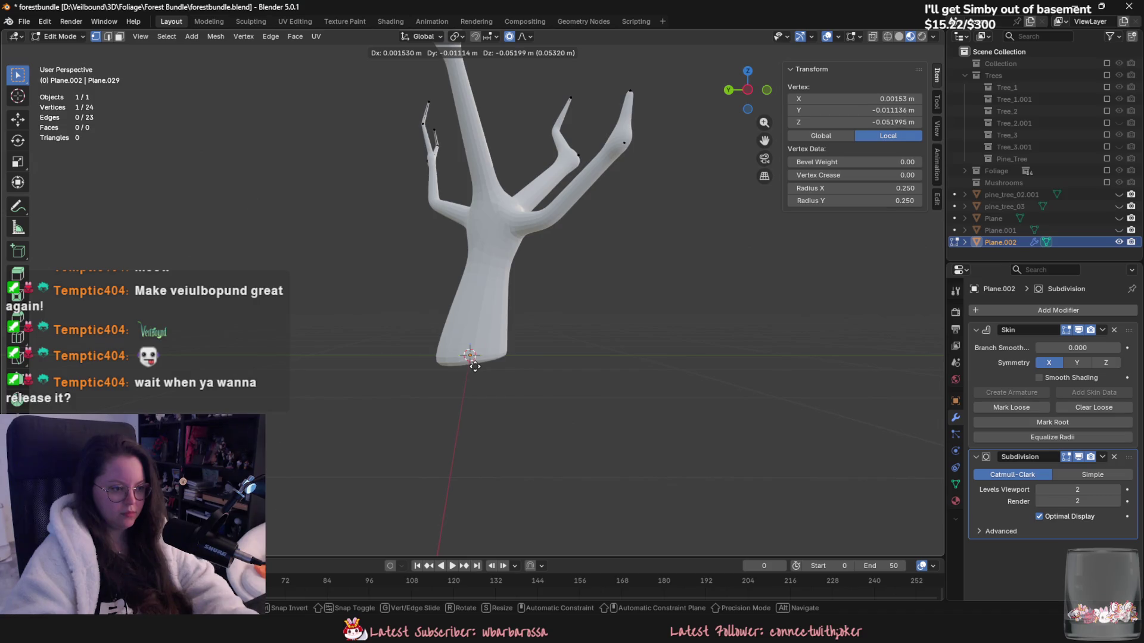
click(476, 369)
key(r)
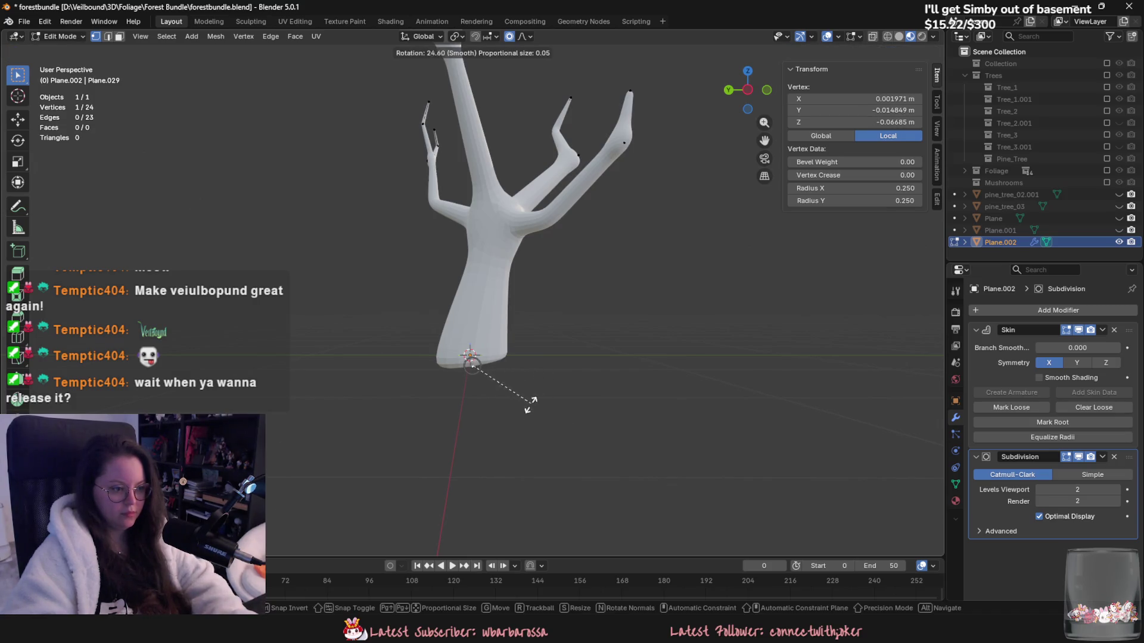
right_click(530, 403)
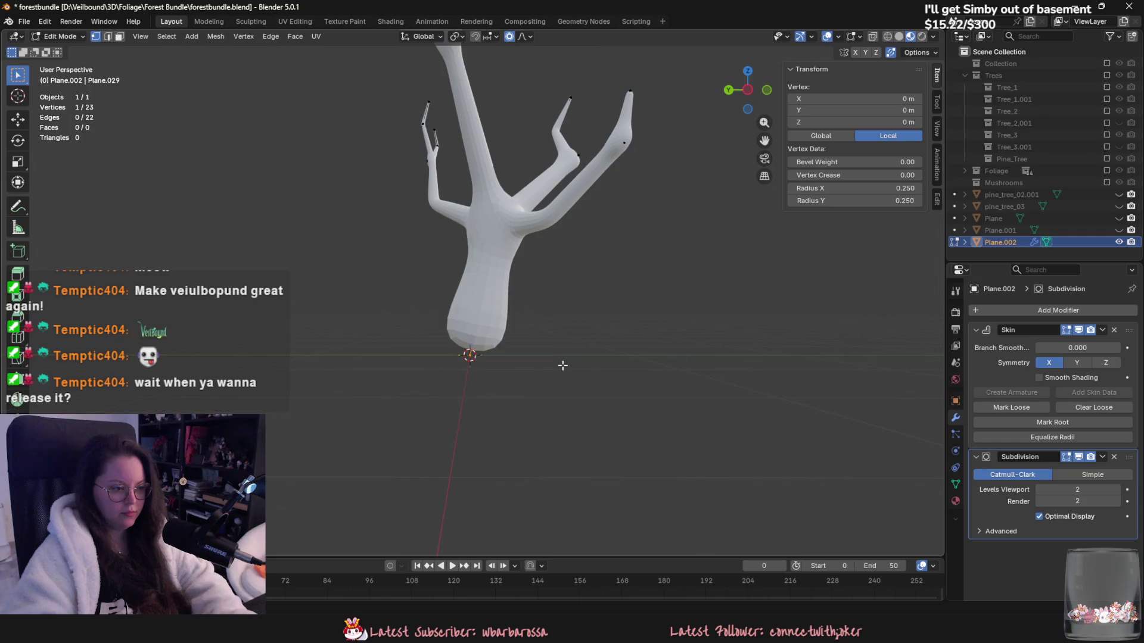
key(e)
click(563, 376)
Step: Attempt extrusions from the root and a trunk vertex, undoing both stray vertices
mouse_move(563, 375)
middle_down()
mouse_move(703, 393)
mouse_move(636, 384)
mouse_move(527, 320)
middle_up()
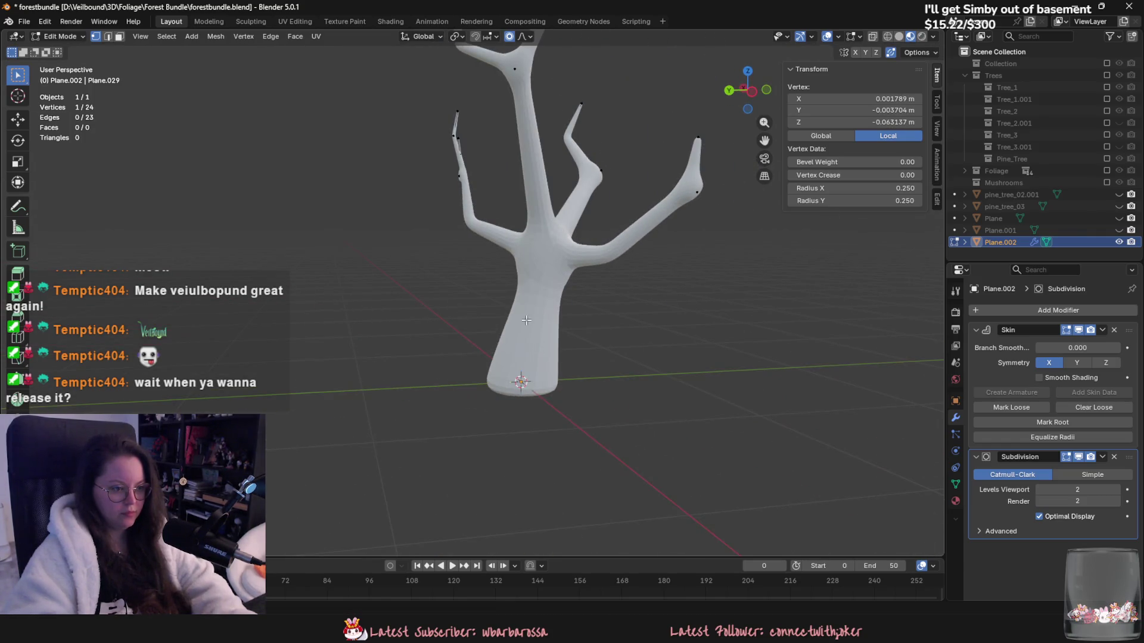
click(555, 365)
click(522, 380)
key(e)
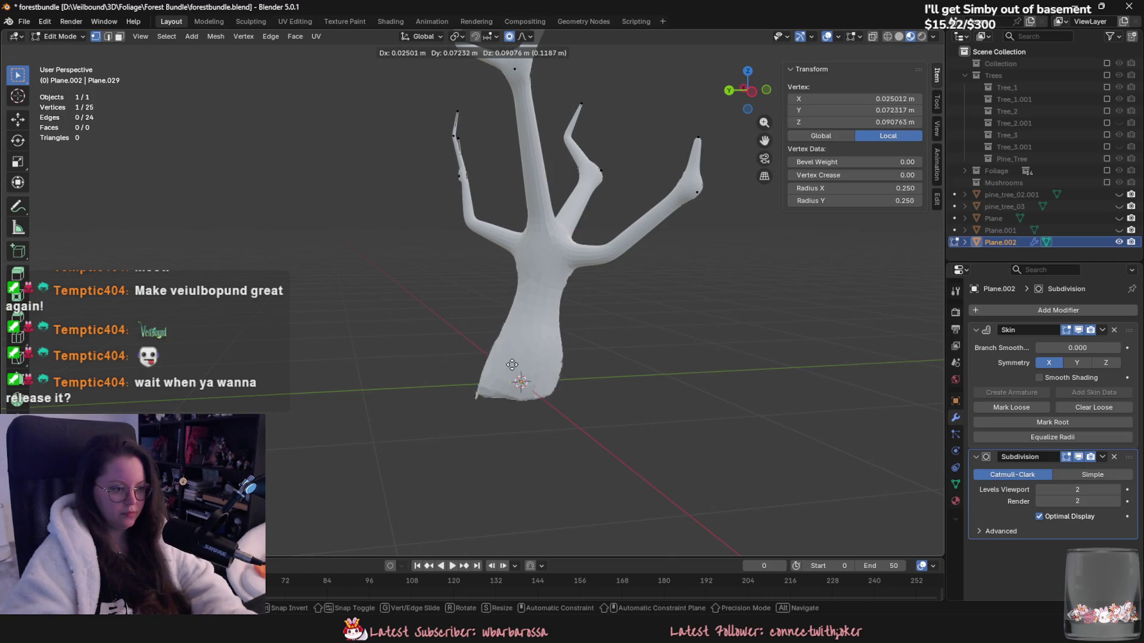
key(Escape)
key(ctrl+z)
key(ctrl+z)
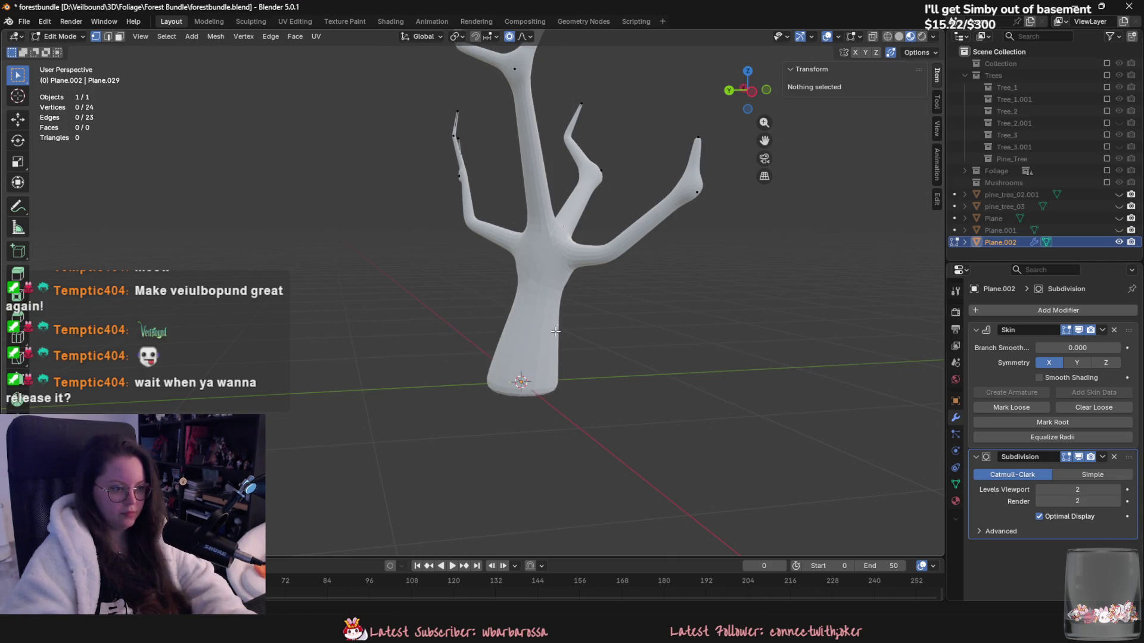
click(542, 257)
key(e)
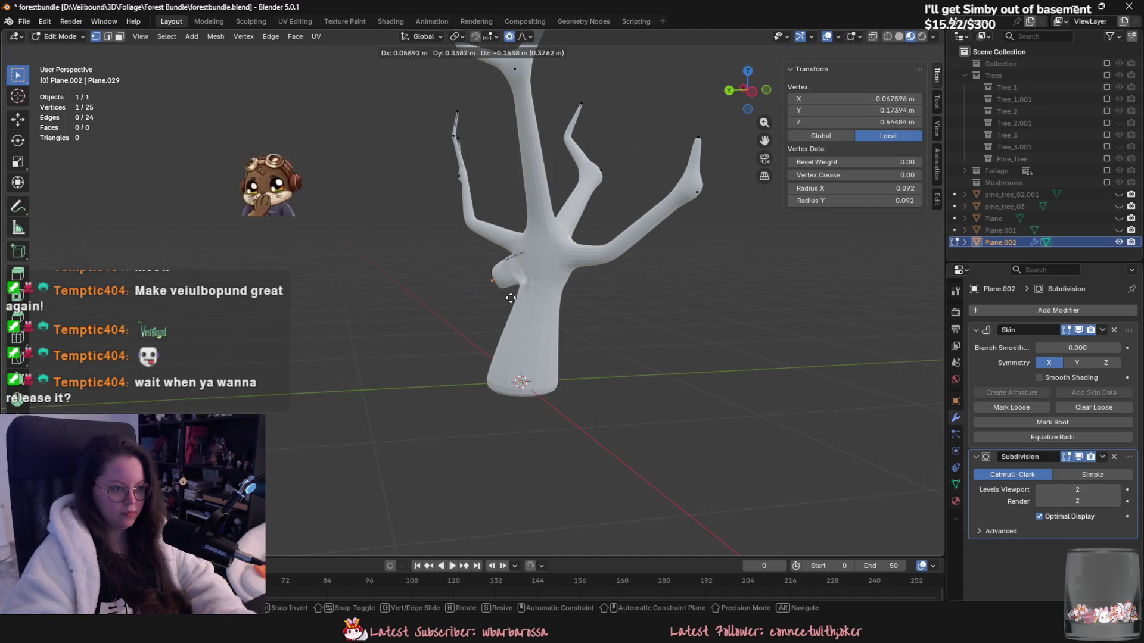
key(Escape)
key(ctrl+z)
Step: Thin the branch vertices at the junction to skin radius 0.051
mouse_move(608, 330)
middle_down()
mouse_move(646, 387)
mouse_move(633, 382)
middle_up()
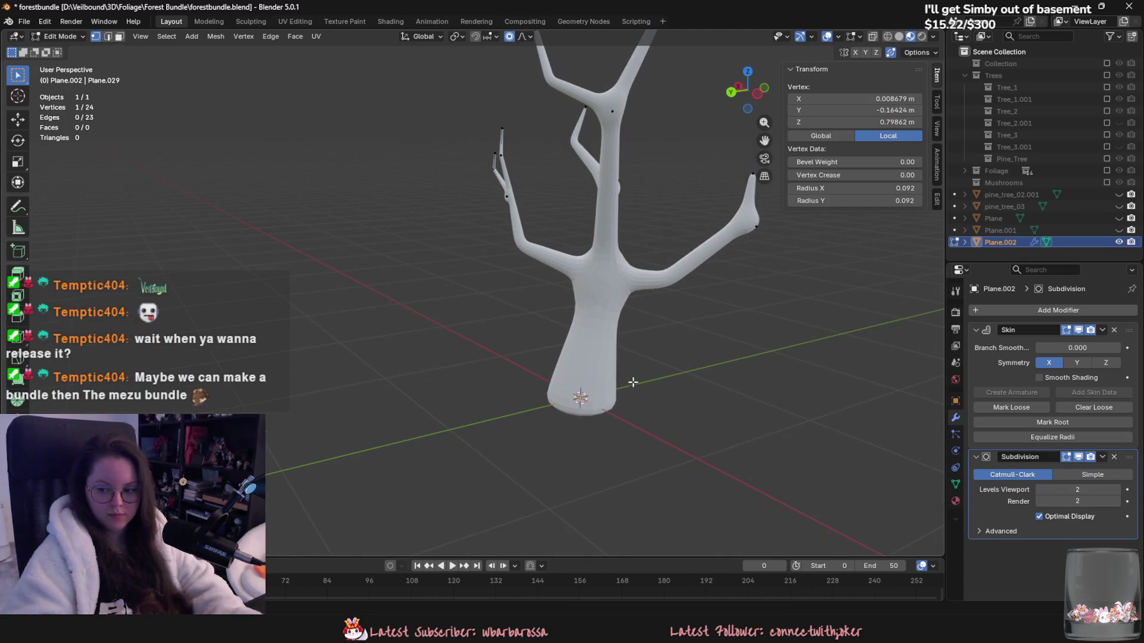
mouse_move(562, 359)
middle_down()
mouse_move(536, 363)
mouse_move(592, 373)
mouse_move(413, 363)
middle_up()
scroll(487, 397, up, 4)
middle_drag(487, 398, 614, 346)
shift+click(630, 364)
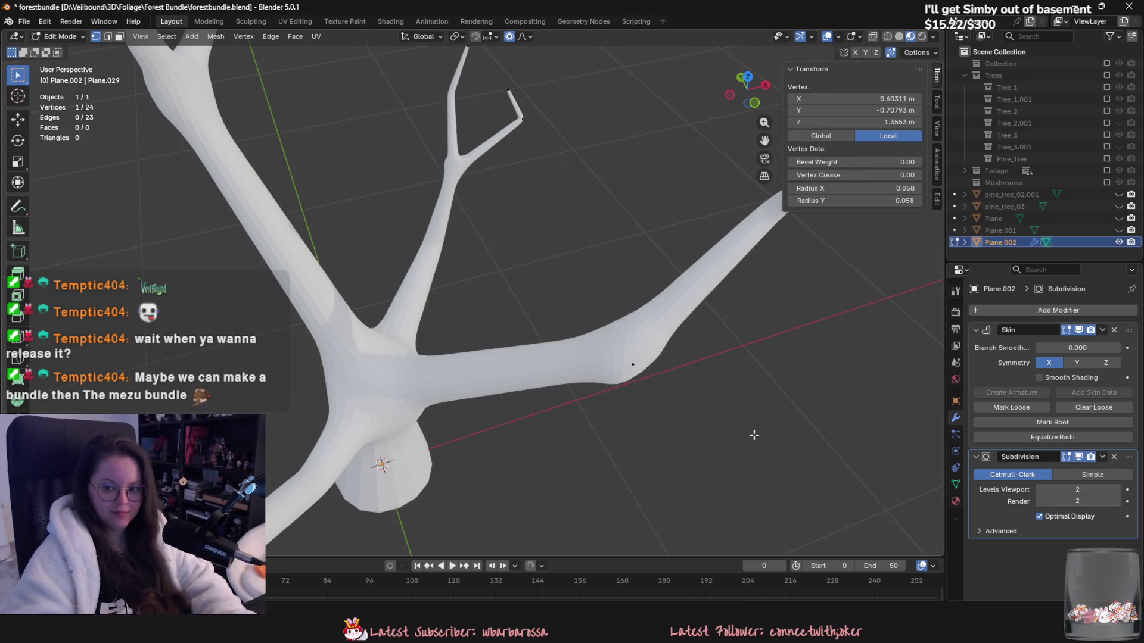
key(ctrl+a)
click(719, 405)
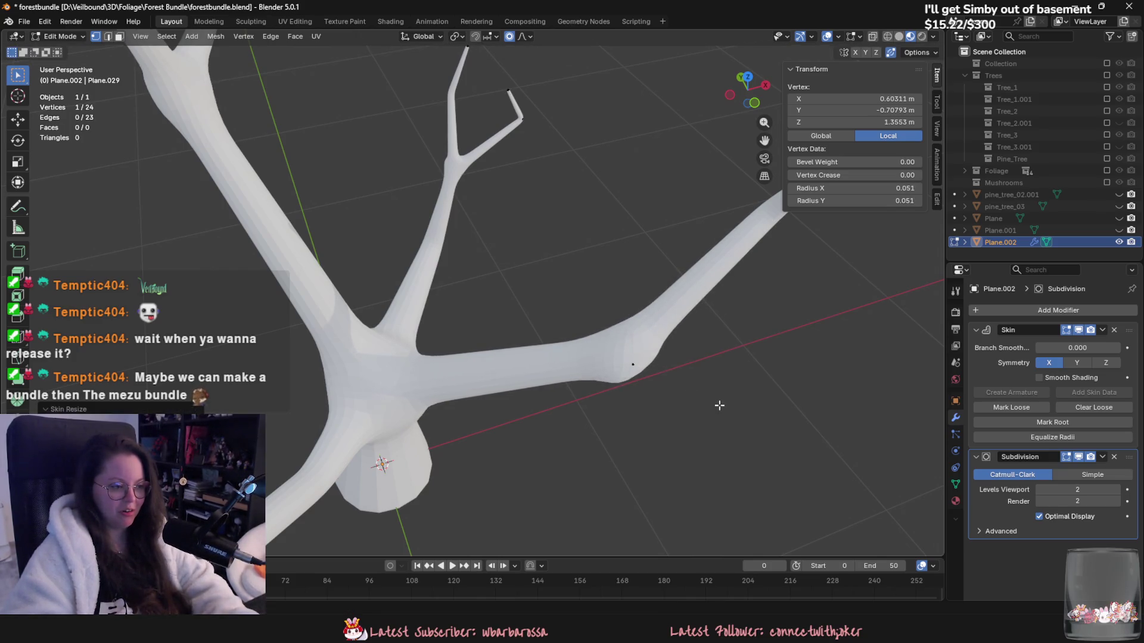
Step: Resize the branch fork's thickness and shift a trunk vertex with falloff
mouse_move(377, 373)
middle_down()
mouse_move(595, 390)
mouse_move(417, 256)
middle_up()
click(396, 247)
key(ctrl+a)
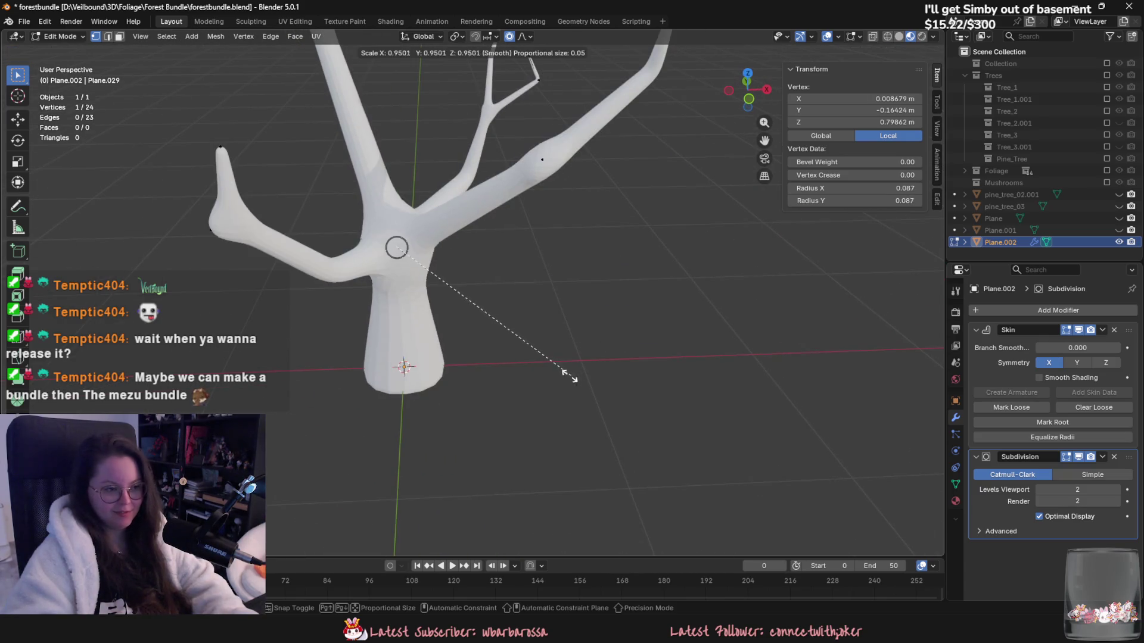
click(563, 374)
mouse_move(567, 377)
middle_down()
mouse_move(608, 449)
mouse_move(592, 429)
mouse_move(662, 442)
mouse_move(614, 382)
middle_up()
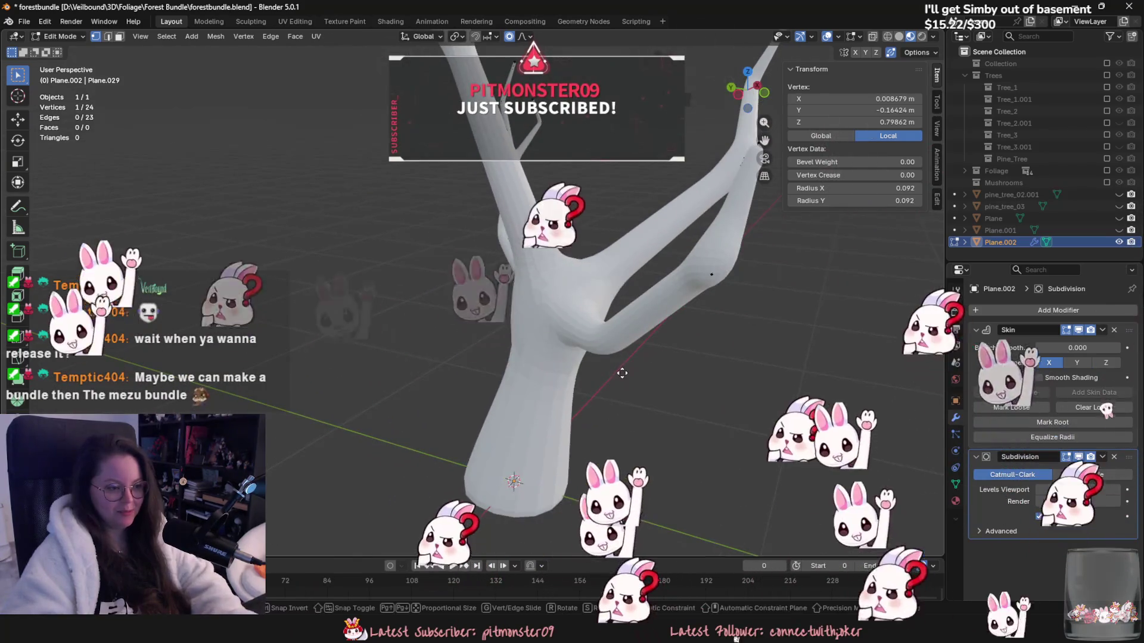
key(g)
click(612, 379)
scroll(632, 376, down, 4)
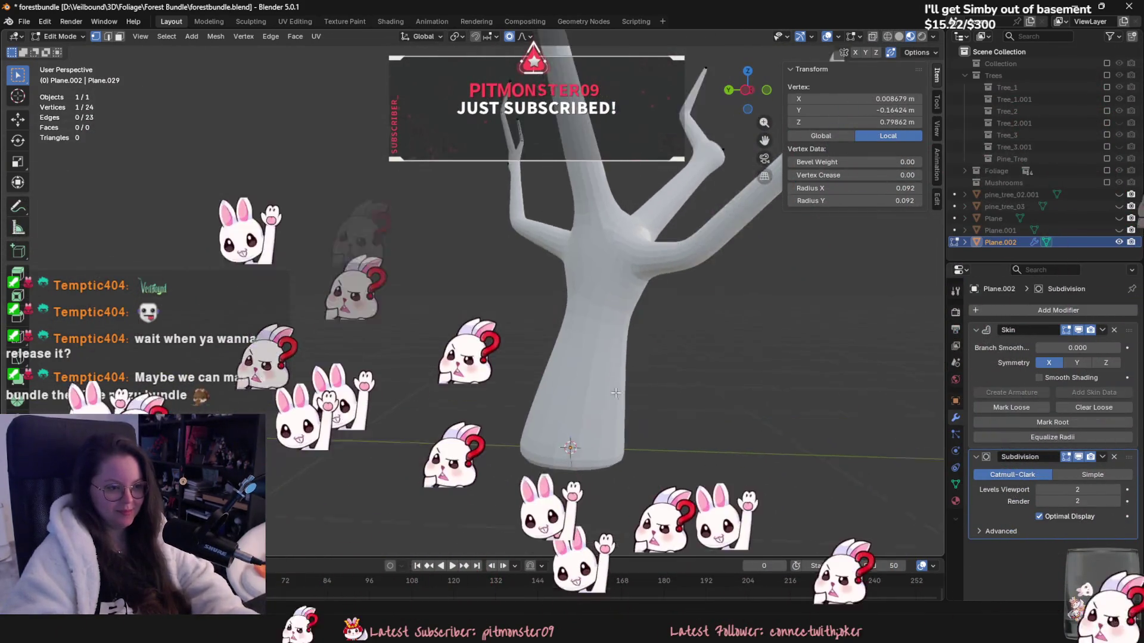
Step: Extrude an edge outward on an upper branch
mouse_move(643, 375)
middle_down()
mouse_move(460, 447)
mouse_move(360, 258)
mouse_move(669, 401)
mouse_move(587, 378)
middle_up()
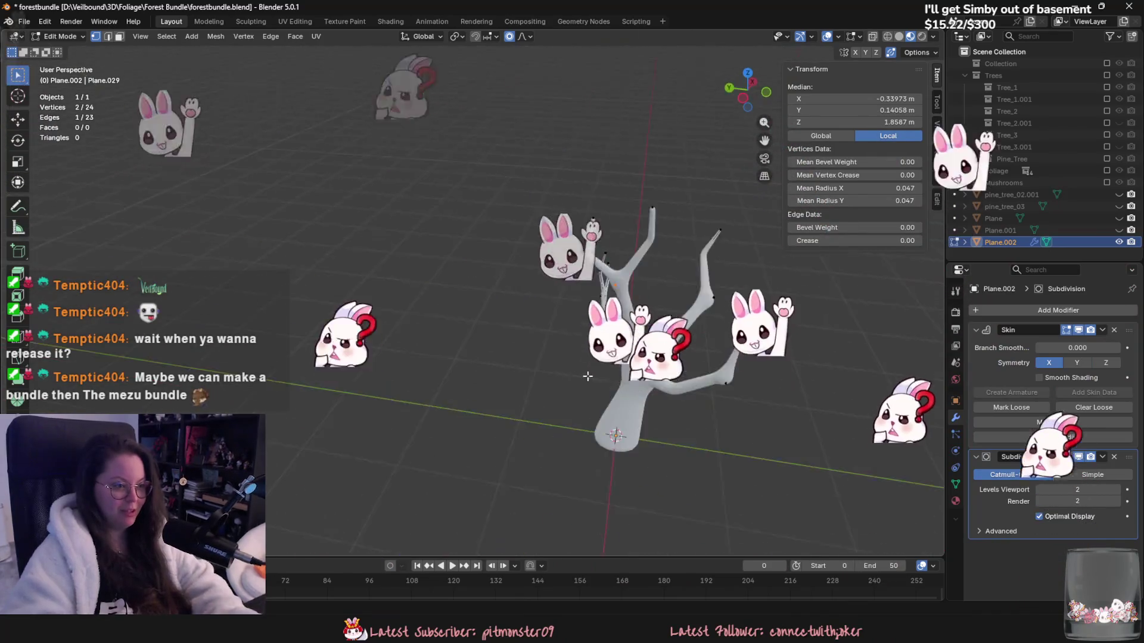
shift+click(513, 403)
key(e)
mouse_move(512, 404)
middle_down()
mouse_move(472, 401)
mouse_move(463, 357)
middle_up()
click(465, 356)
scroll(594, 386, up, 6)
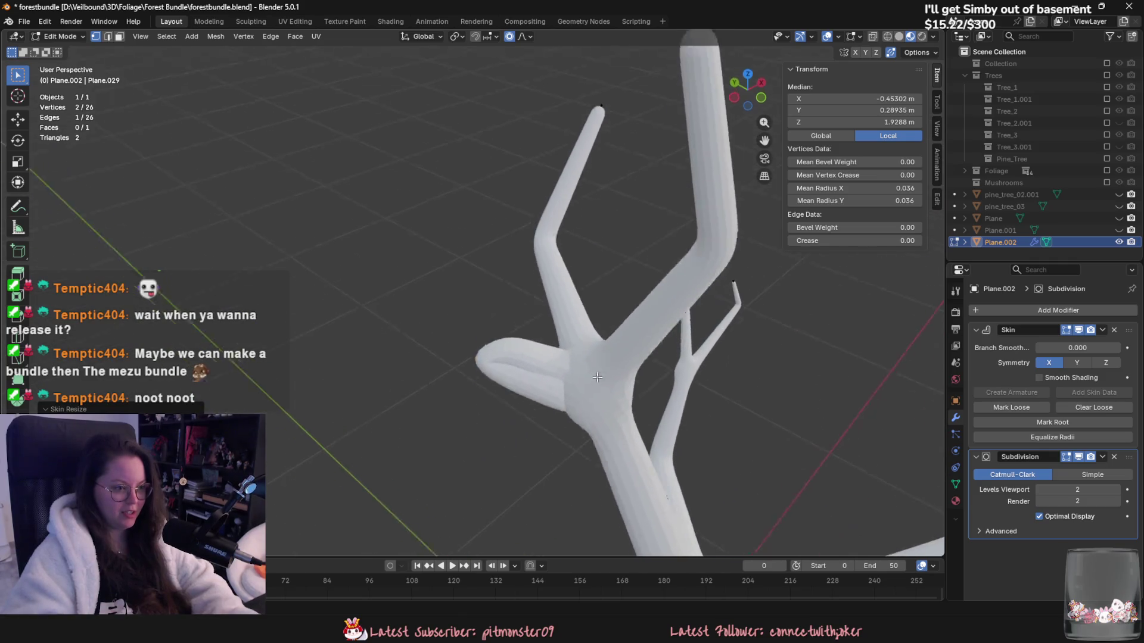
mouse_move(598, 396)
middle_down()
mouse_move(661, 350)
mouse_move(513, 268)
mouse_move(436, 258)
mouse_move(596, 283)
middle_up()
scroll(643, 333, down, 5)
scroll(513, 269, up, 2)
Step: Add a short two-segment twig with thinner, tapered tips
key(e)
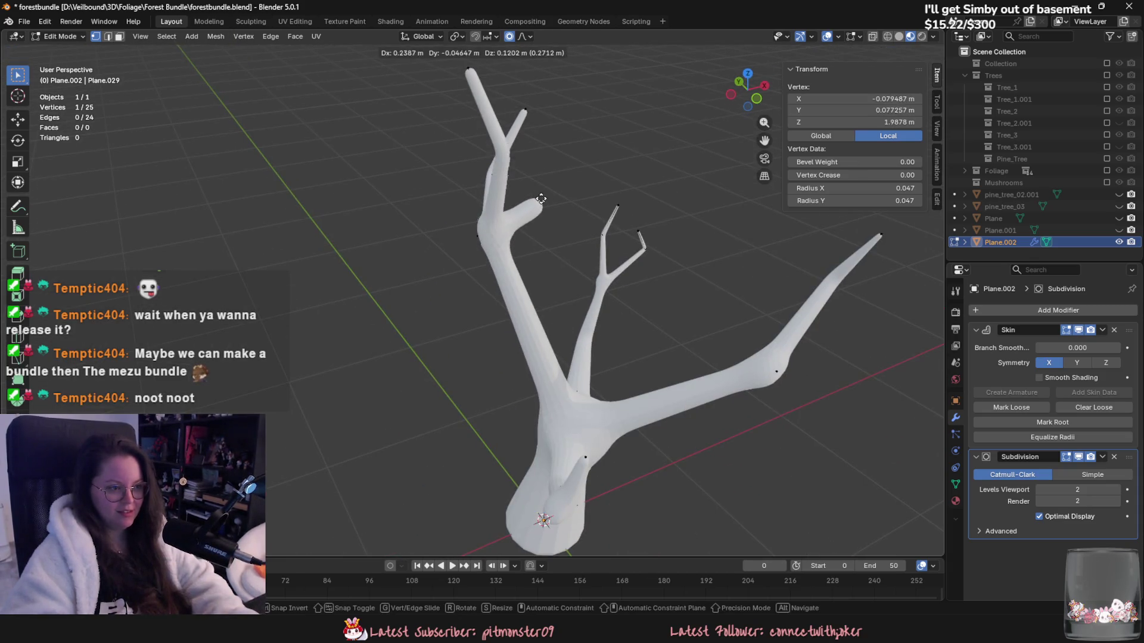
click(602, 286)
scroll(602, 286, up, 3)
key(ctrl+a)
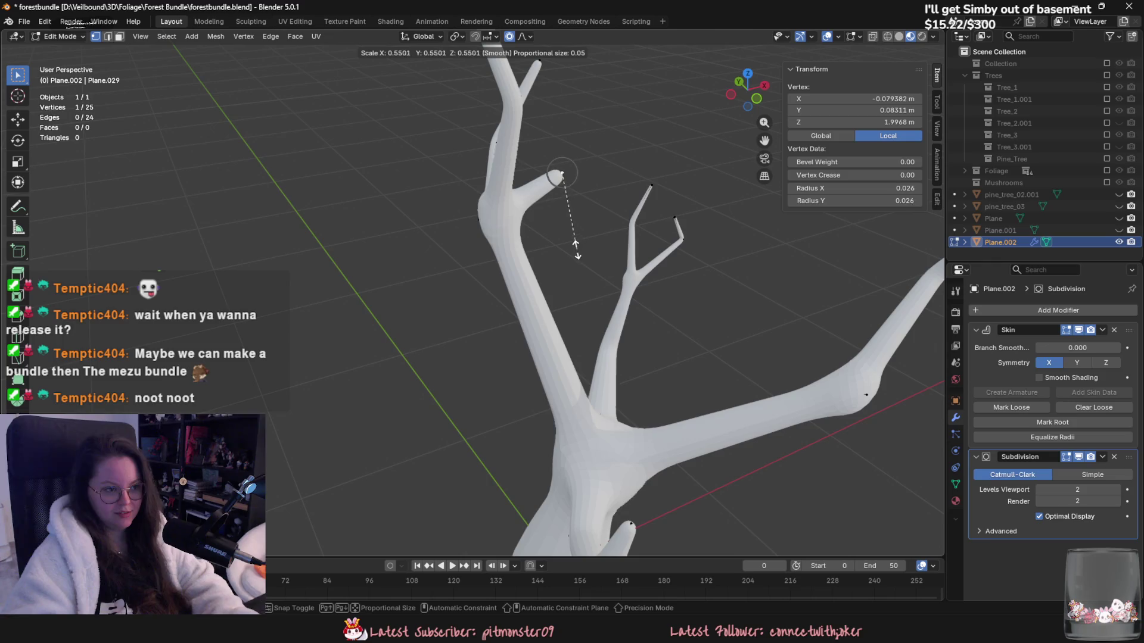
click(554, 211)
scroll(554, 211, down, 2)
key(e)
click(566, 294)
key(ctrl+a)
click(667, 325)
Step: Adjust another branch vertex's thickness, then return to Object Mode
mouse_move(668, 325)
middle_down()
mouse_move(592, 306)
mouse_move(480, 248)
mouse_move(667, 265)
mouse_move(664, 327)
mouse_move(556, 146)
middle_up()
click(560, 201)
key(ctrl+a)
click(567, 256)
key(Tab)
middle_drag(567, 255, 593, 341)
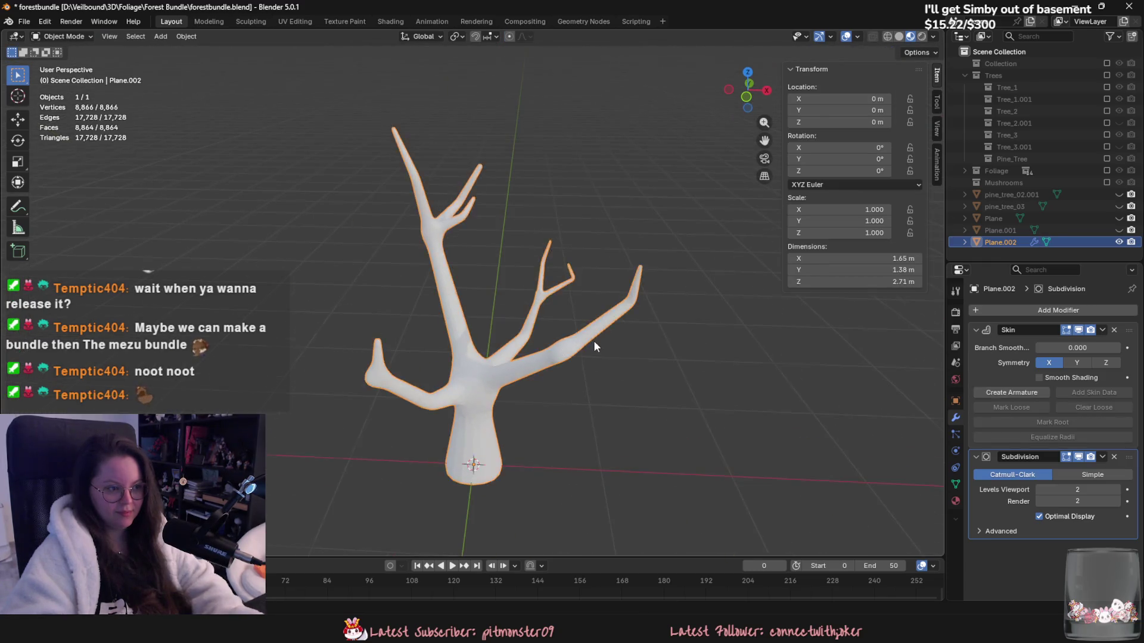
Step: Apply the Skin and Subdivision modifiers on the Plane.002 tree
scroll(594, 340, down, 3)
mouse_move(613, 382)
middle_down()
mouse_move(702, 343)
mouse_move(727, 390)
mouse_move(635, 353)
middle_up()
scroll(635, 352, up, 2)
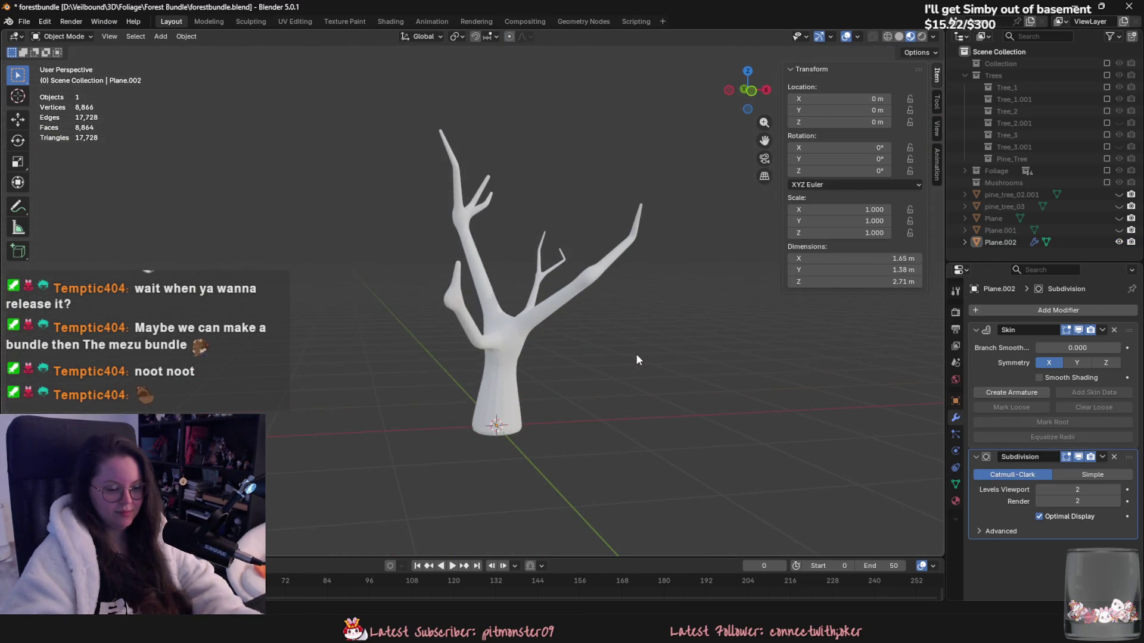
click(1103, 329)
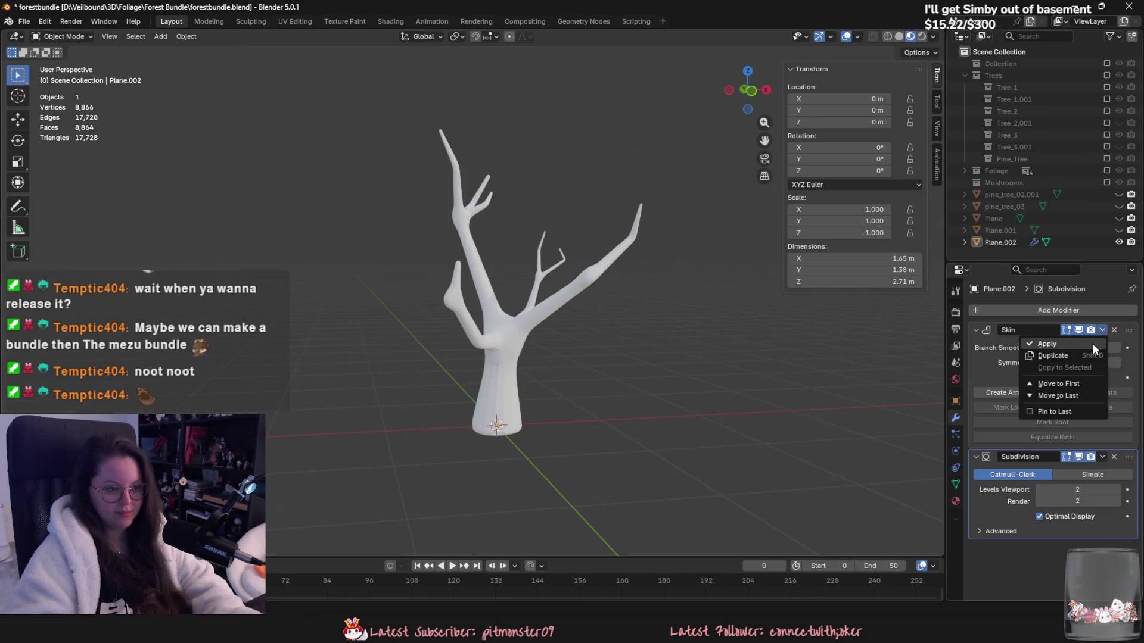
click(1092, 343)
middle_drag(694, 335, 751, 334)
click(1102, 329)
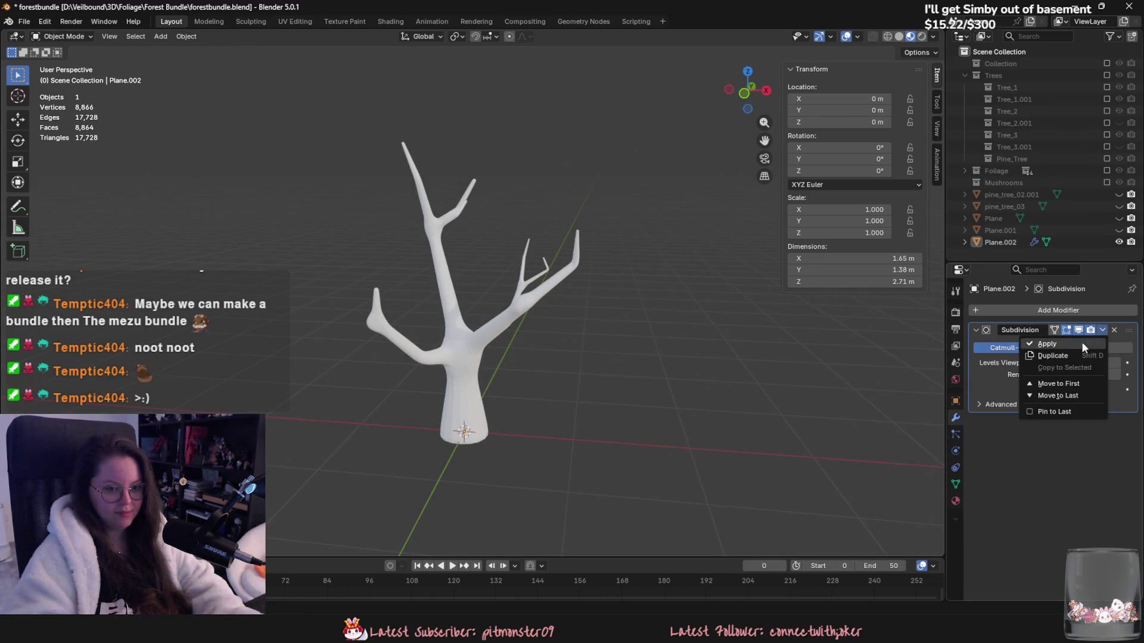
click(1081, 341)
Step: Add a Decimate modifier set to Un-Subdivide and apply it to the tree
click(1066, 310)
text(dec)
click(1040, 345)
click(1049, 347)
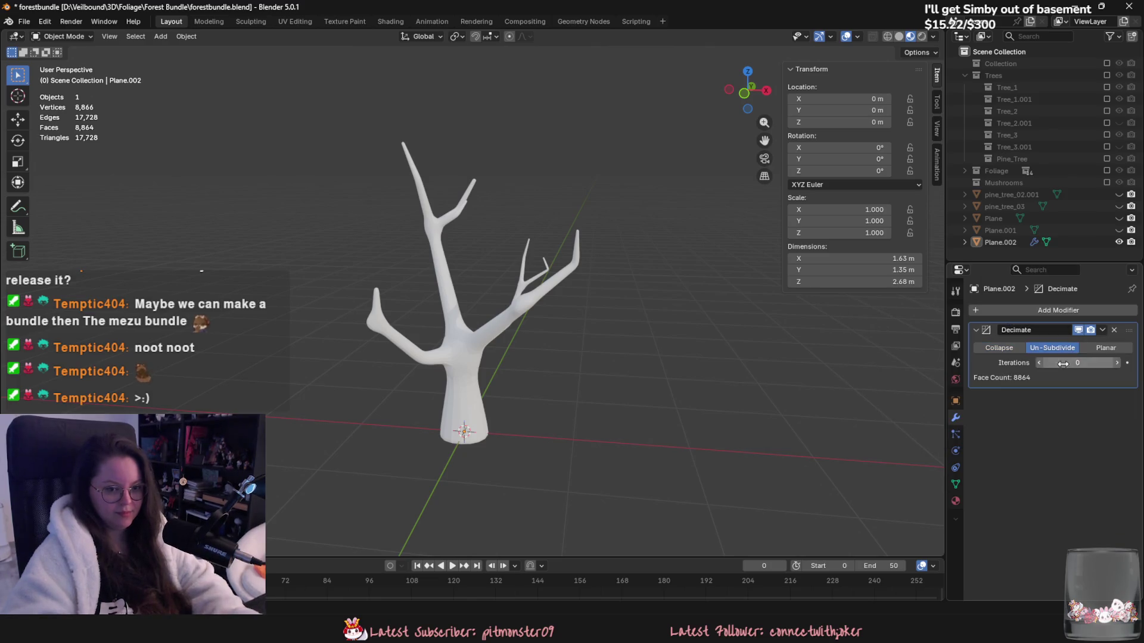
click(1101, 330)
click(1081, 341)
Step: Check the reduced mesh in Edit Mode, then shade the Plane.002 tree smooth
key(Tab)
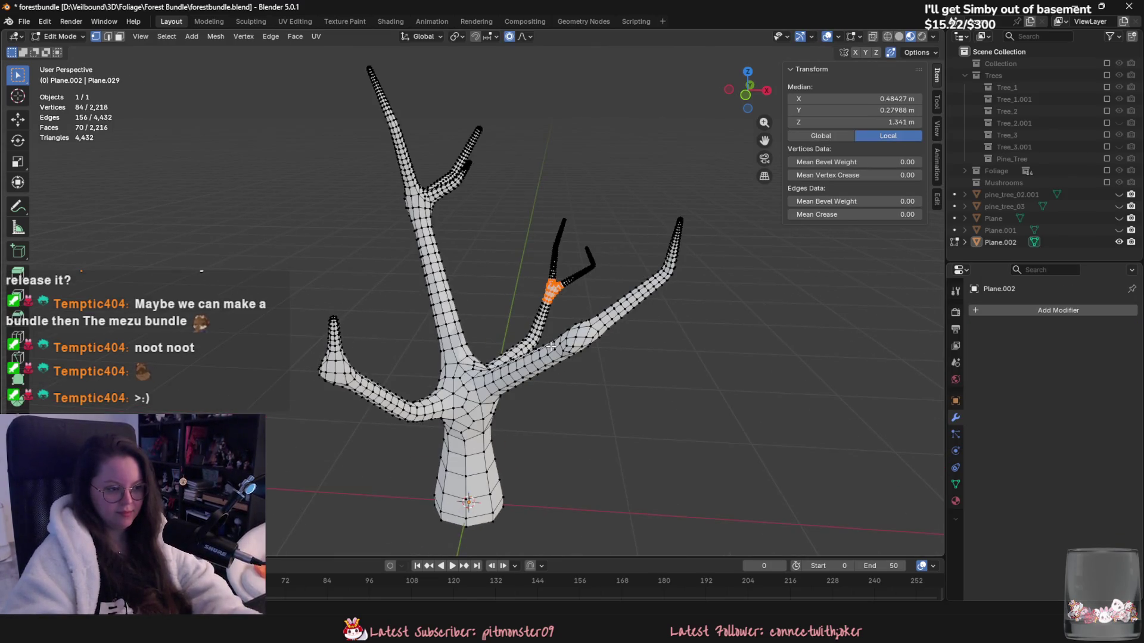
key(Tab)
right_click(525, 351)
click(525, 352)
click(522, 365)
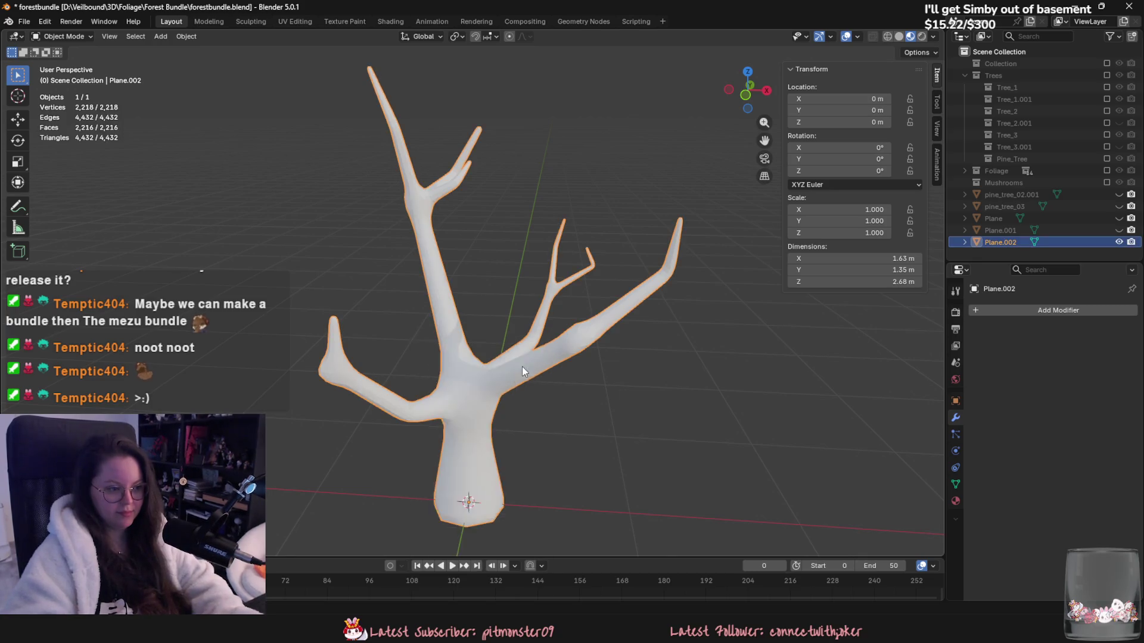
middle_drag(522, 366, 461, 391)
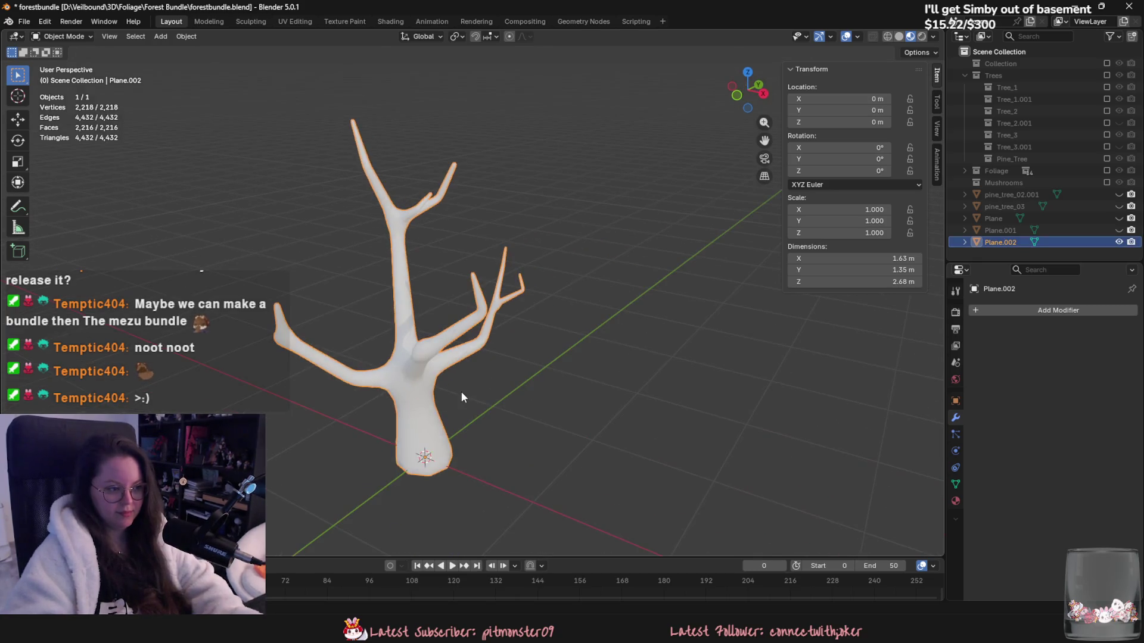
Step: Unhide Plane, Plane.001, pine_tree_03 and pine_tree_02.001 so all five trees show
click(1119, 230)
click(1119, 218)
click(1119, 206)
click(1119, 195)
mouse_move(745, 262)
middle_down()
mouse_move(593, 266)
mouse_move(468, 192)
middle_up()
click(469, 193)
key(h)
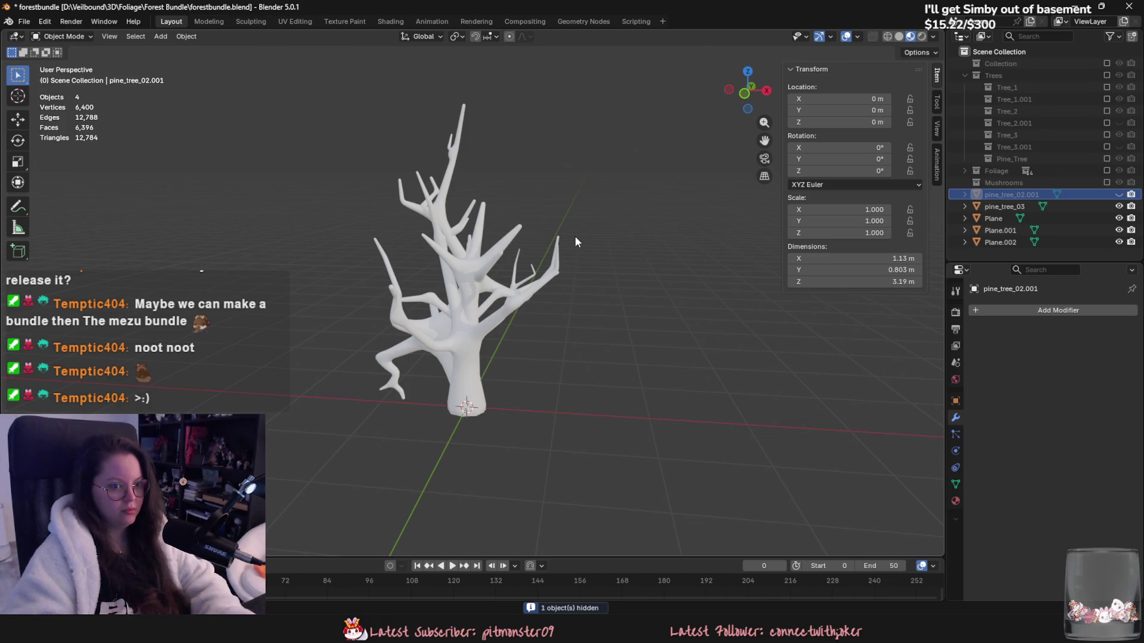
click(1119, 196)
Step: Slide the first tree along X and place Plane.001 at -1.9258 m
key(x)
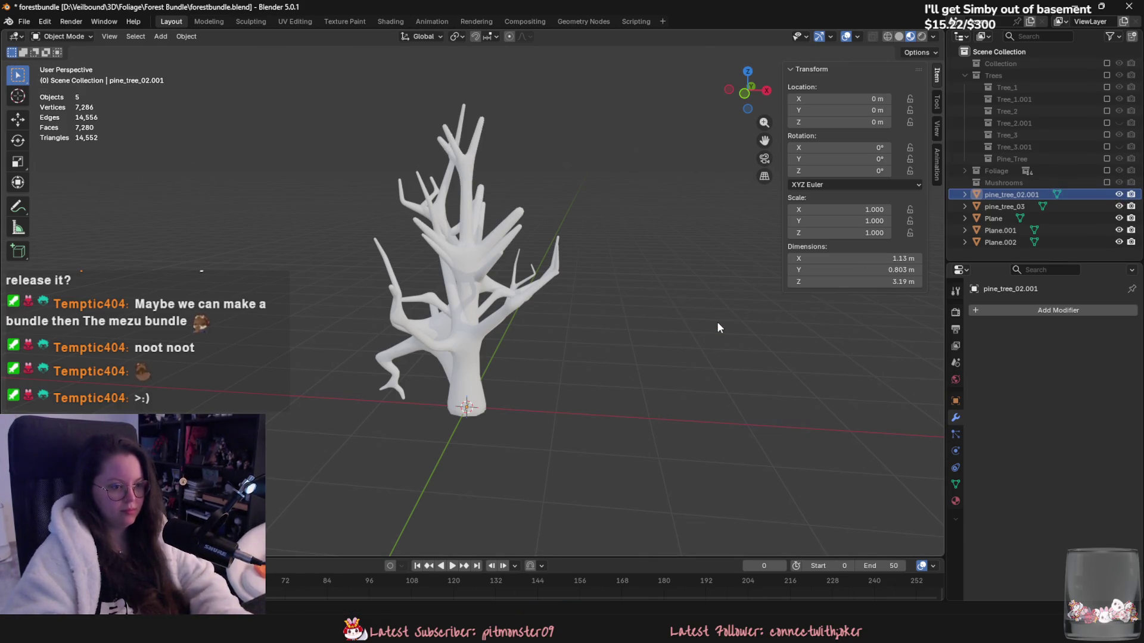
key(g)
key(x)
click(691, 179)
click(1001, 230)
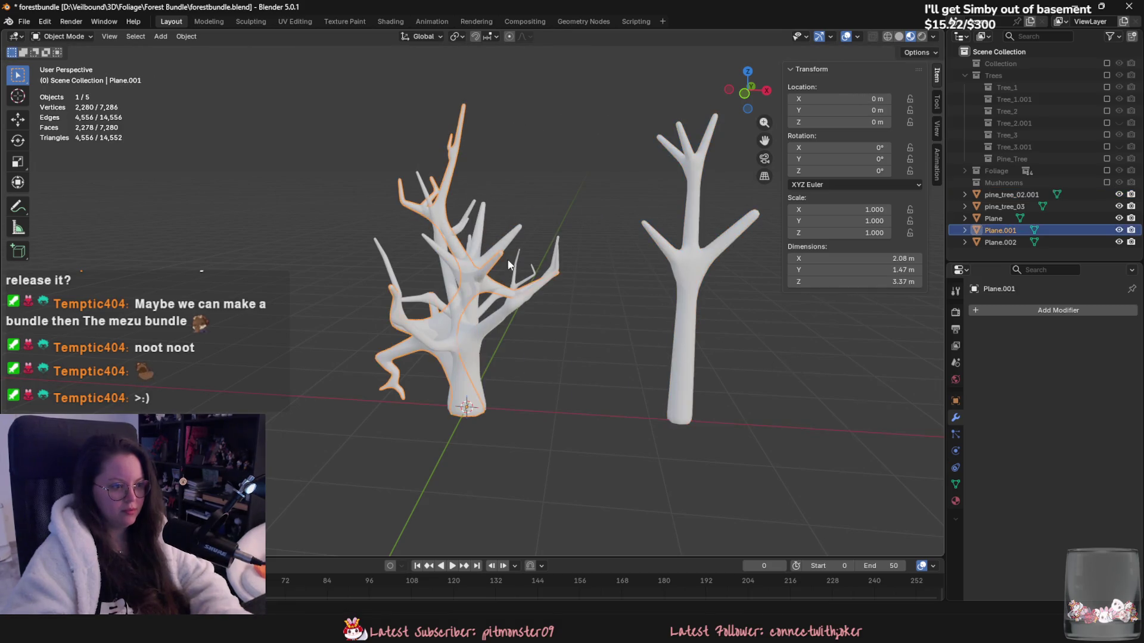
key(g)
key(x)
click(477, 324)
Step: Move Plane.002 right along X and put pine_tree_03 at X 5.8555 m
click(476, 324)
key(g)
key(x)
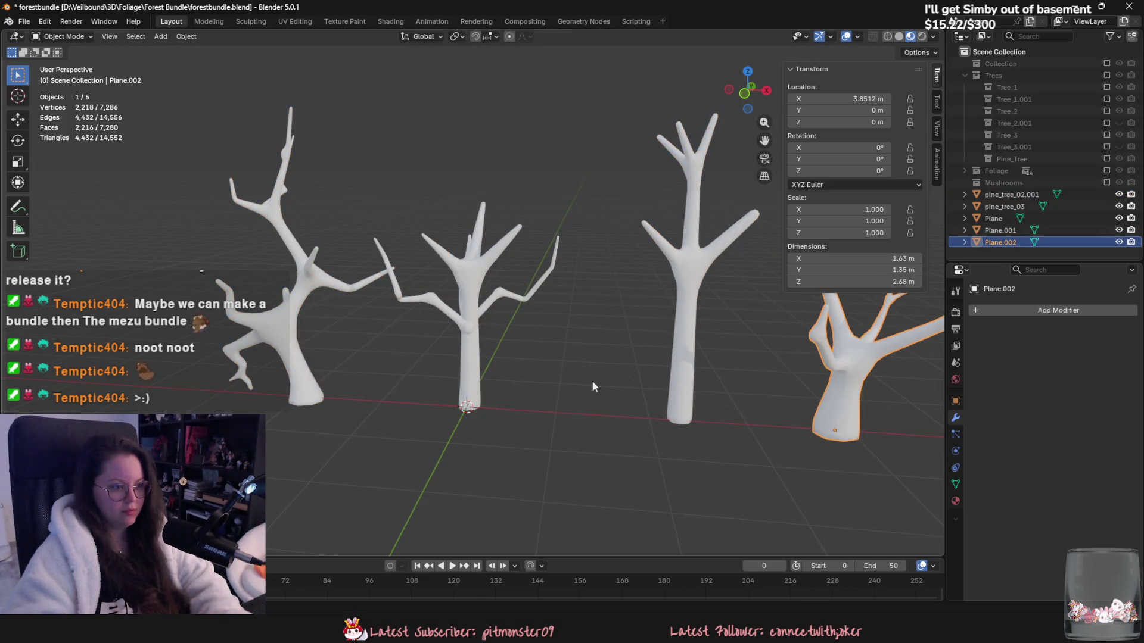
click(592, 380)
click(465, 309)
key(g)
key(x)
scroll(585, 353, down, 4)
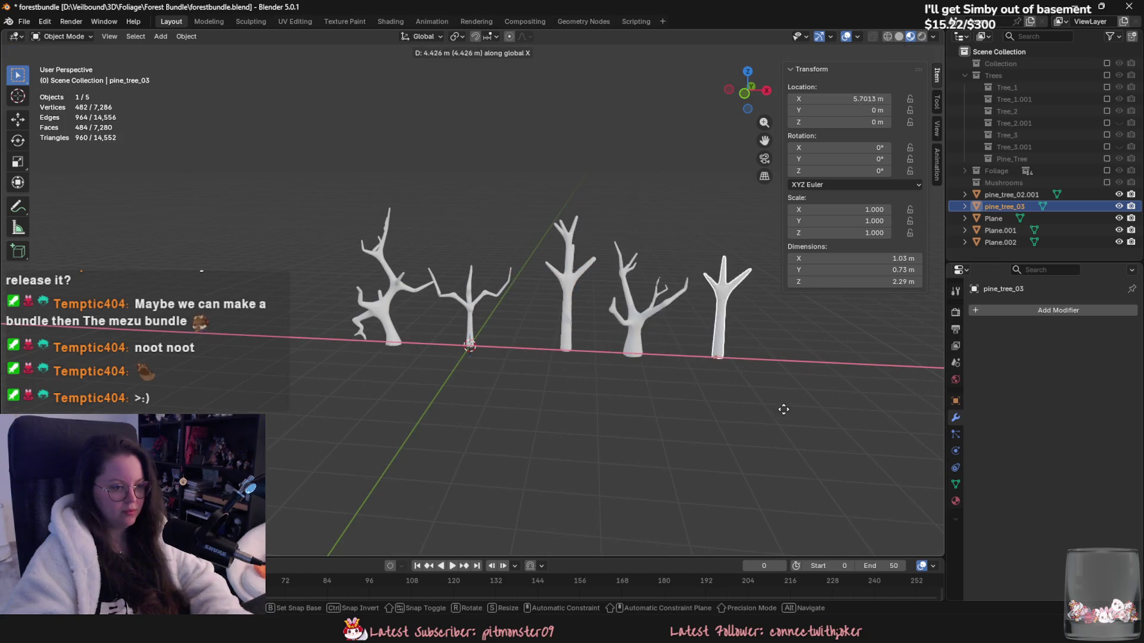
click(790, 408)
click(664, 386)
mouse_move(664, 386)
middle_down()
mouse_move(492, 448)
mouse_move(558, 366)
mouse_move(520, 346)
mouse_move(460, 414)
mouse_move(388, 427)
mouse_move(539, 407)
mouse_move(660, 412)
mouse_move(613, 381)
mouse_move(605, 401)
mouse_move(596, 396)
middle_up()
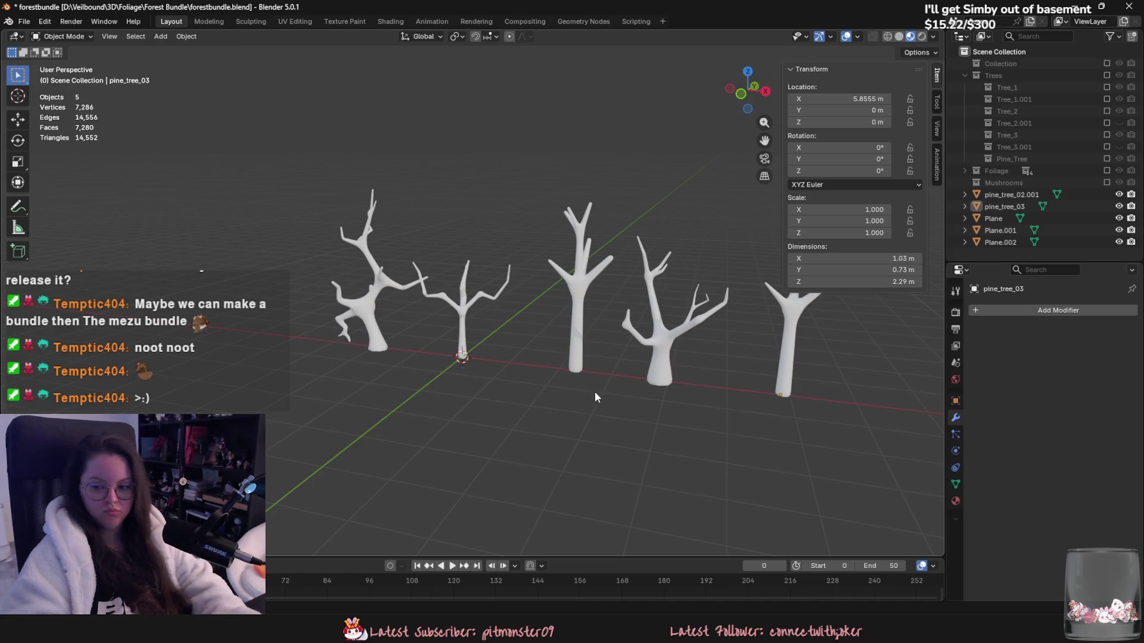
mouse_move(533, 367)
middle_down()
mouse_move(581, 348)
mouse_move(599, 365)
mouse_move(509, 372)
mouse_move(505, 404)
mouse_move(529, 437)
mouse_move(542, 392)
mouse_move(595, 371)
mouse_move(623, 371)
mouse_move(654, 407)
mouse_move(539, 384)
mouse_move(463, 411)
middle_up()
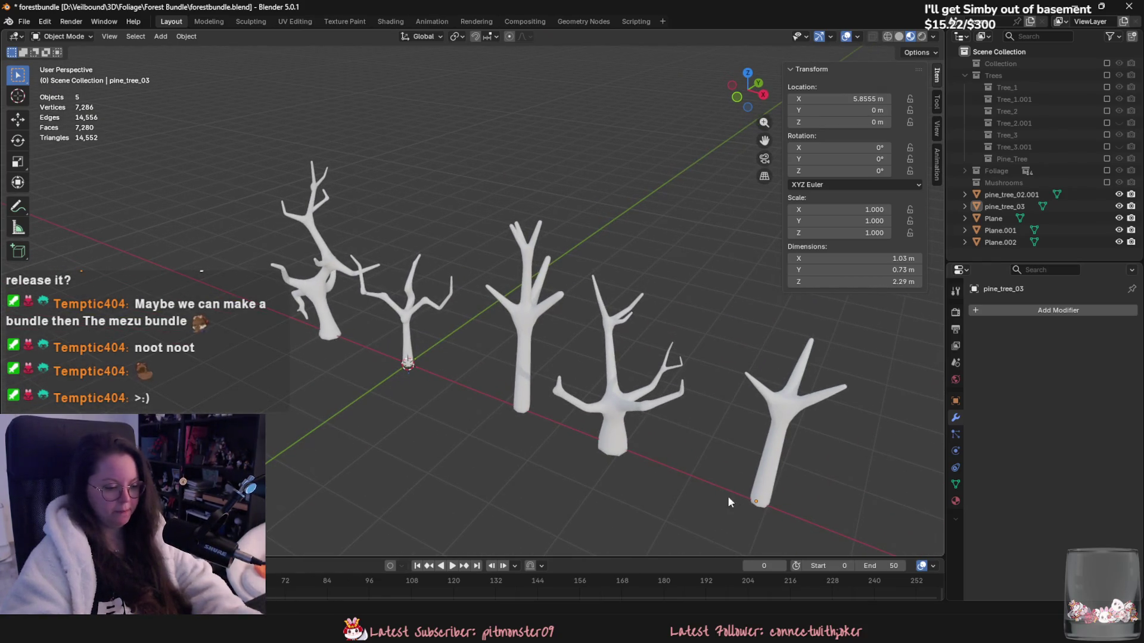
middle_drag(728, 496, 604, 367)
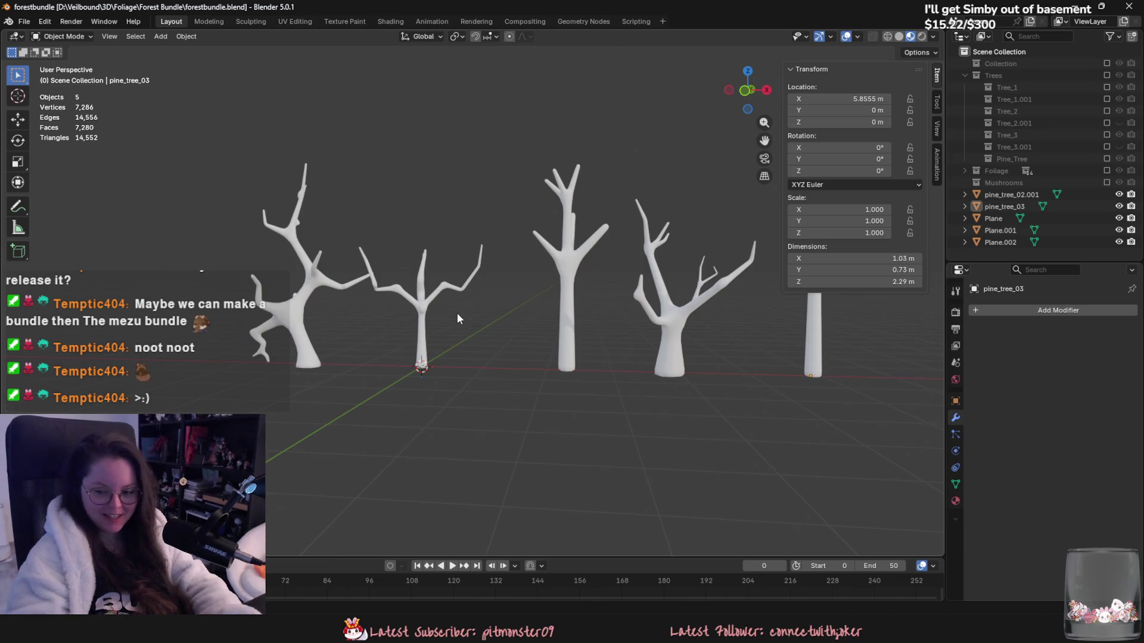
mouse_move(492, 241)
middle_down()
mouse_move(419, 256)
mouse_move(476, 278)
middle_up()
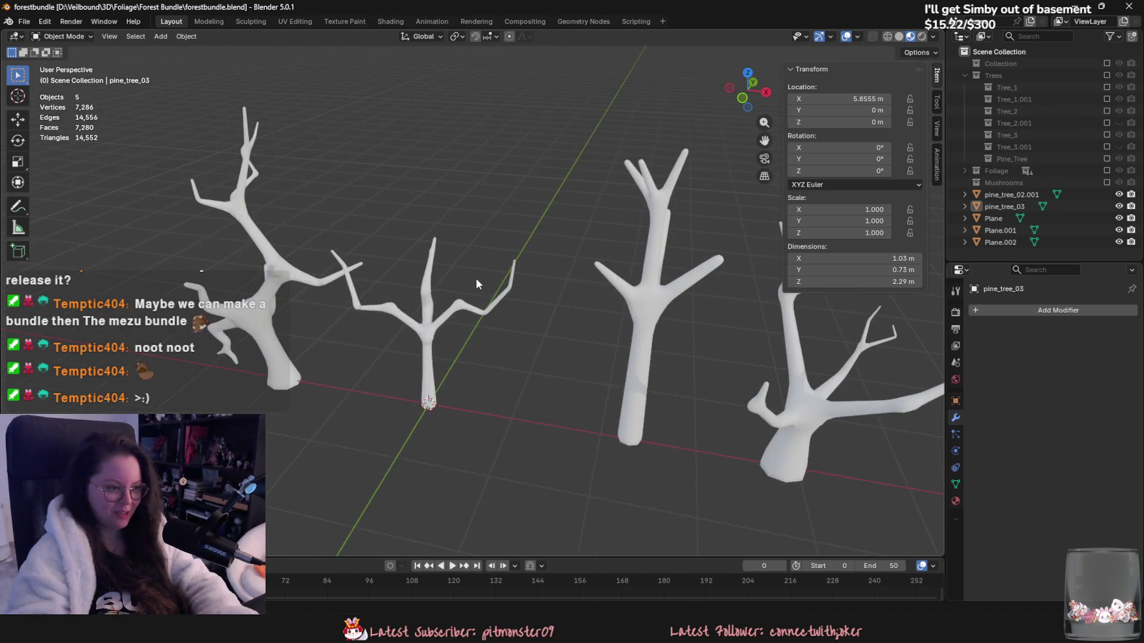
click(656, 305)
mouse_move(656, 306)
middle_down()
mouse_move(557, 376)
mouse_move(545, 325)
mouse_move(667, 352)
mouse_move(632, 305)
middle_up()
click(529, 367)
mouse_move(529, 367)
middle_down()
mouse_move(628, 350)
mouse_move(469, 384)
mouse_move(411, 365)
mouse_move(533, 331)
middle_up()
scroll(539, 387, up, 5)
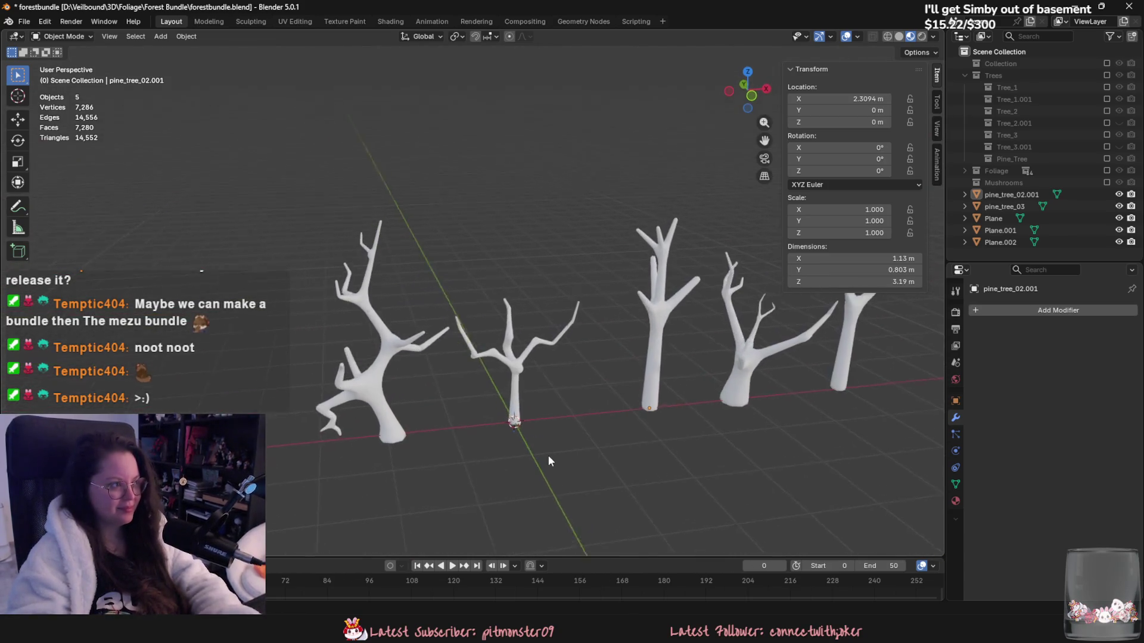
click(524, 382)
scroll(477, 372, up, 1)
click(322, 405)
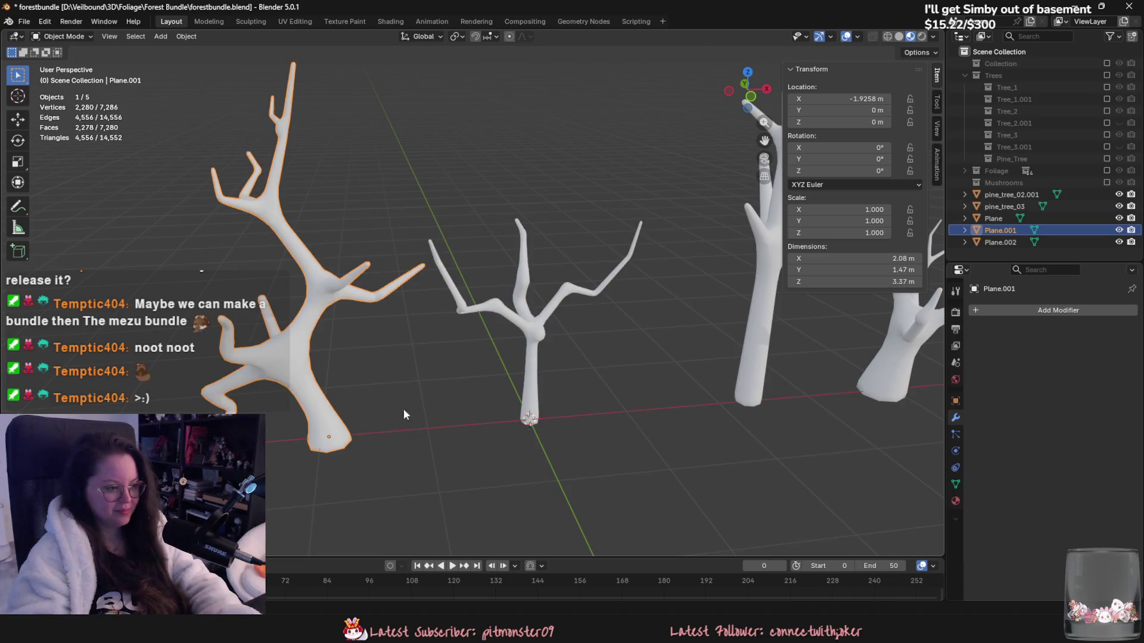
scroll(394, 363, down, 6)
key(a)
middle_drag(631, 300, 550, 310)
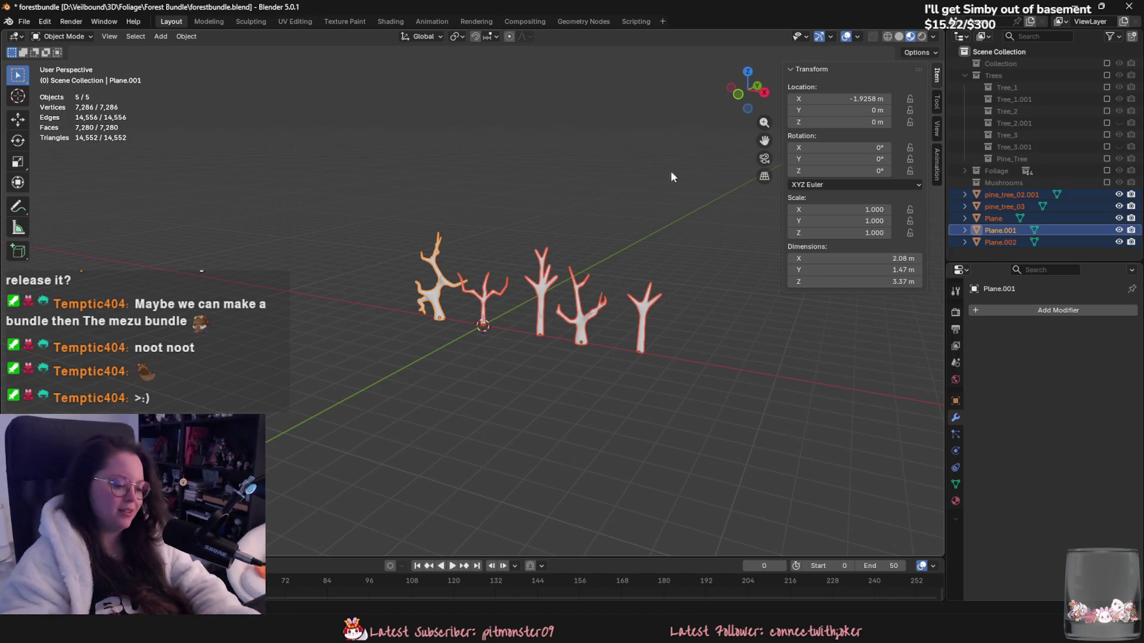
scroll(567, 356, up, 3)
mouse_move(568, 356)
middle_down()
mouse_move(627, 353)
mouse_move(616, 350)
middle_up()
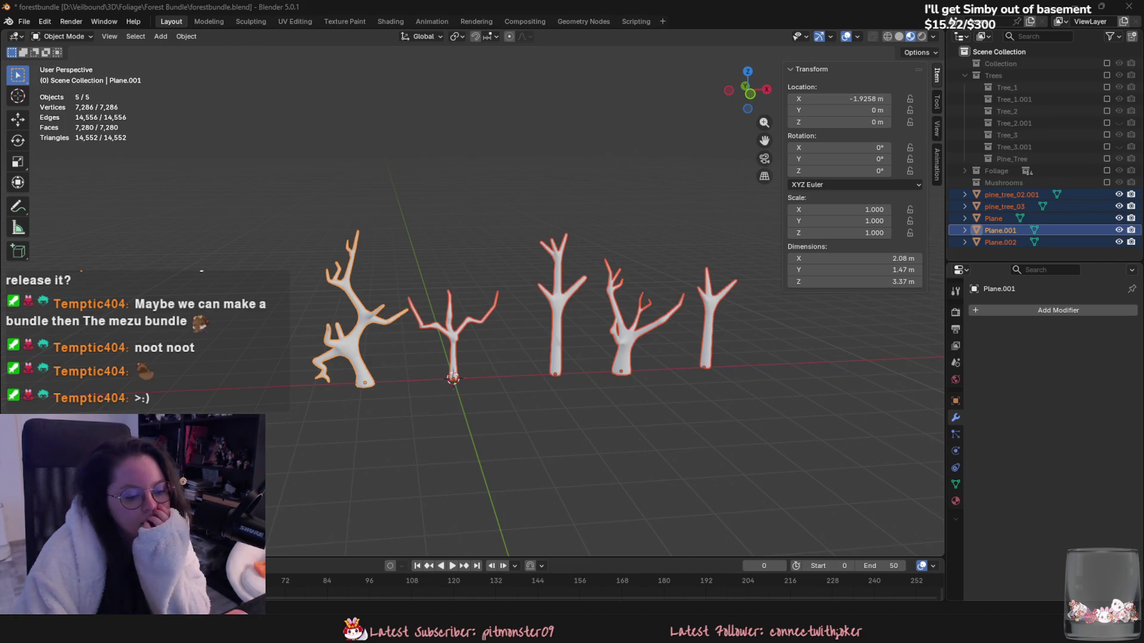
key(alt+Tab)
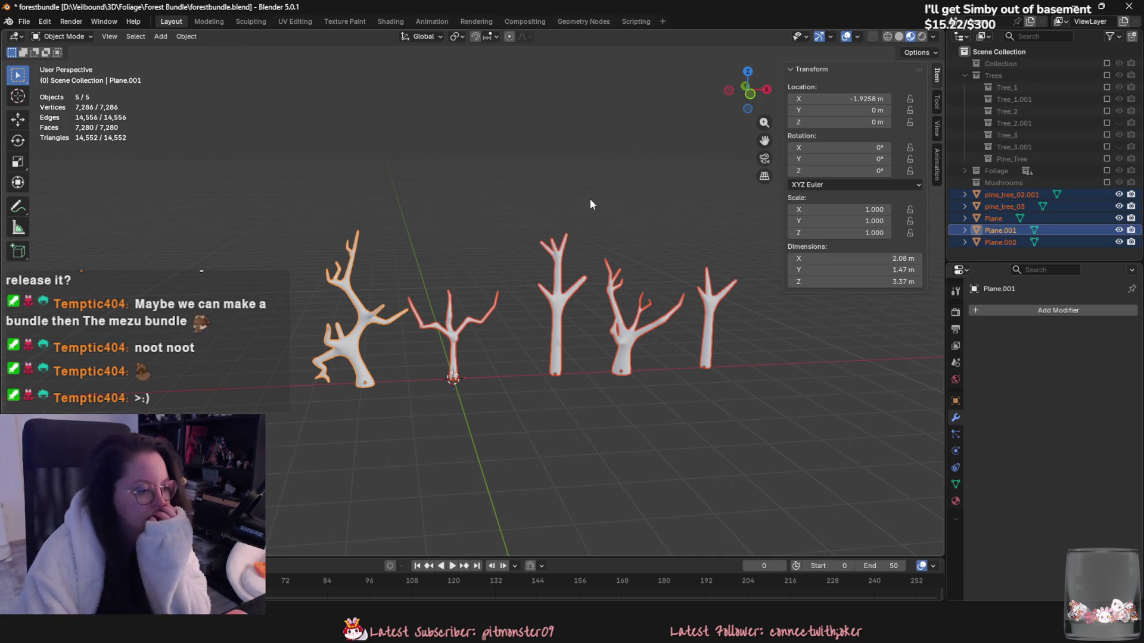
scroll(574, 316, up, 3)
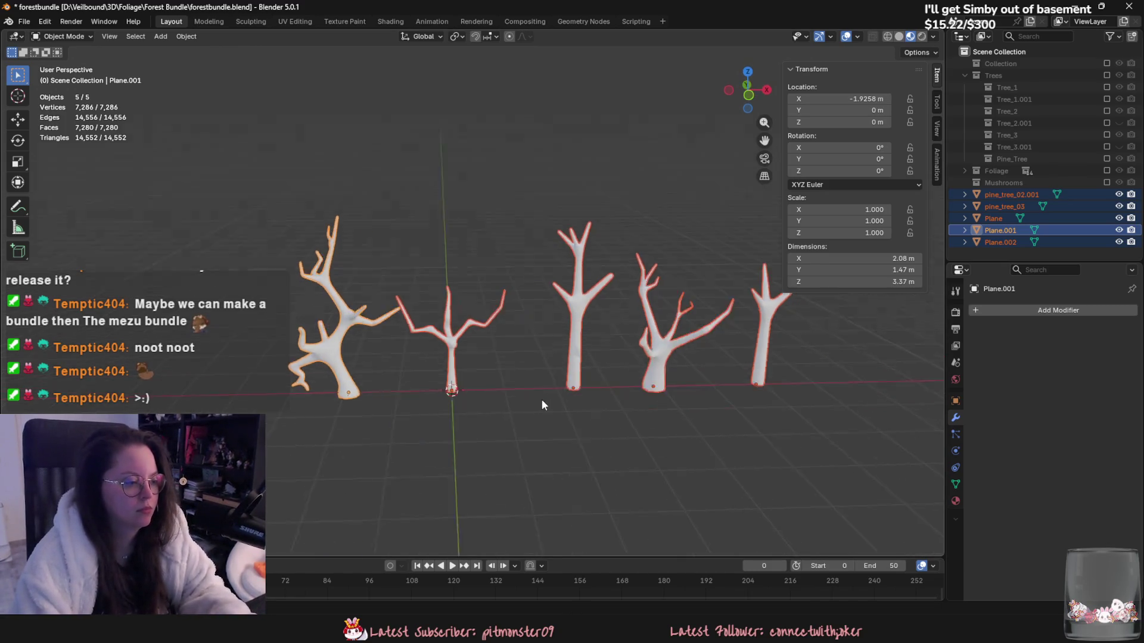
scroll(574, 398, down, 3)
drag(297, 228, 761, 332)
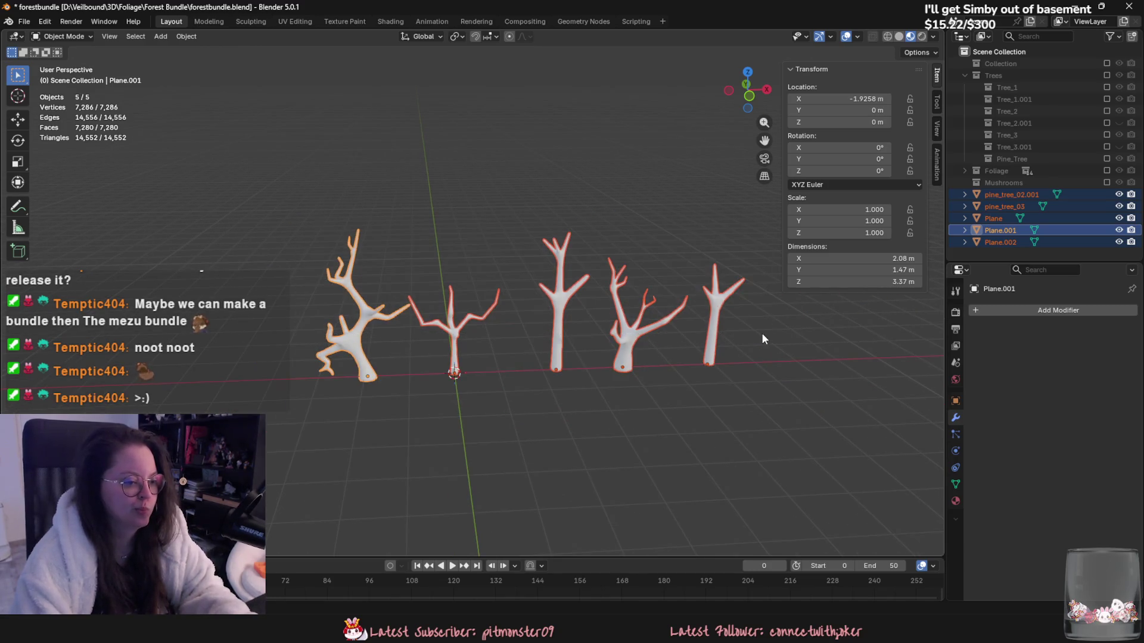
middle_drag(721, 398, 684, 403)
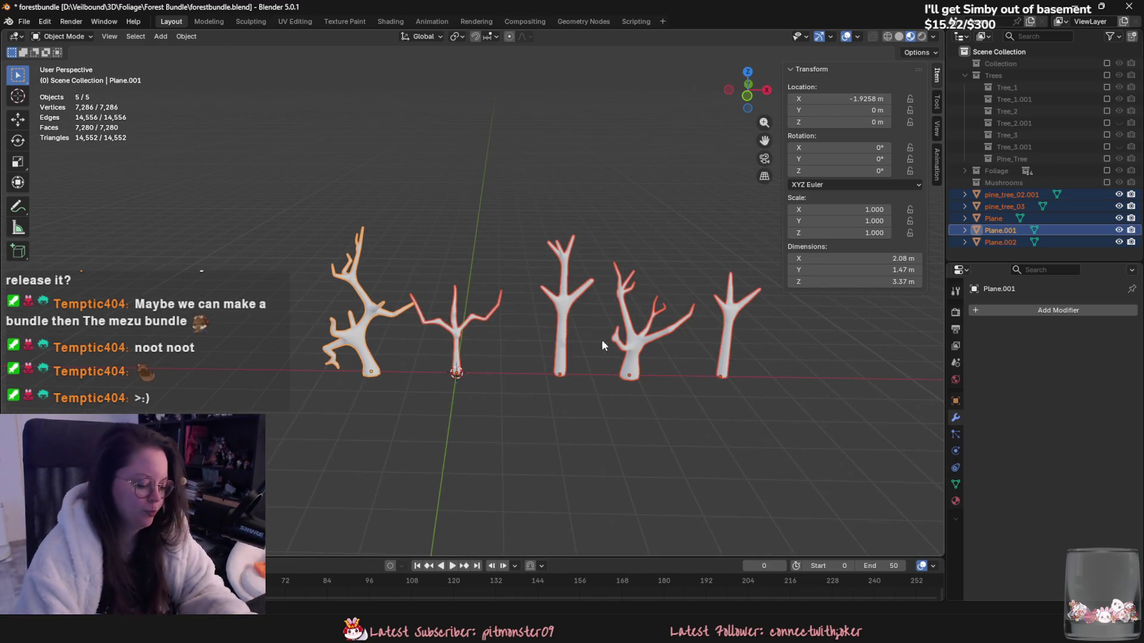
click(994, 218)
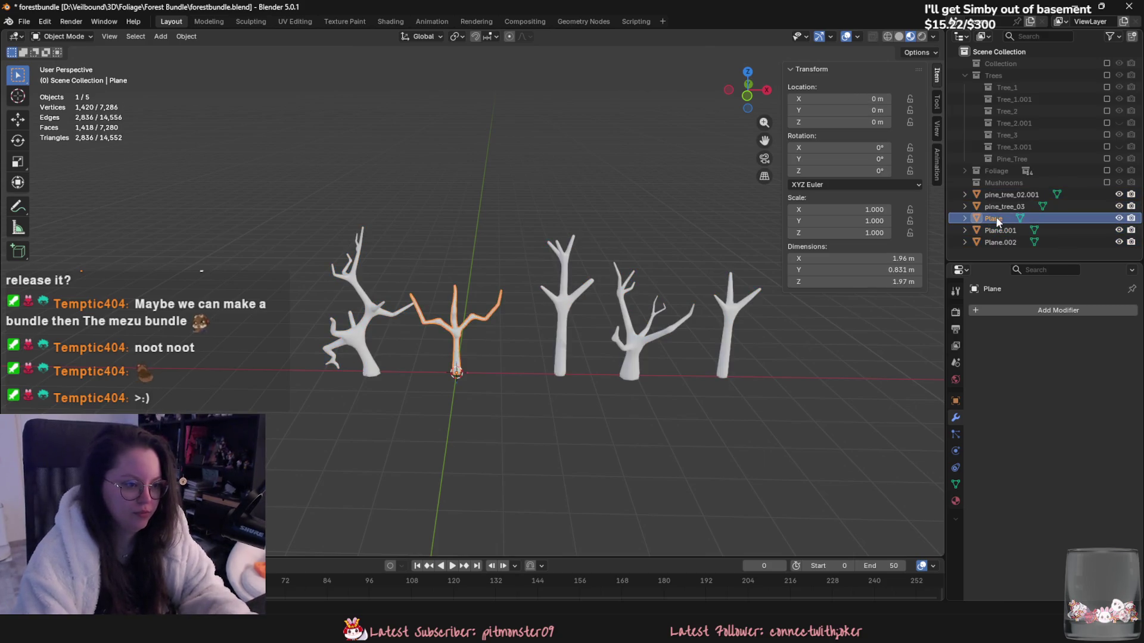
Step: Switch to the Annotate tool and undo a test stroke
scroll(675, 307, down, 4)
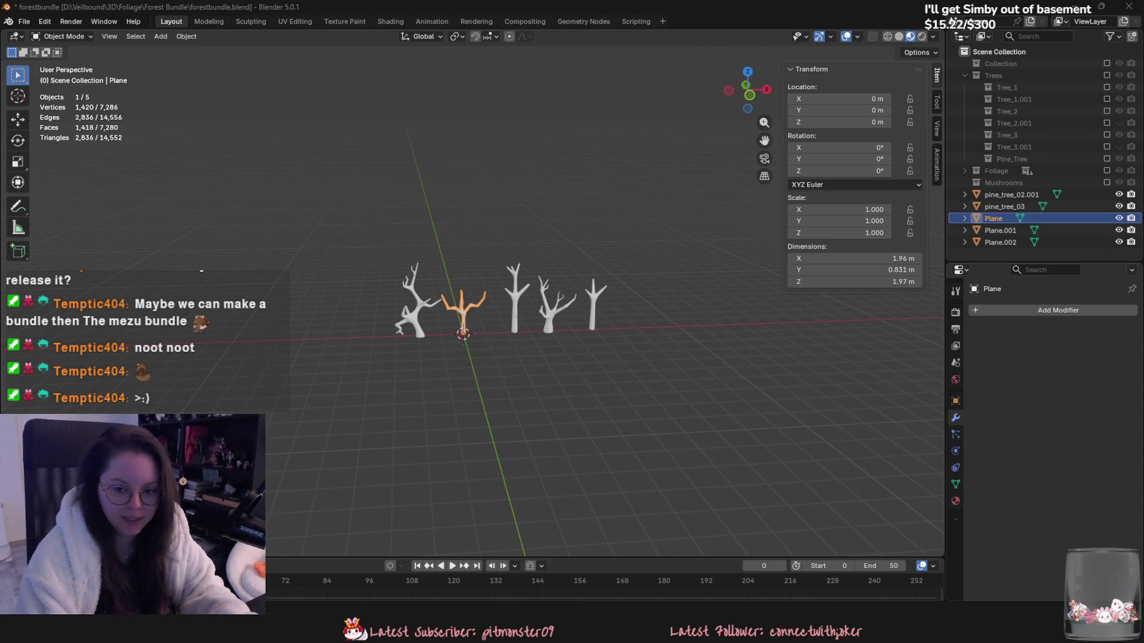
click(18, 206)
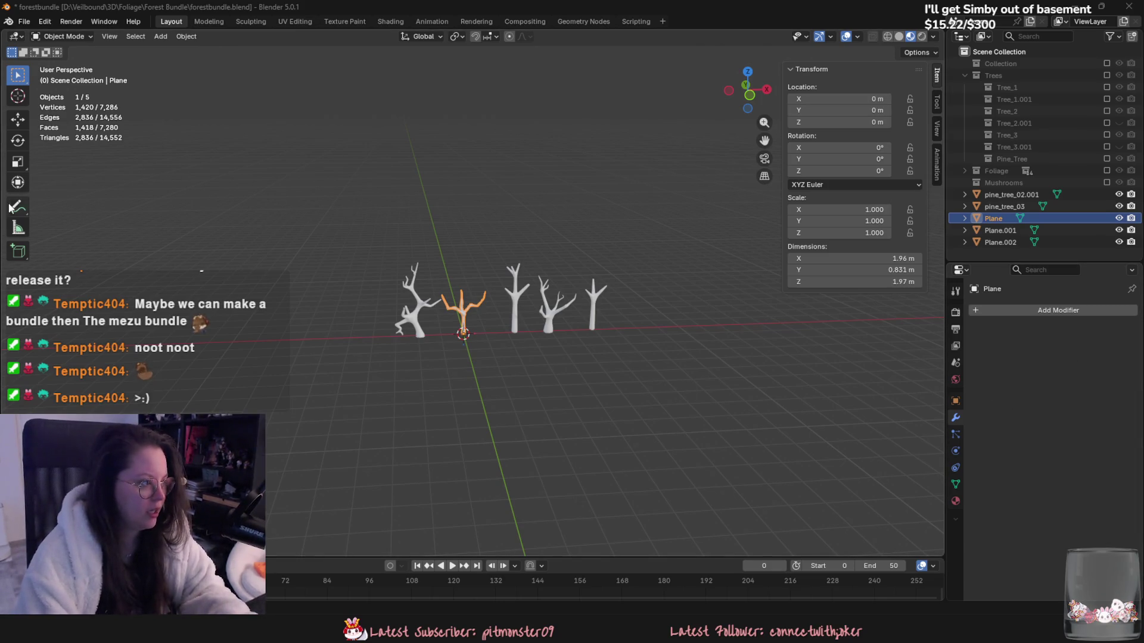
mouse_move(277, 233)
mouse_down()
mouse_move(262, 208)
mouse_move(352, 218)
mouse_move(373, 198)
mouse_move(384, 209)
mouse_up()
scroll(322, 189, up, 3)
key(ctrl+z)
key(ctrl+z)
scroll(379, 204, up, 3)
Step: Handwrite "BRB for a bit" above the trees with "I need food" beneath
mouse_move(393, 170)
mouse_down()
mouse_move(391, 189)
mouse_move(416, 206)
mouse_up()
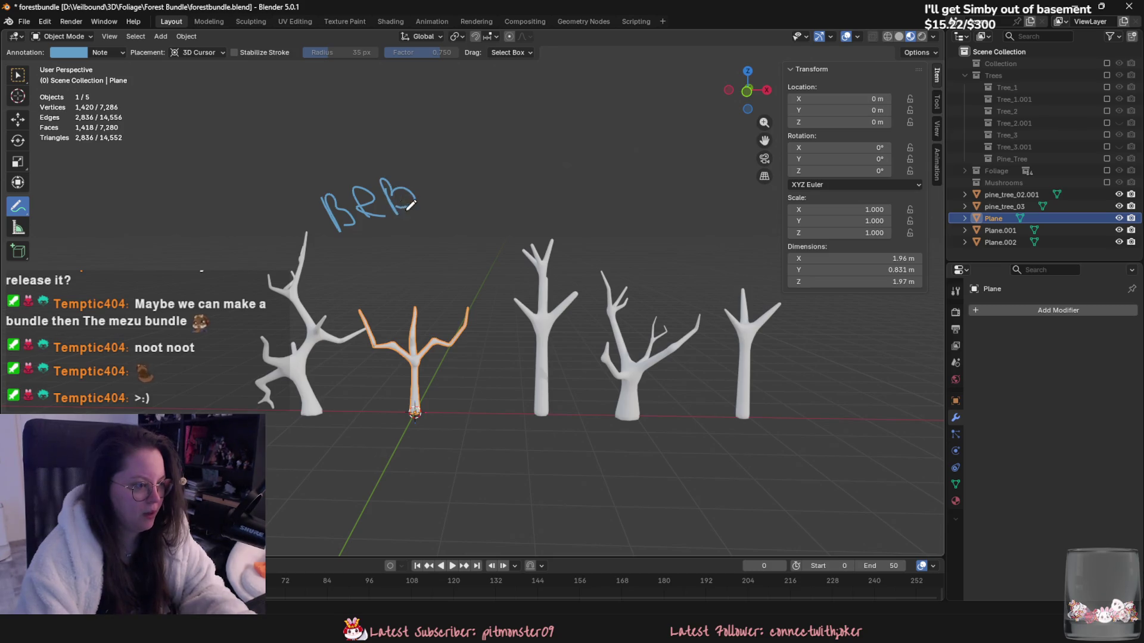
drag(417, 149, 438, 189)
mouse_move(420, 172)
mouse_down()
mouse_move(496, 169)
mouse_move(541, 132)
mouse_move(545, 156)
mouse_up()
drag(538, 138, 556, 133)
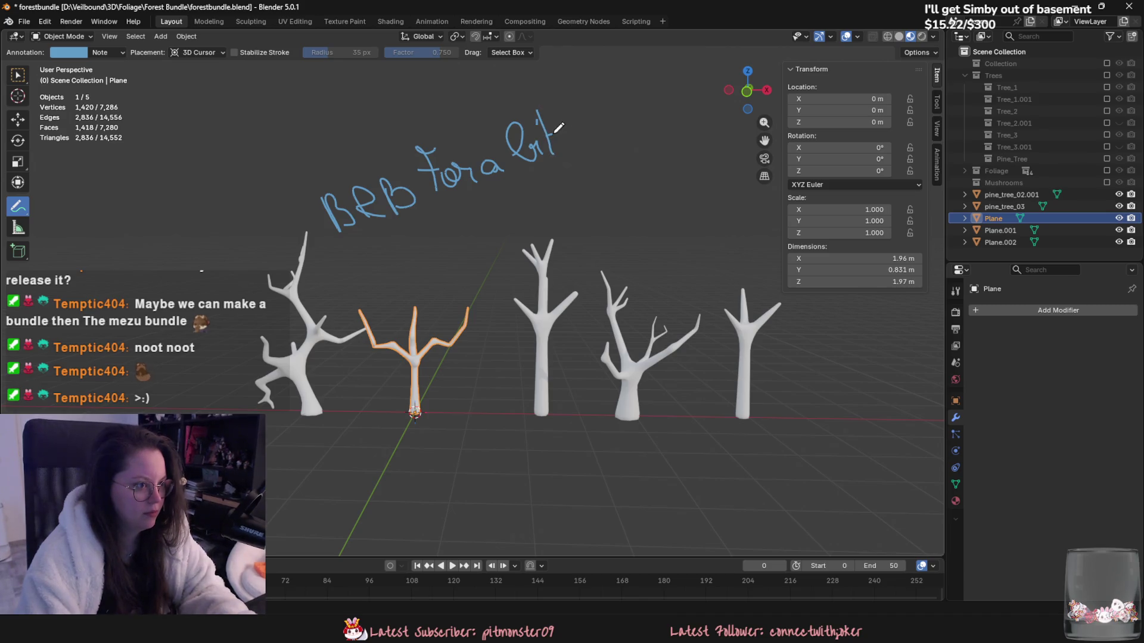
mouse_move(417, 234)
mouse_down()
mouse_move(426, 257)
mouse_move(456, 248)
mouse_move(468, 227)
mouse_up()
mouse_move(474, 244)
mouse_down()
mouse_move(506, 228)
mouse_move(532, 234)
mouse_move(568, 177)
mouse_move(591, 208)
mouse_move(644, 170)
mouse_move(652, 201)
mouse_up()
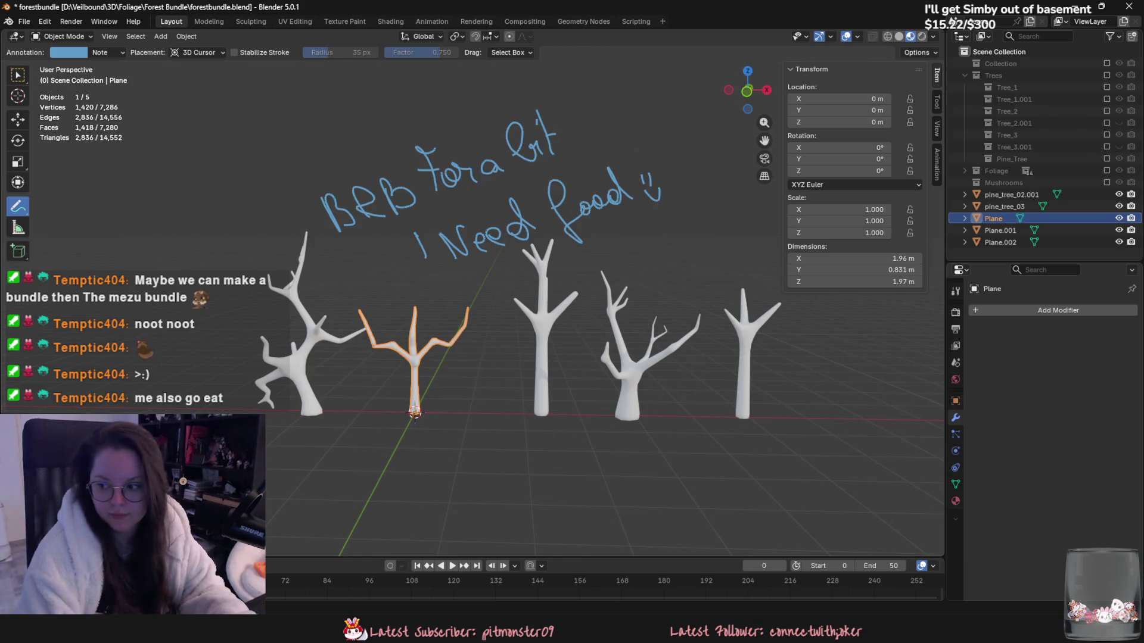